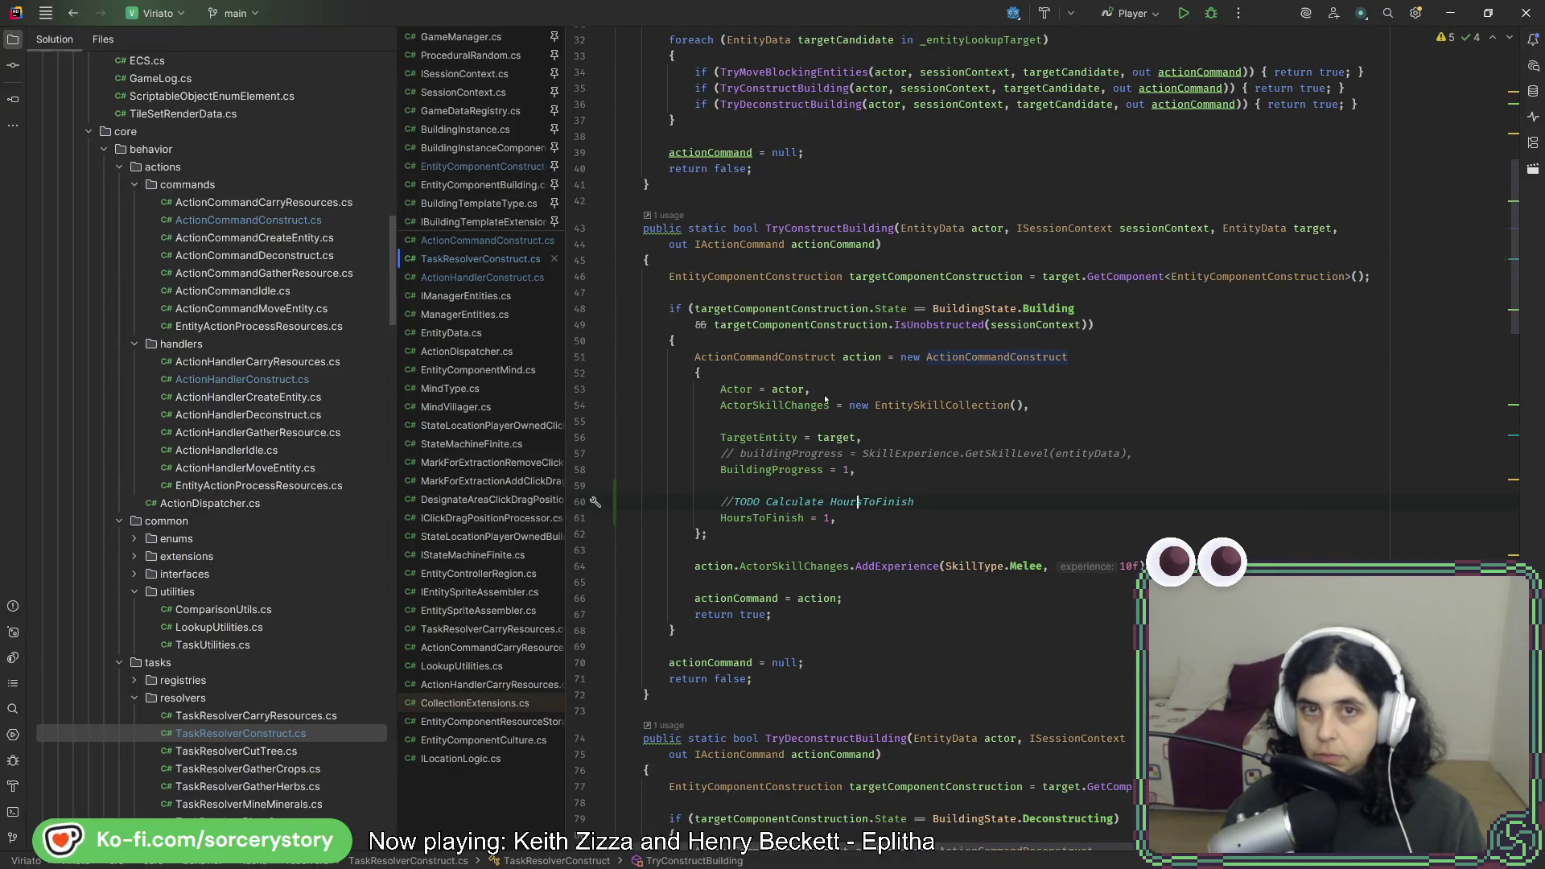
Add an if (targetComponentConstruction.IsBuildPowerNeeded()) check above the Deconstructing check.
scroll(826, 400, down, 10)
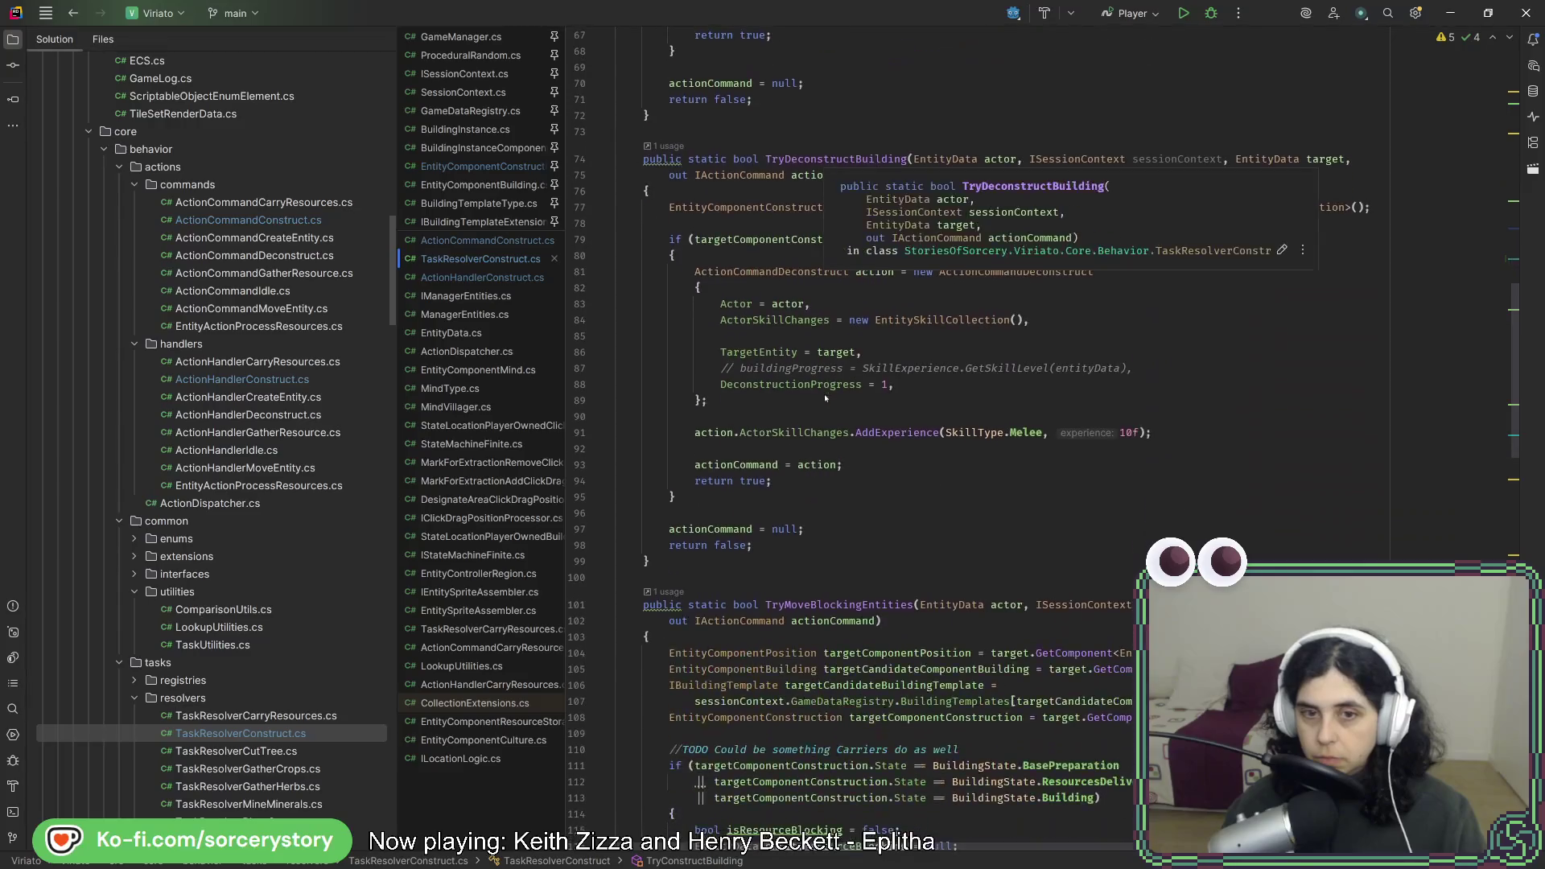
scroll(1059, 520, up, 6)
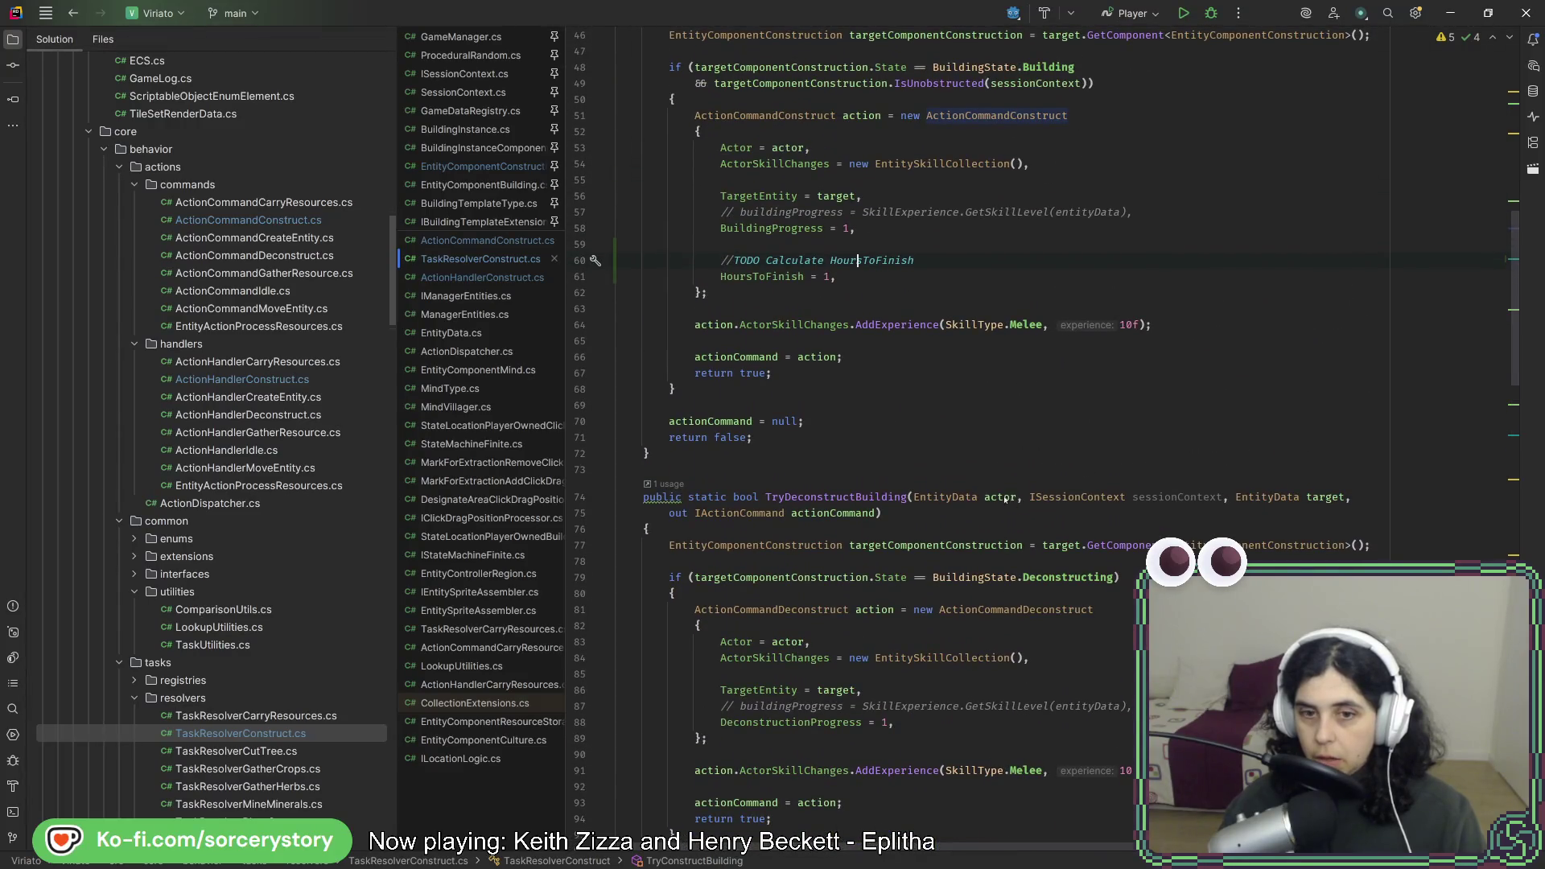
click(692, 577)
key(Return)
key(Return)
key(Up)
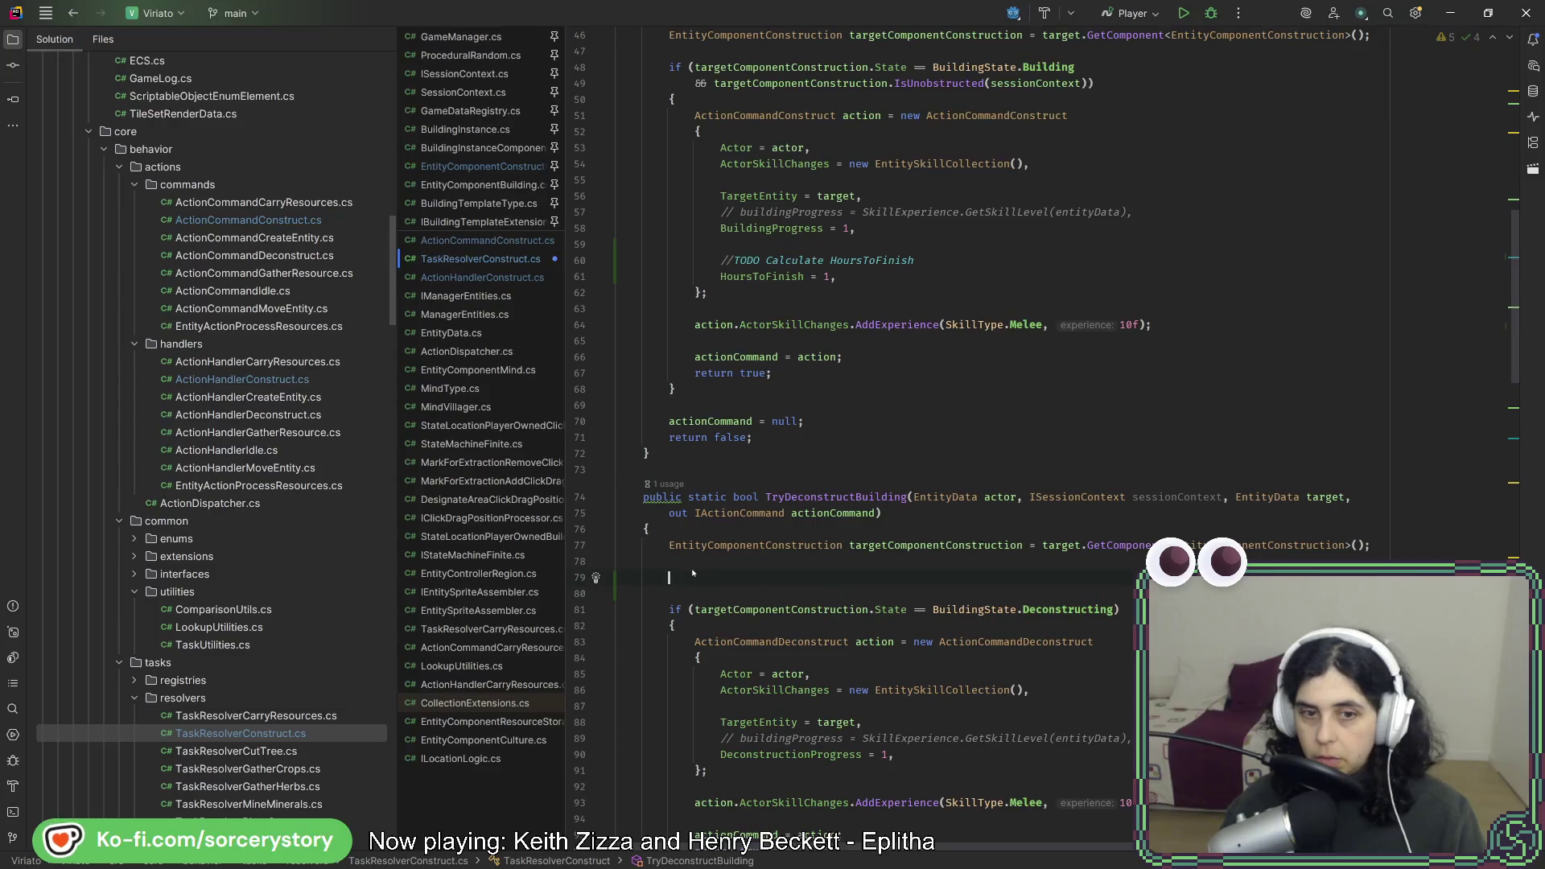
text(if()
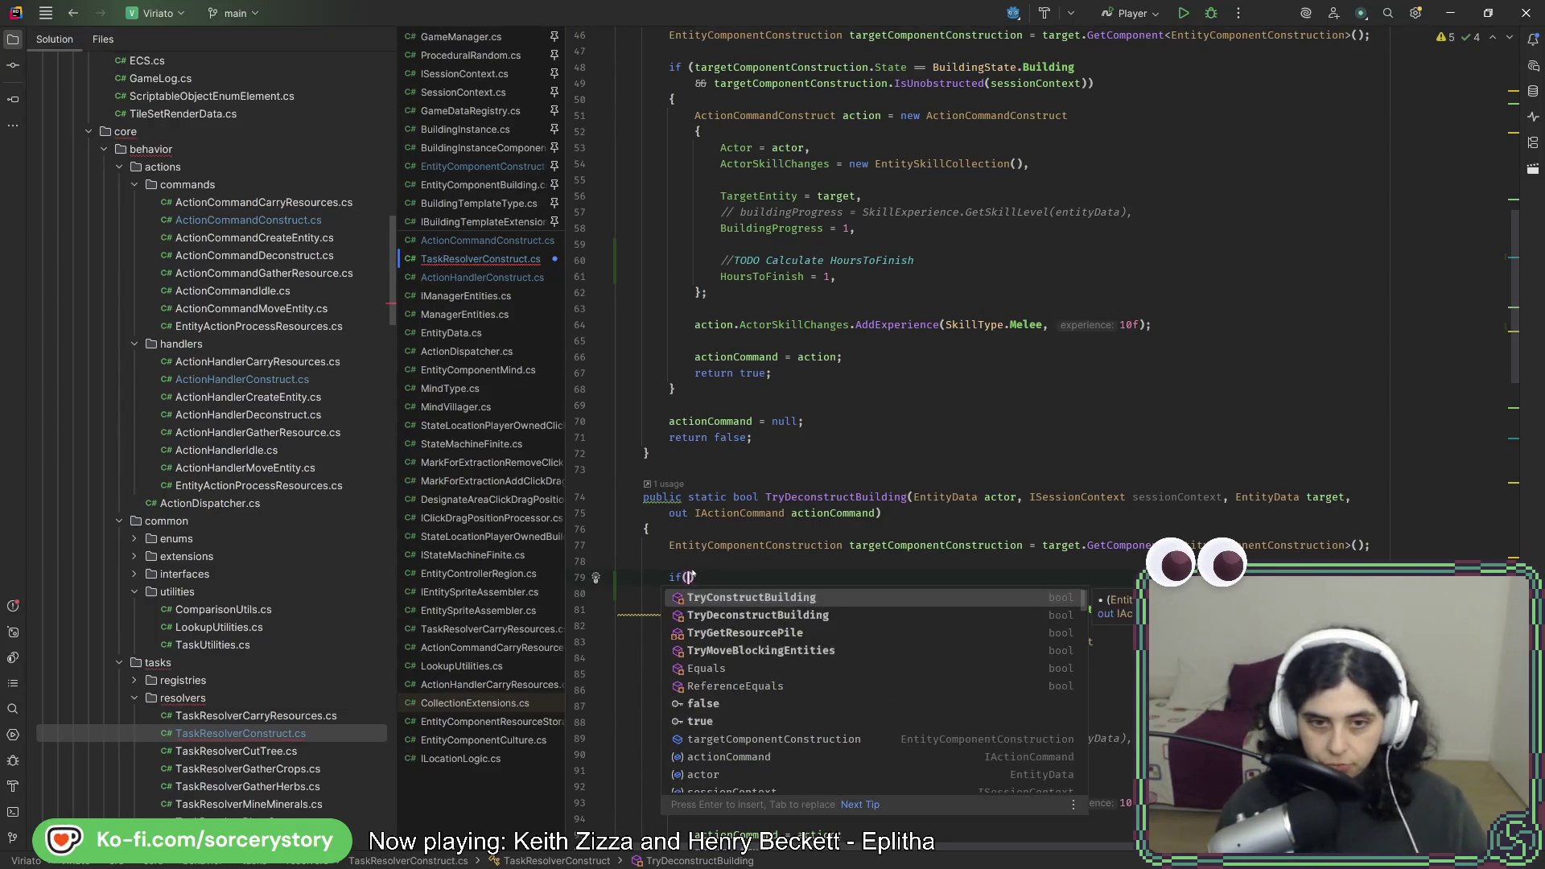
text(target)
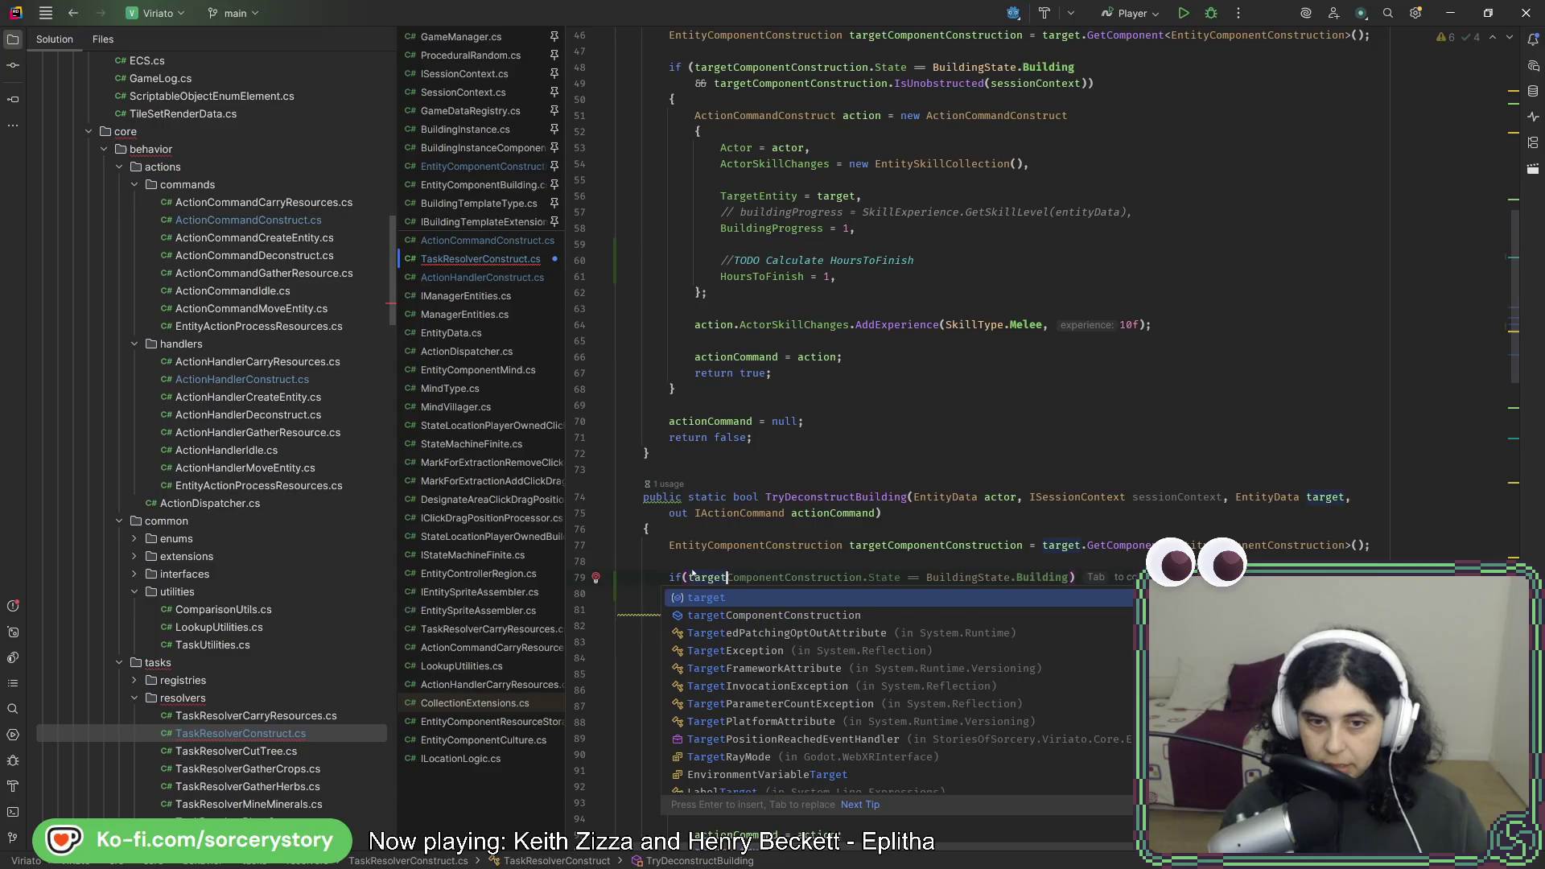
key(Down)
key(Return)
text(.)
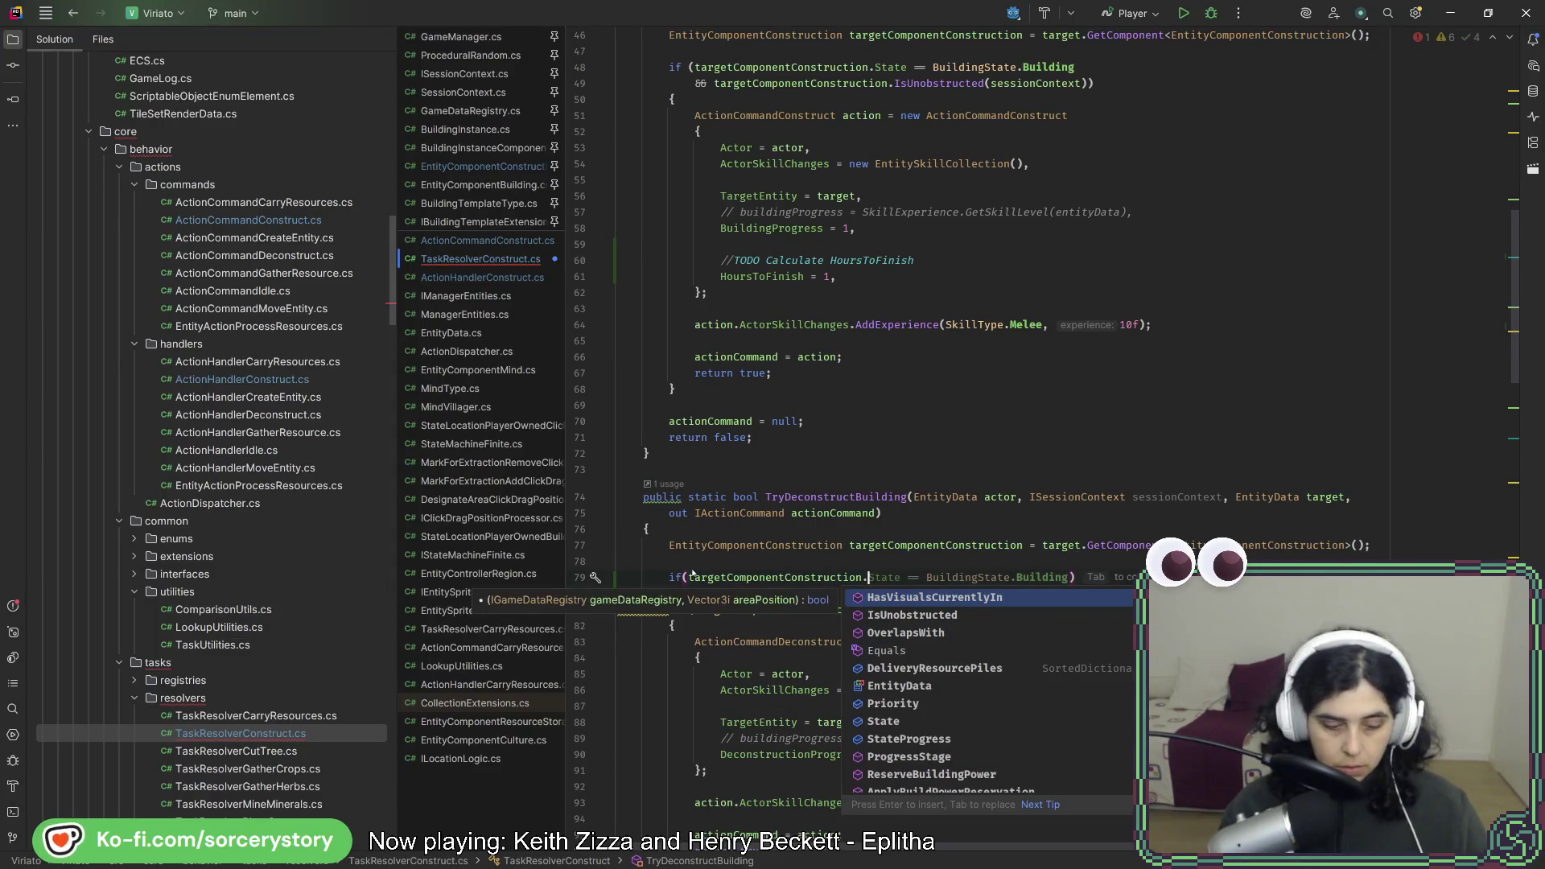
text(IsBuildPowerNe)
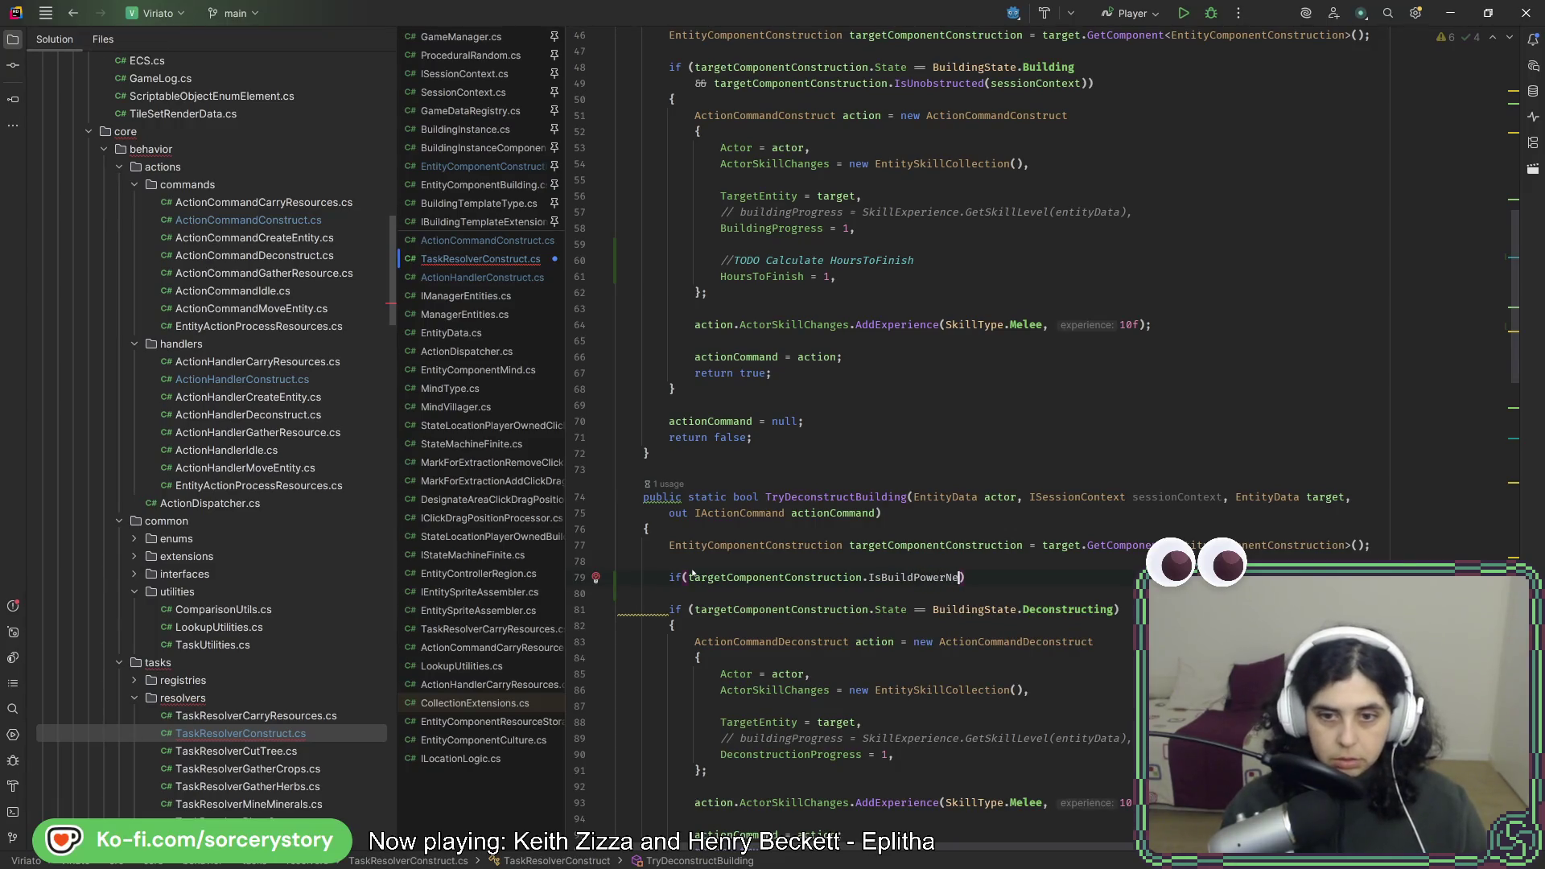
text(eded()){)
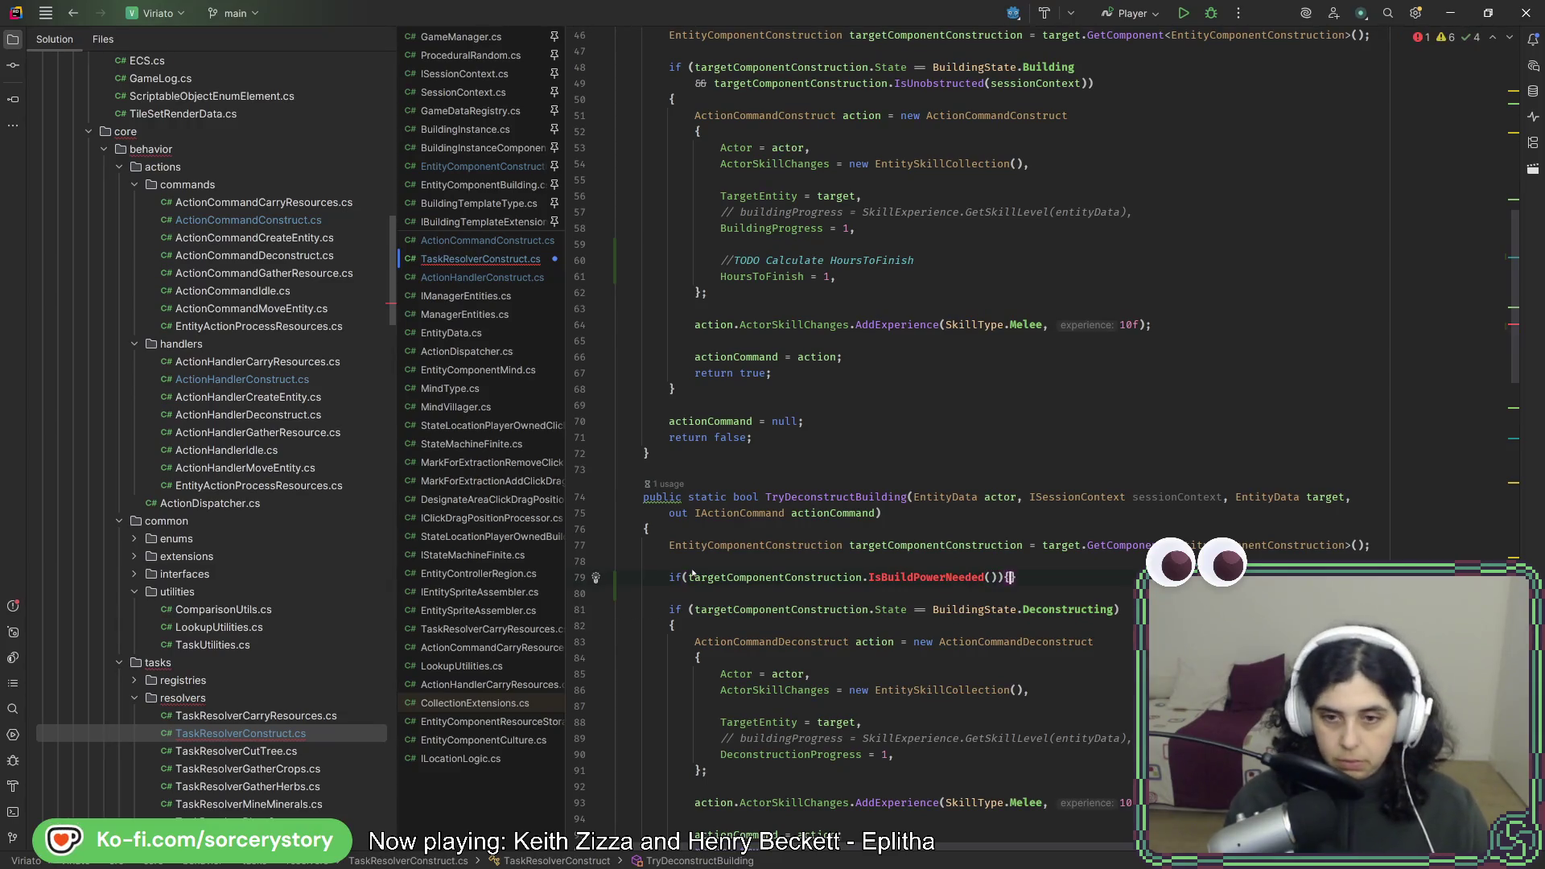
key(Return)
Give the guard the body actionCommand = null; return false; and select the whole guard block.
text(actionCommand )
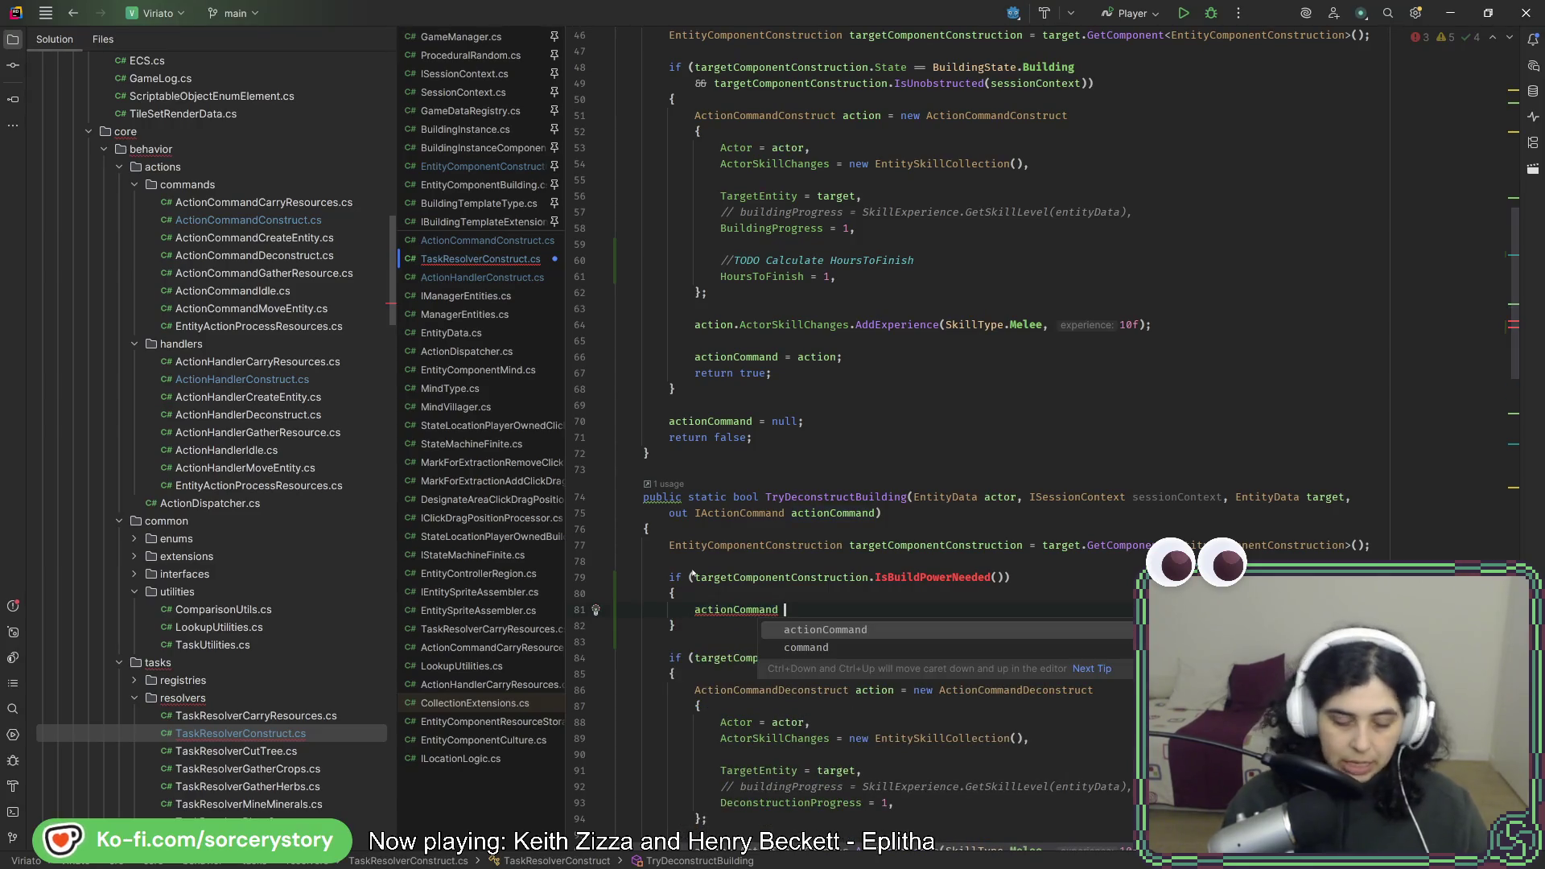
text(= nu)
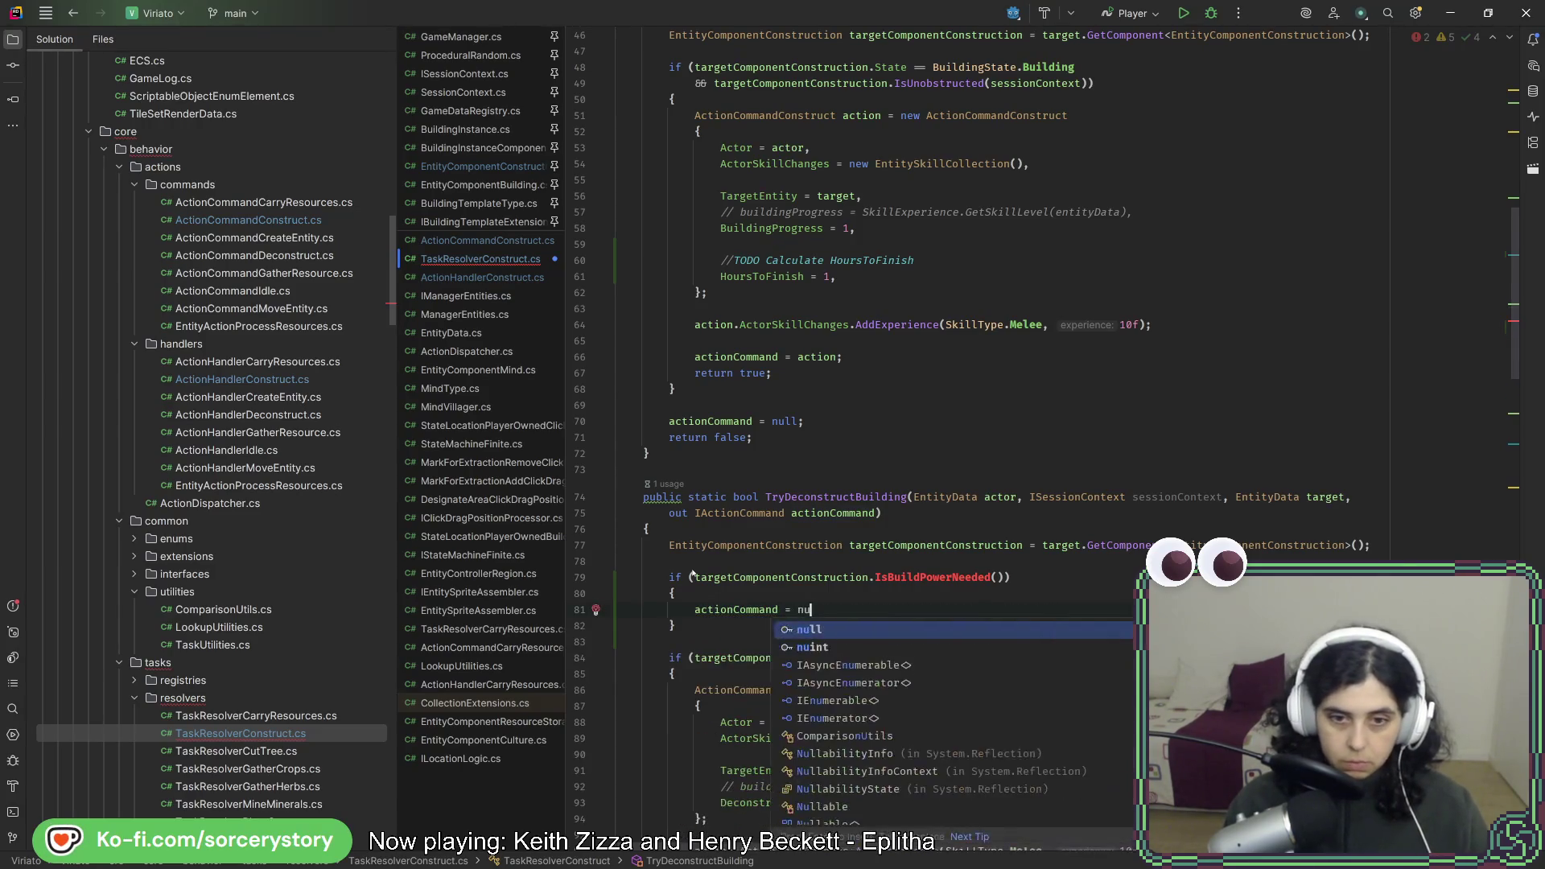
key(Return)
key(Return)
text(re)
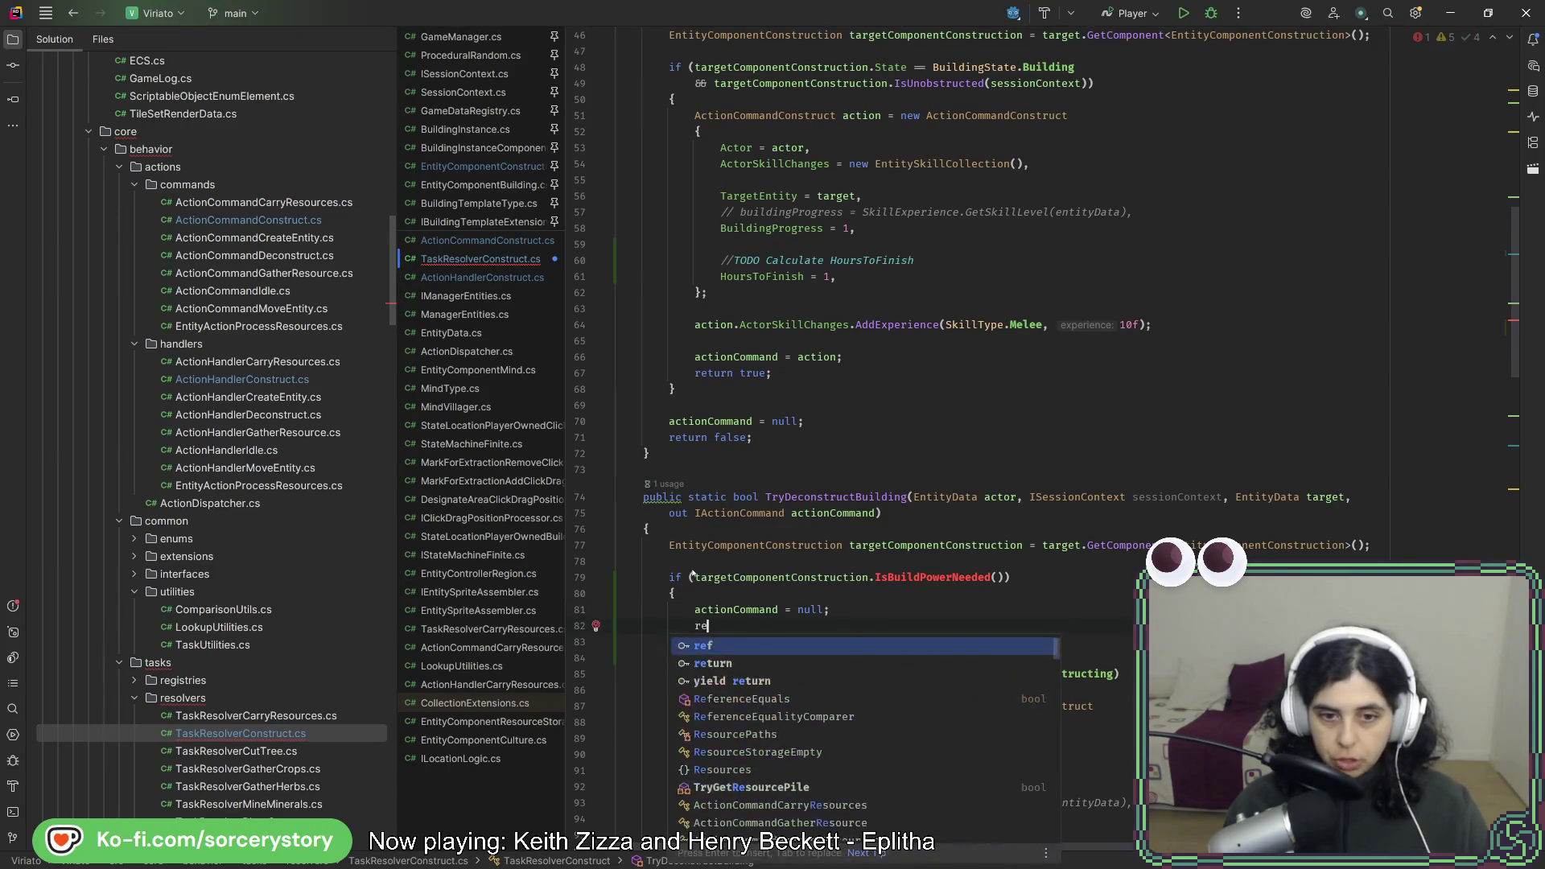
text(turn fas)
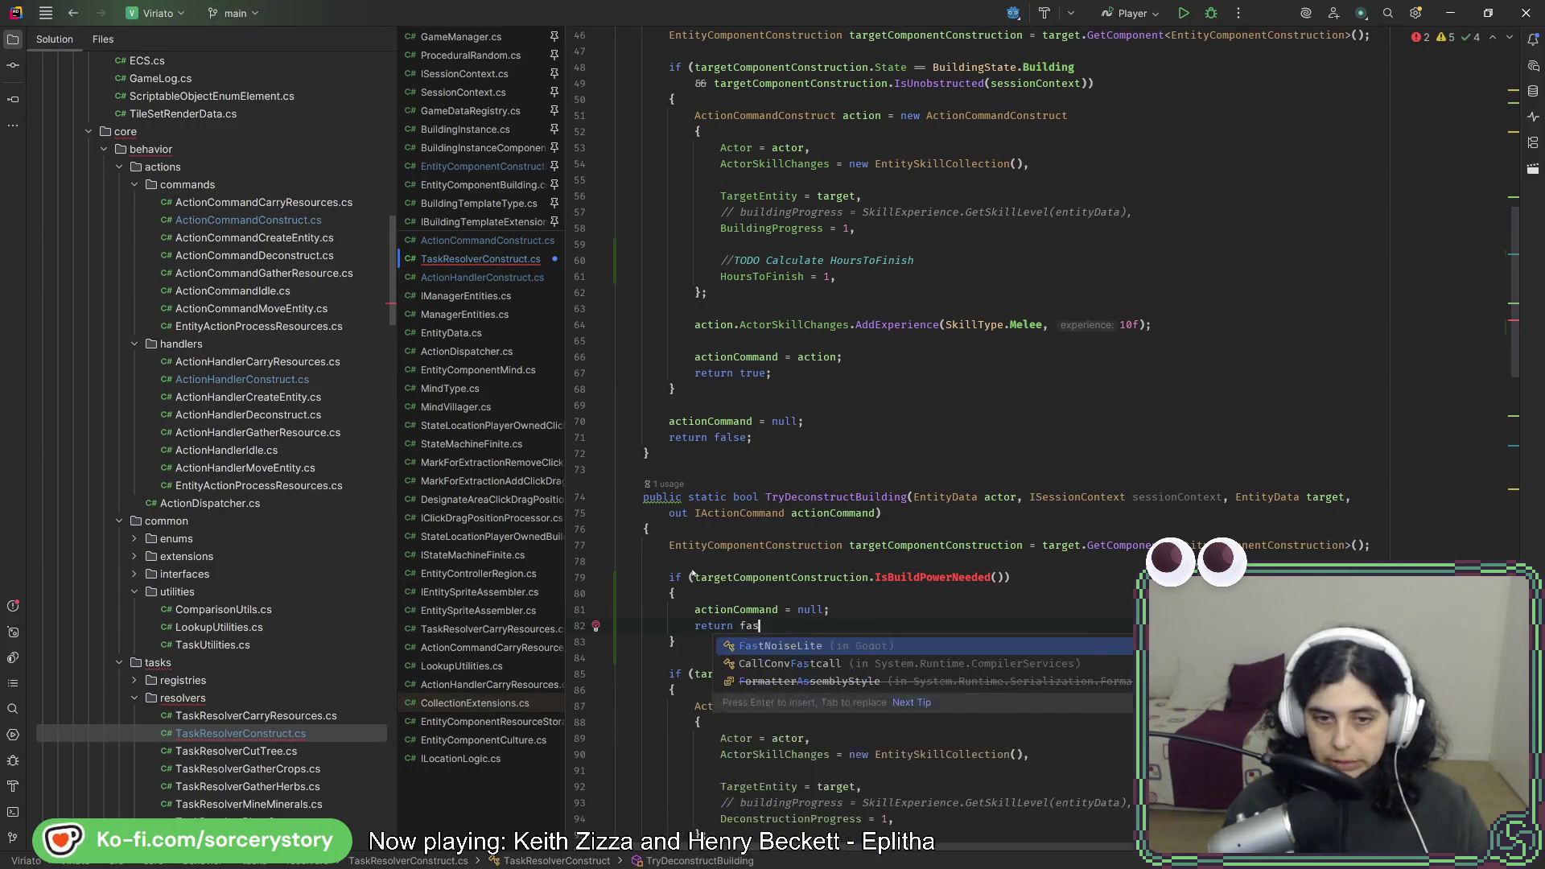
text(le)
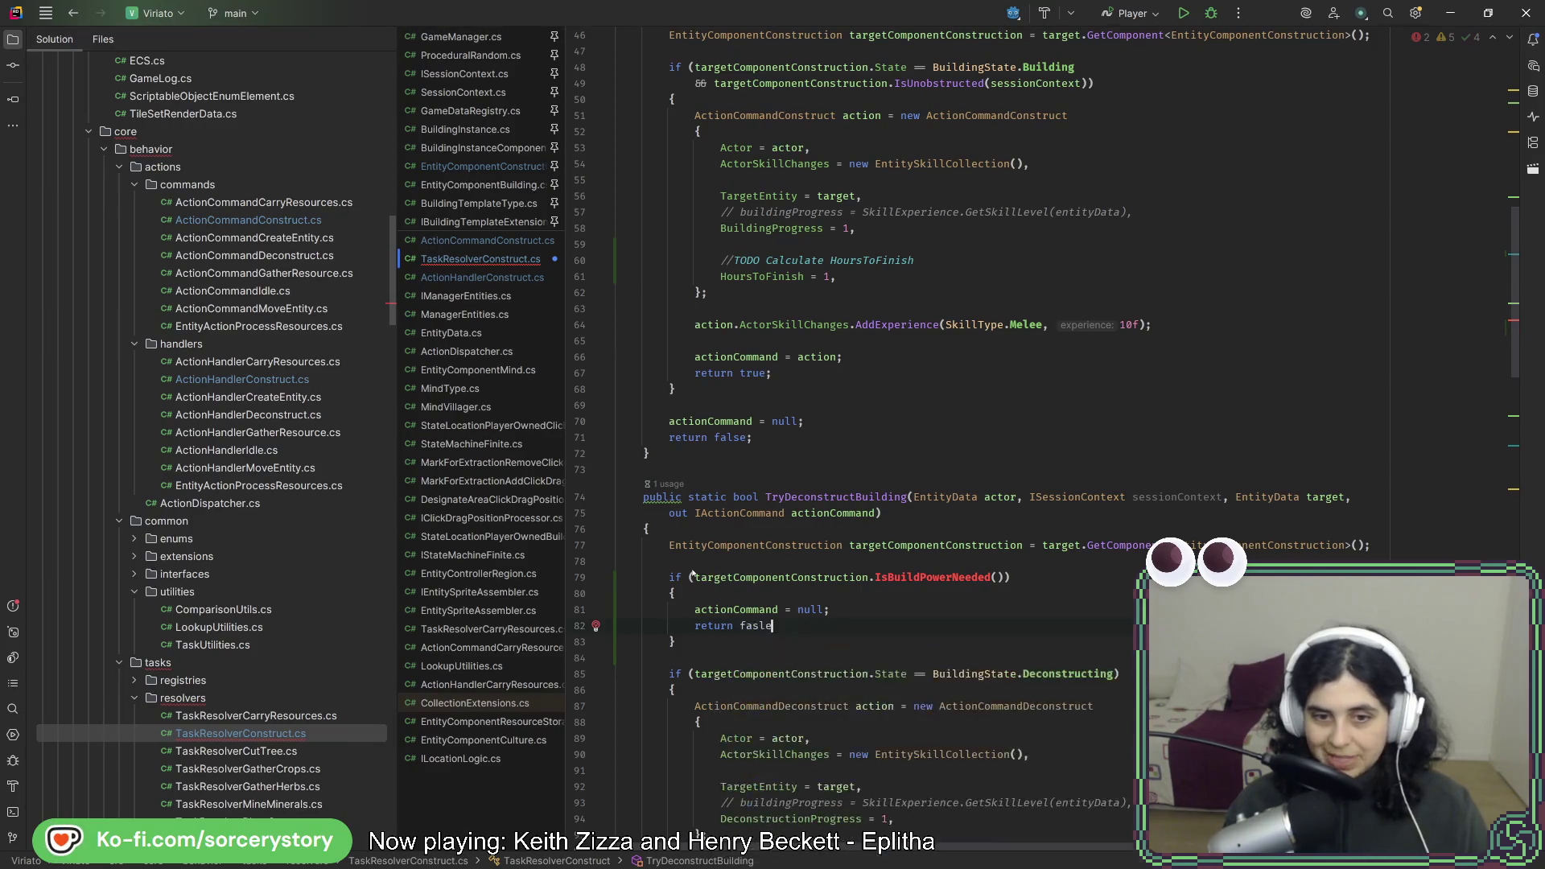
text(lse;)
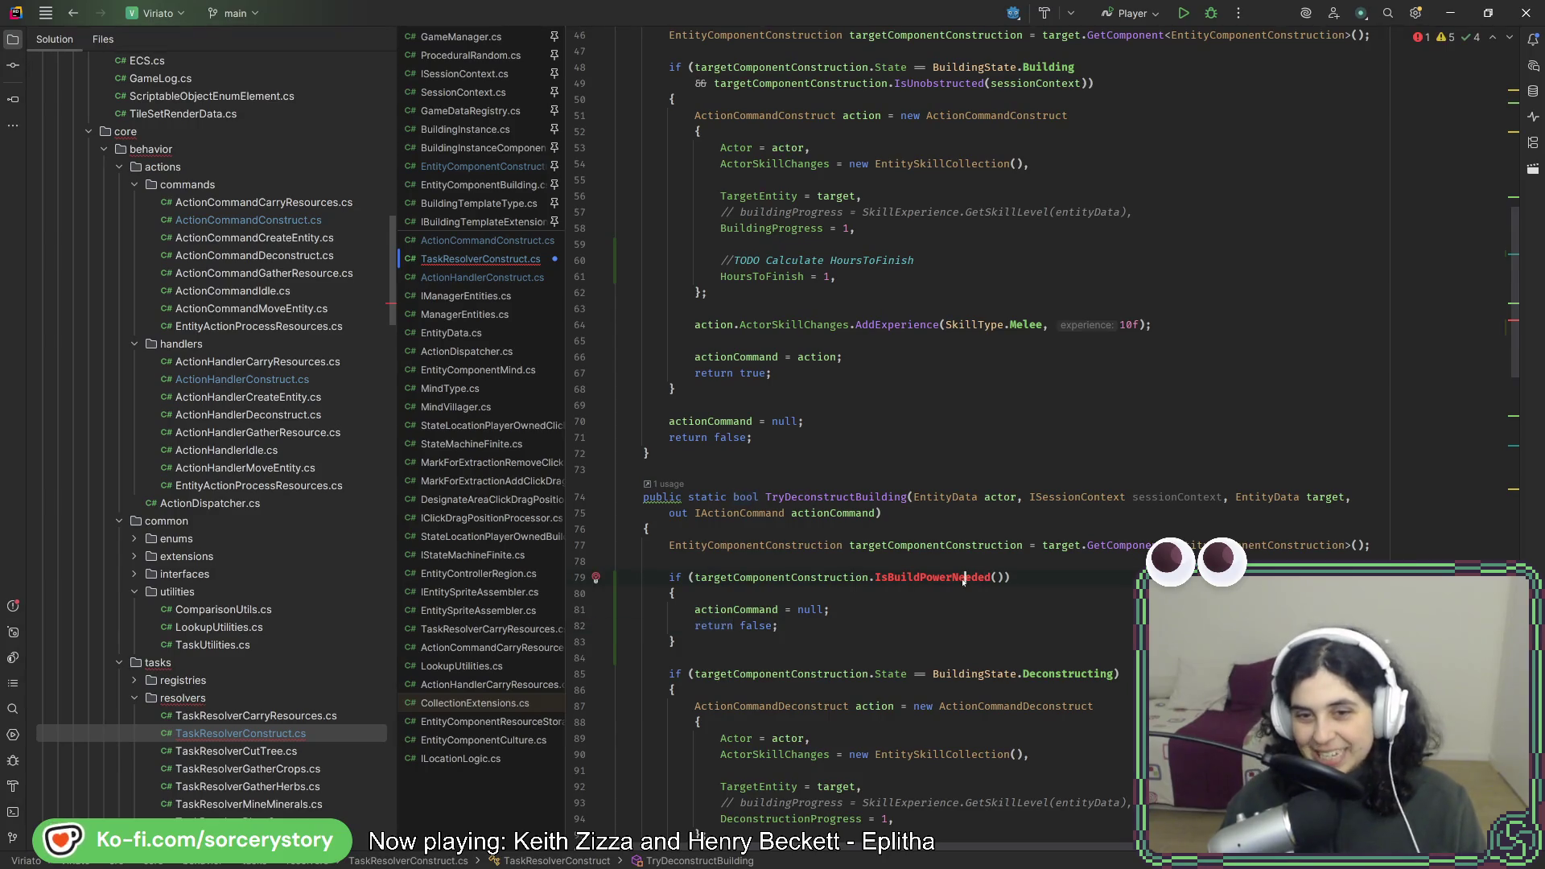
drag(796, 626, 1121, 600)
drag(1002, 642, 1319, 554)
key(ctrl+c)
scroll(1186, 538, up, 6)
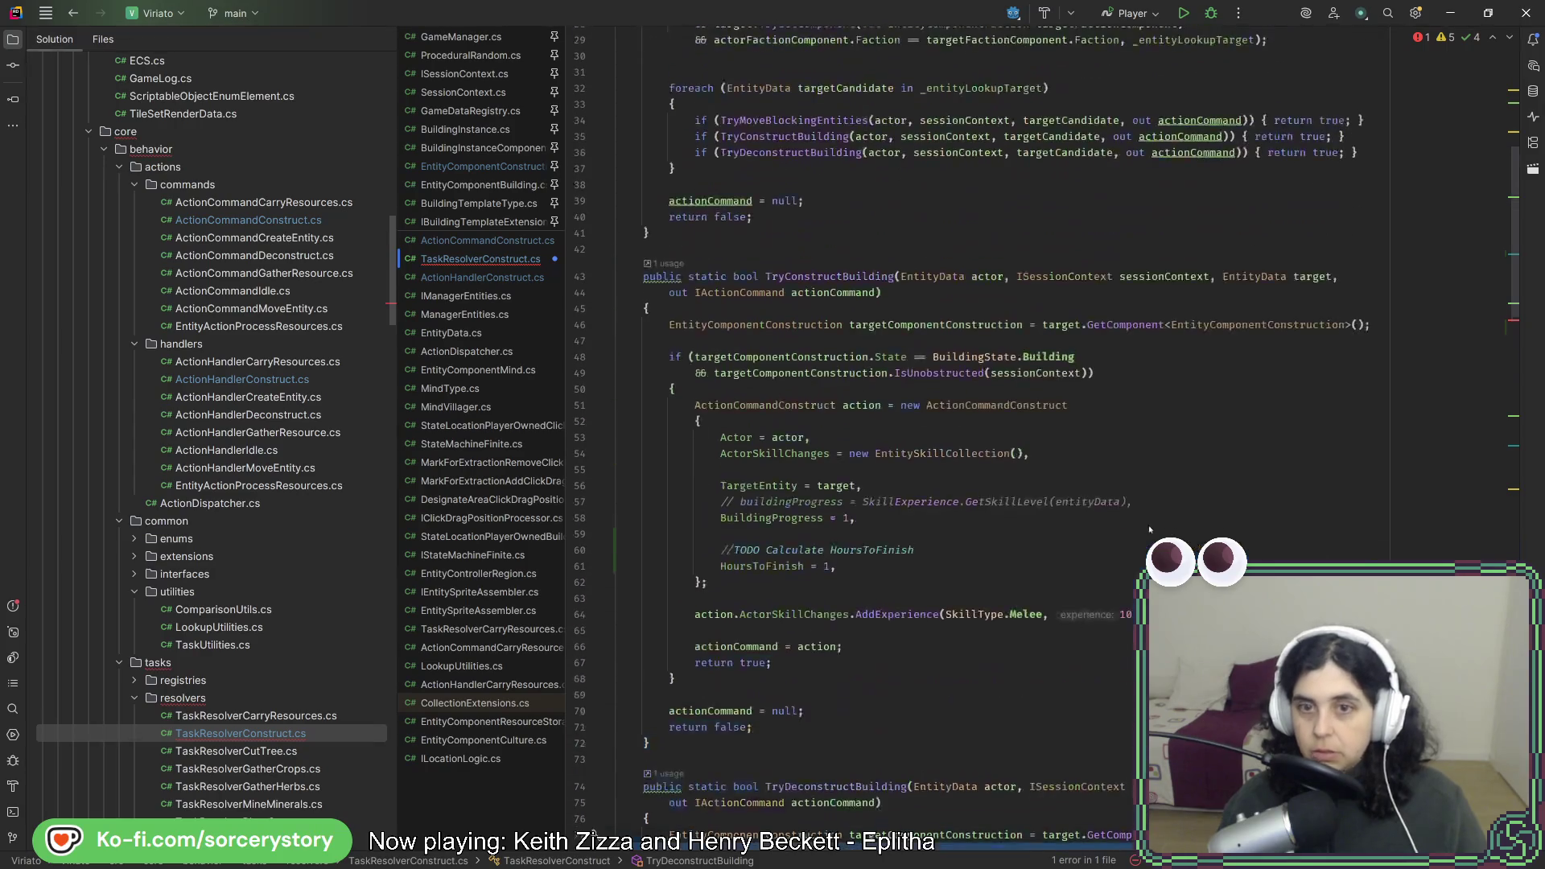
click(1382, 326)
key(ctrl+v)
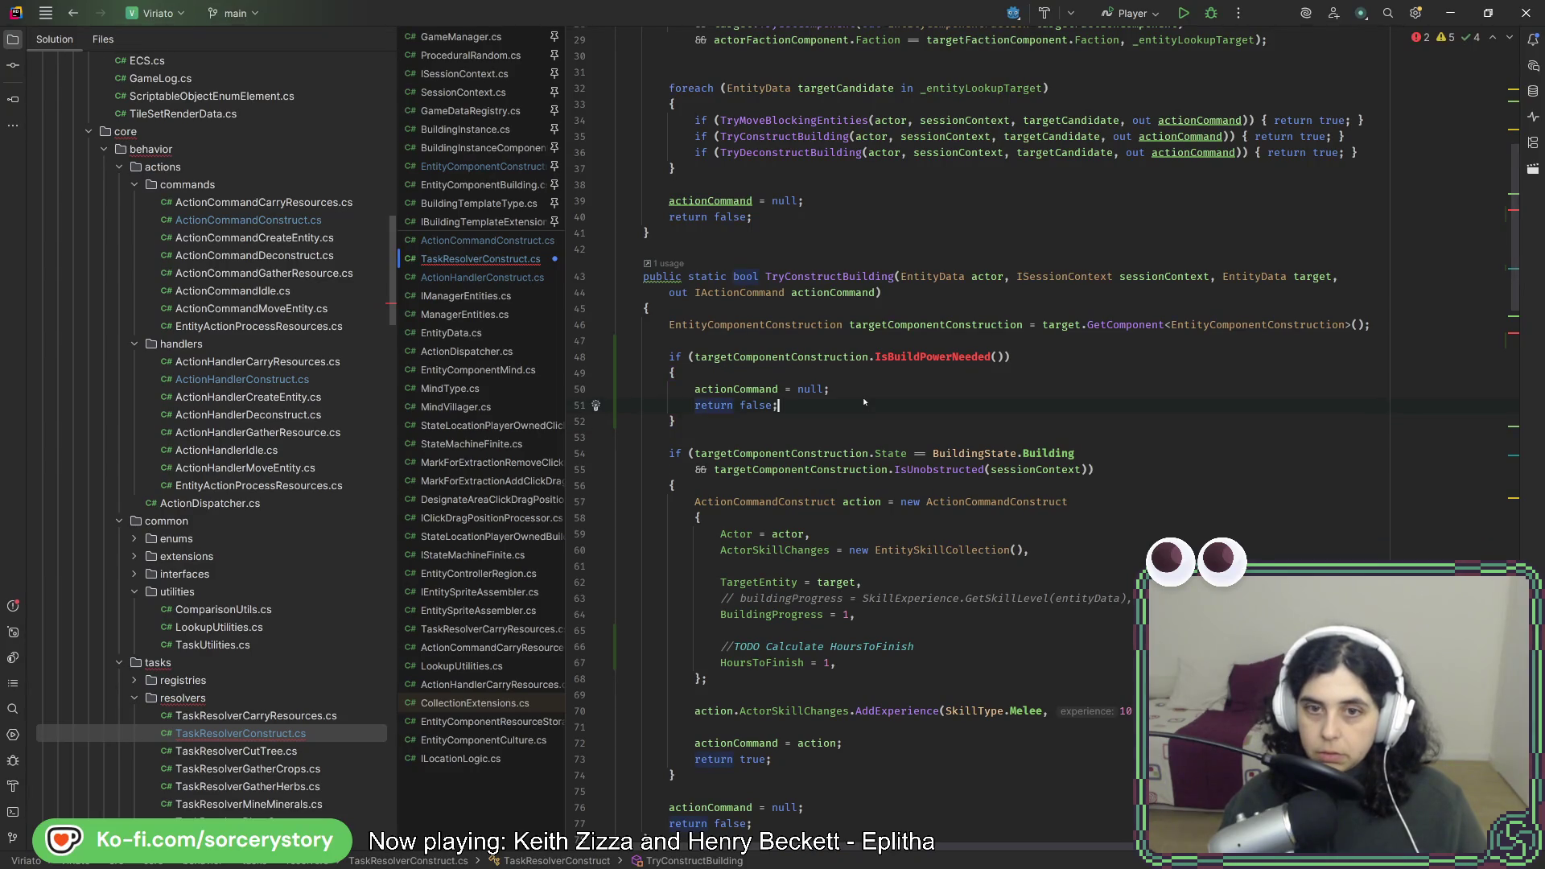
click(933, 356)
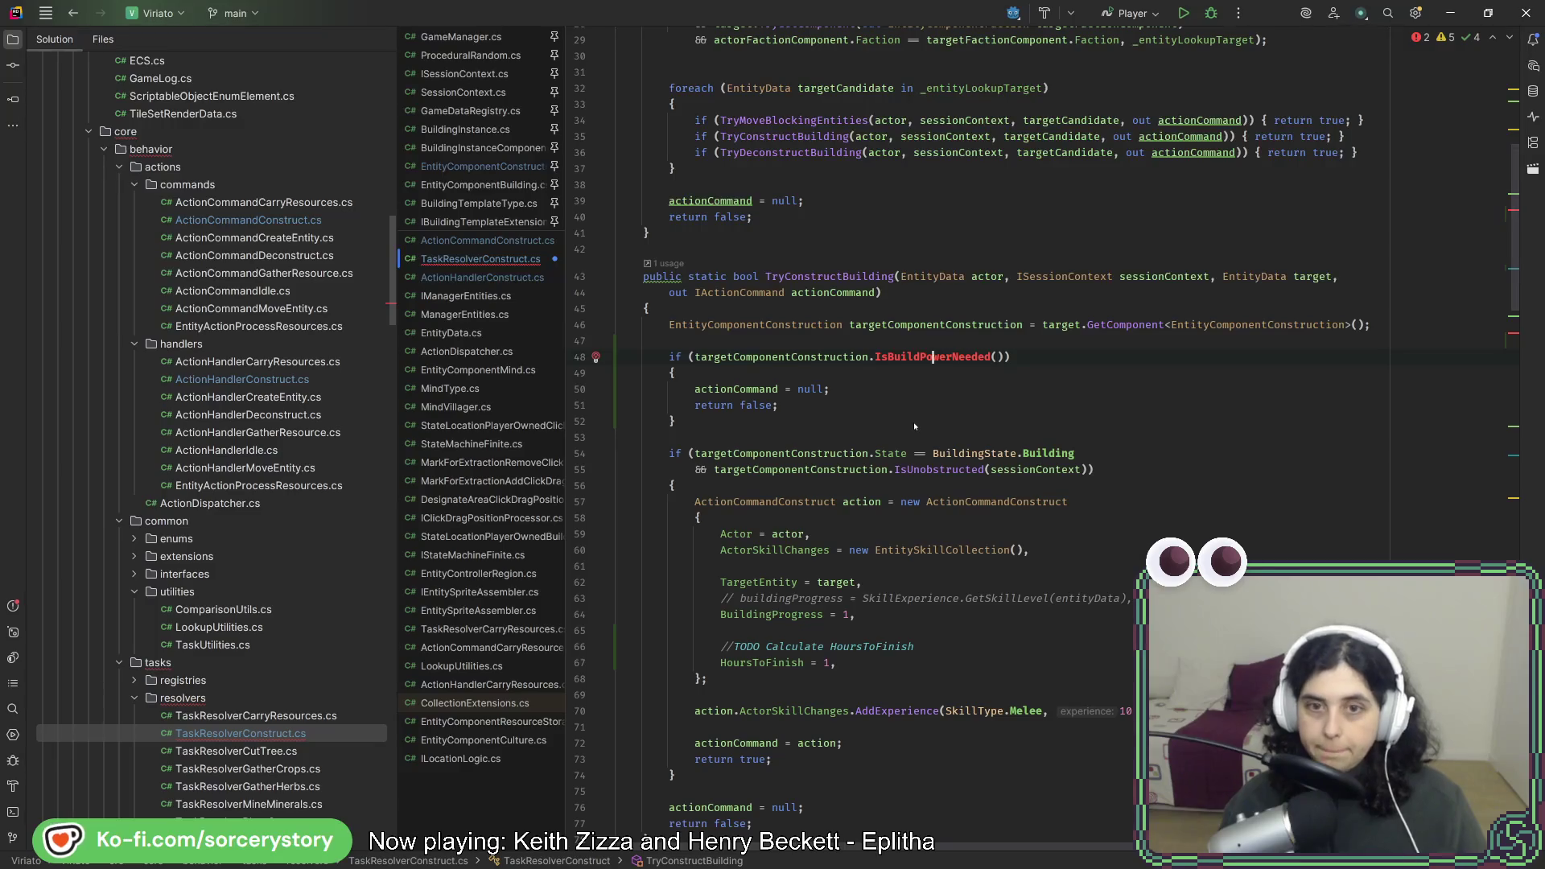
key(alt+Return)
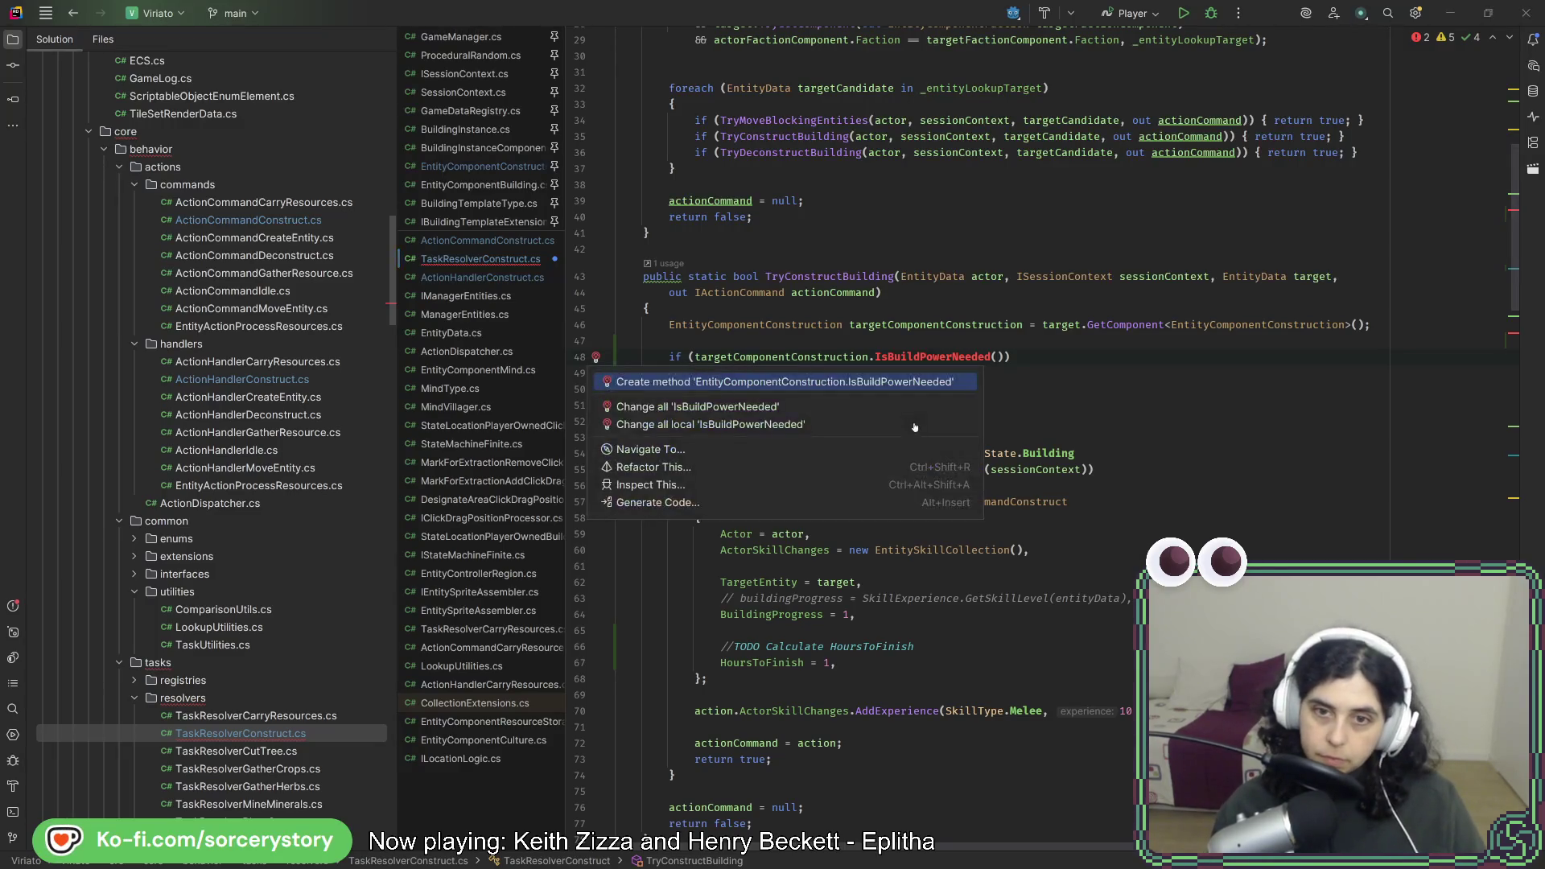
key(Escape)
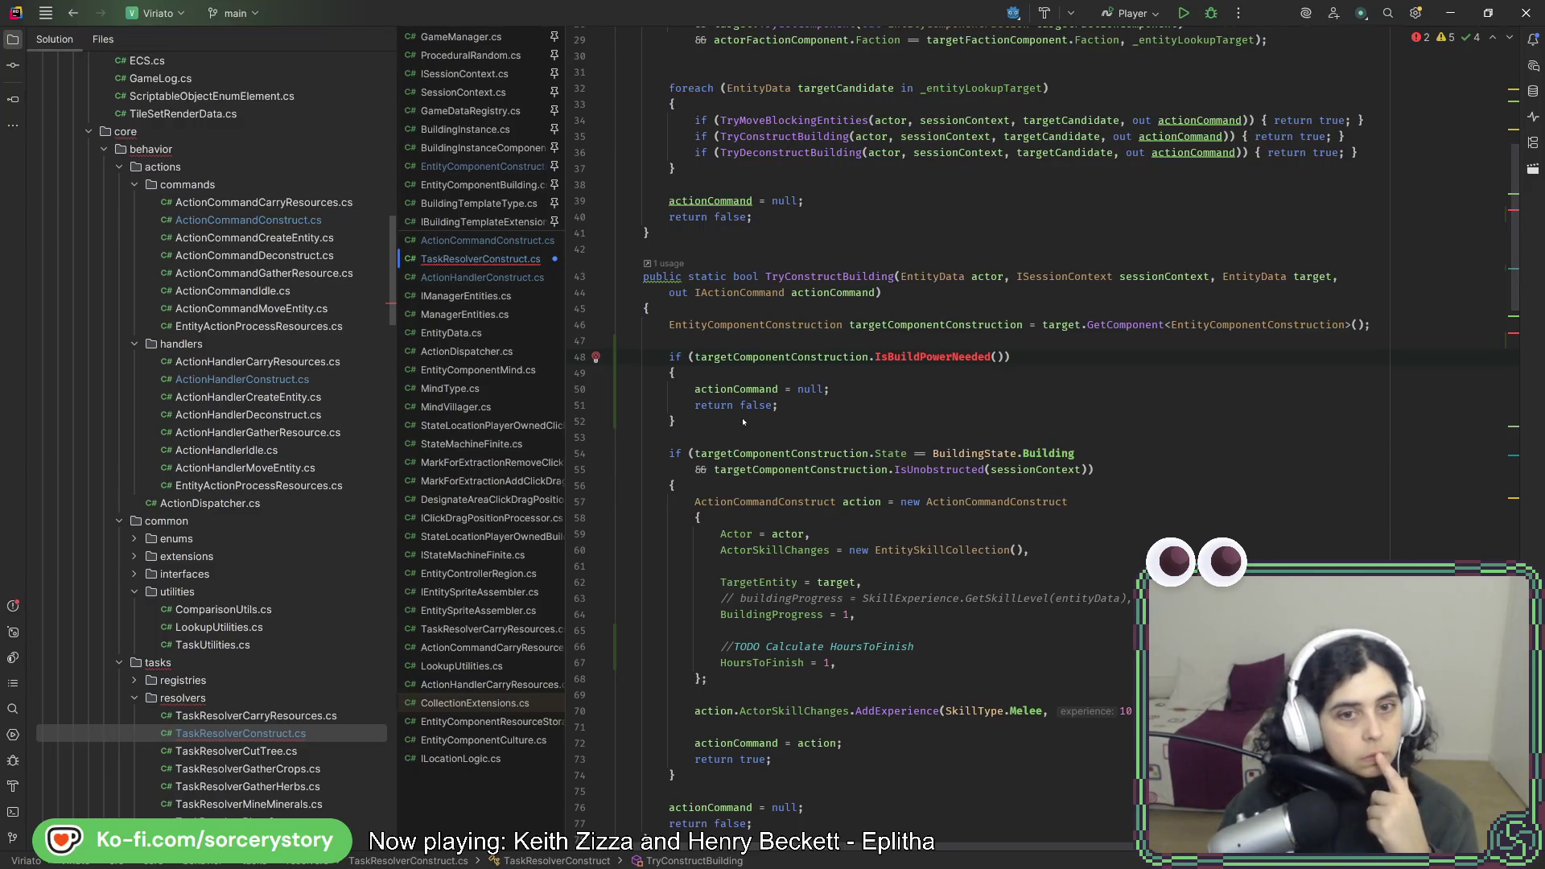
mouse_move(743, 421)
mouse_down()
mouse_move(1368, 346)
mouse_move(1435, 317)
mouse_up()
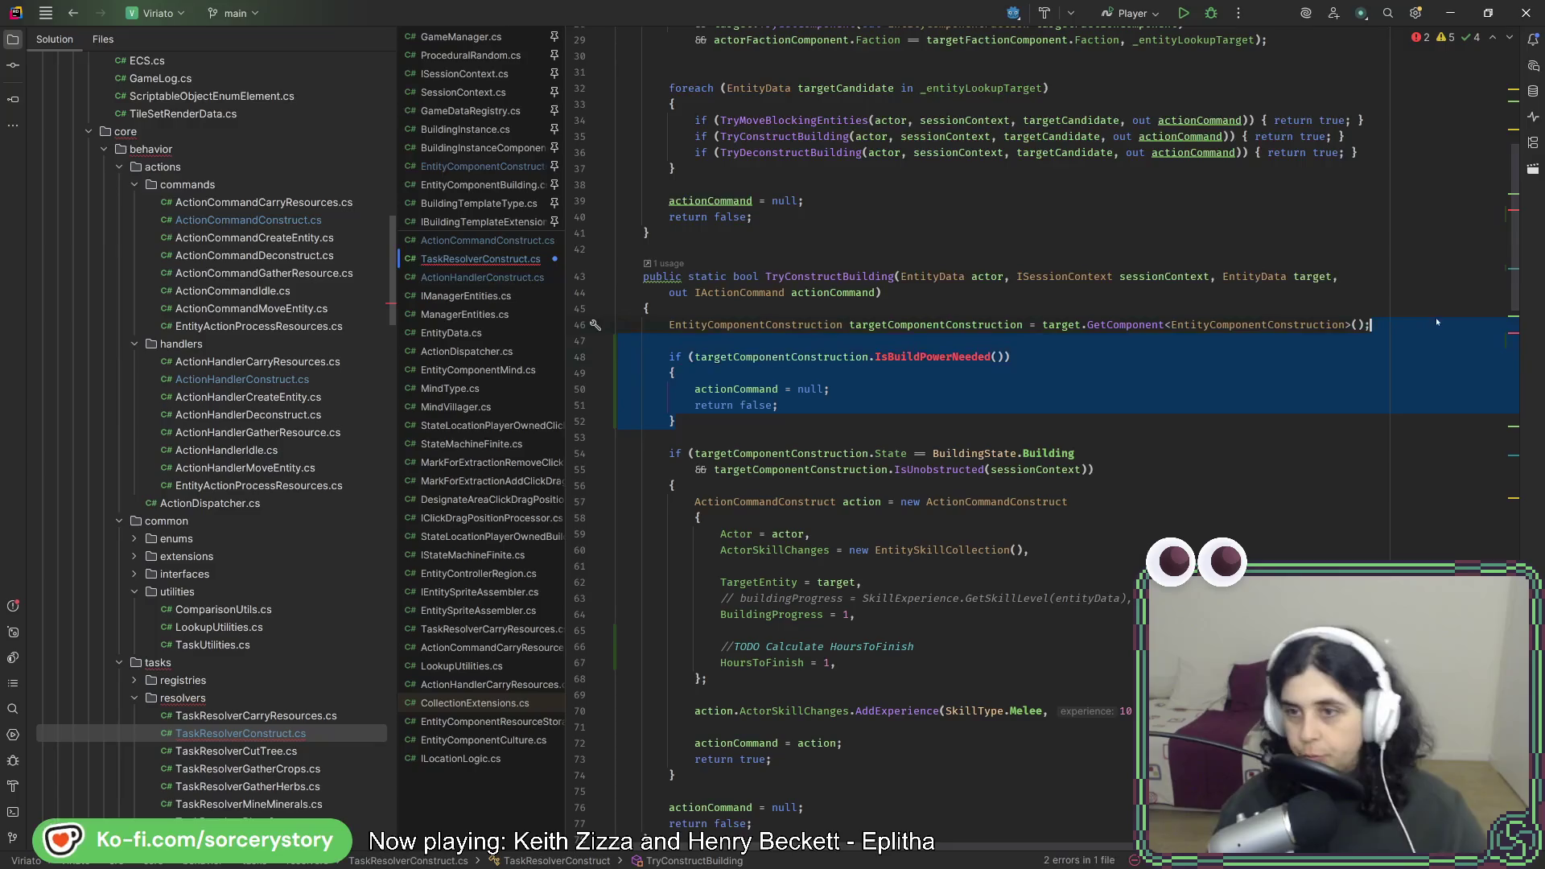
key(BackSpace)
click(810, 388)
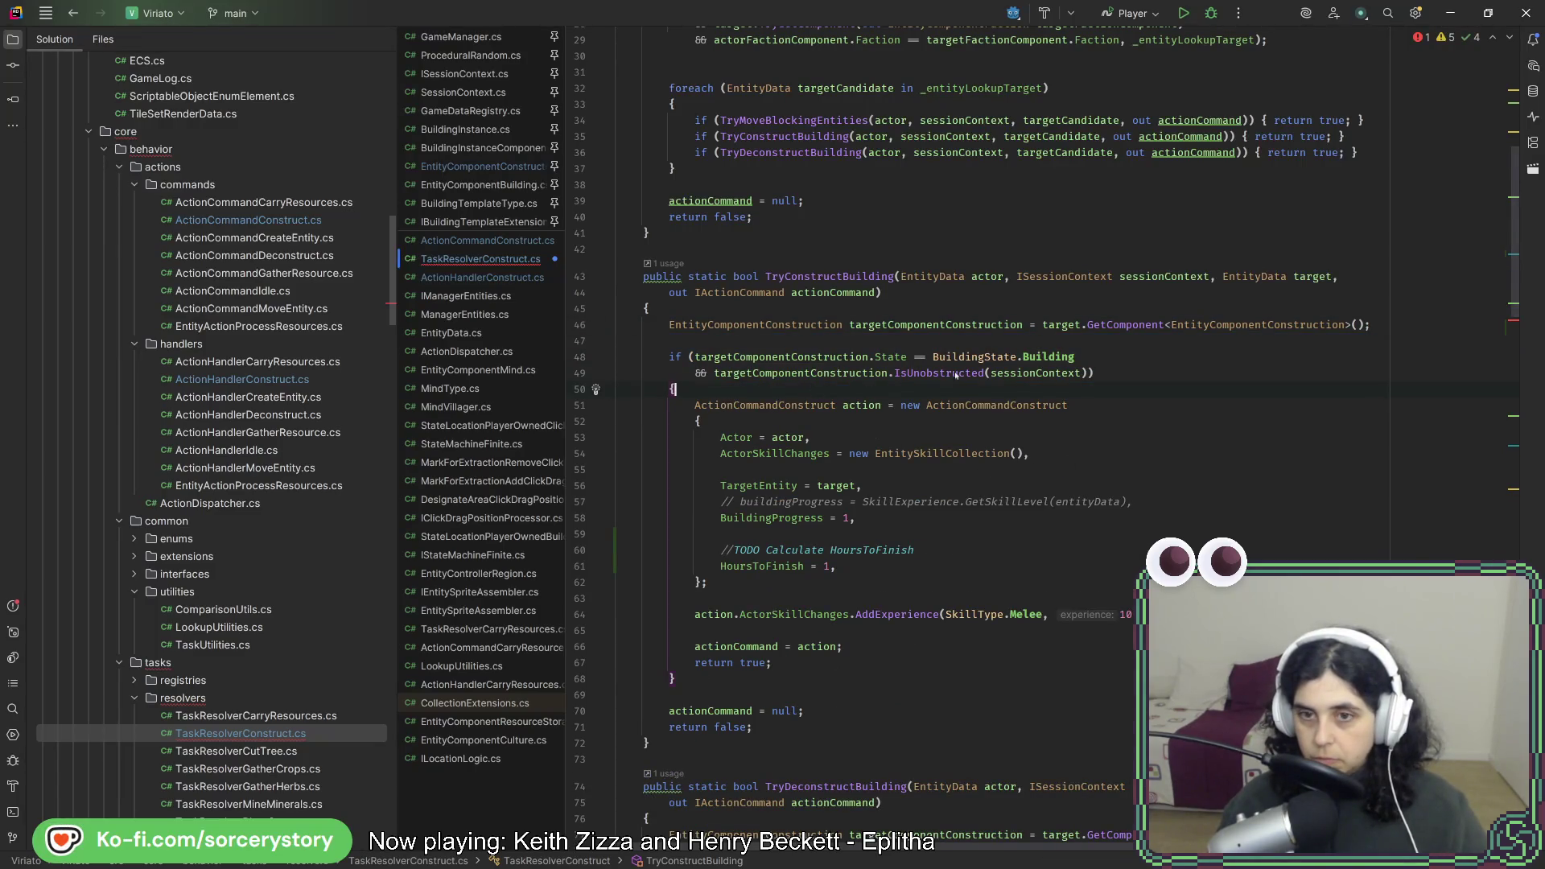
Paste the guard after the Building condition and merge its IsBuildPowerNeeded() check into it with &&.
click(1087, 373)
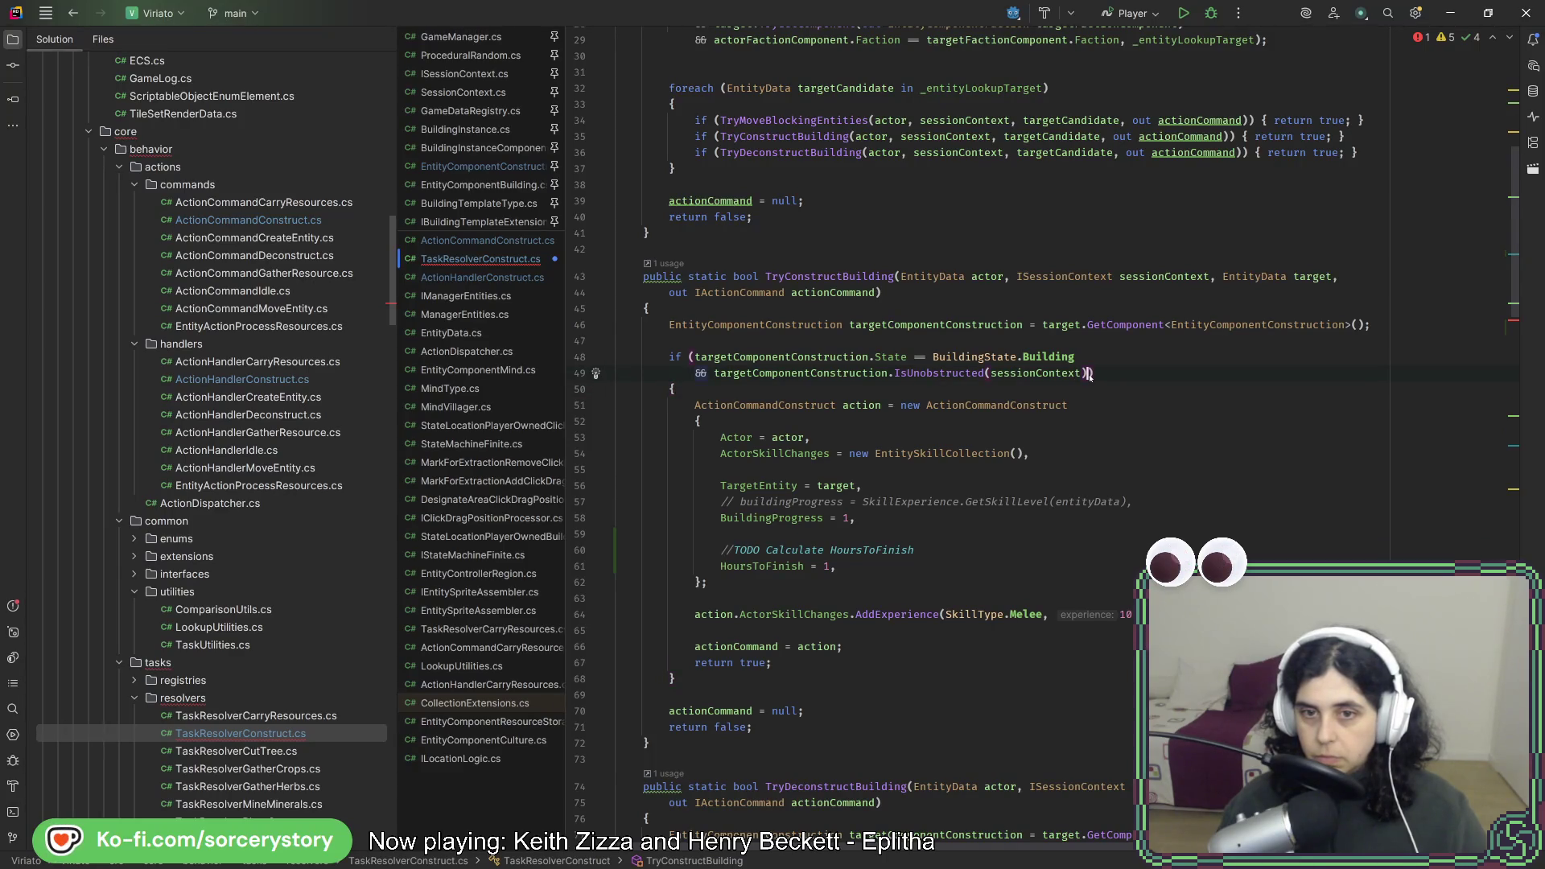
text(if (targetComponentConstruction.IsBuildPowerNeeded()) {     actionCommand = null;     return false; })
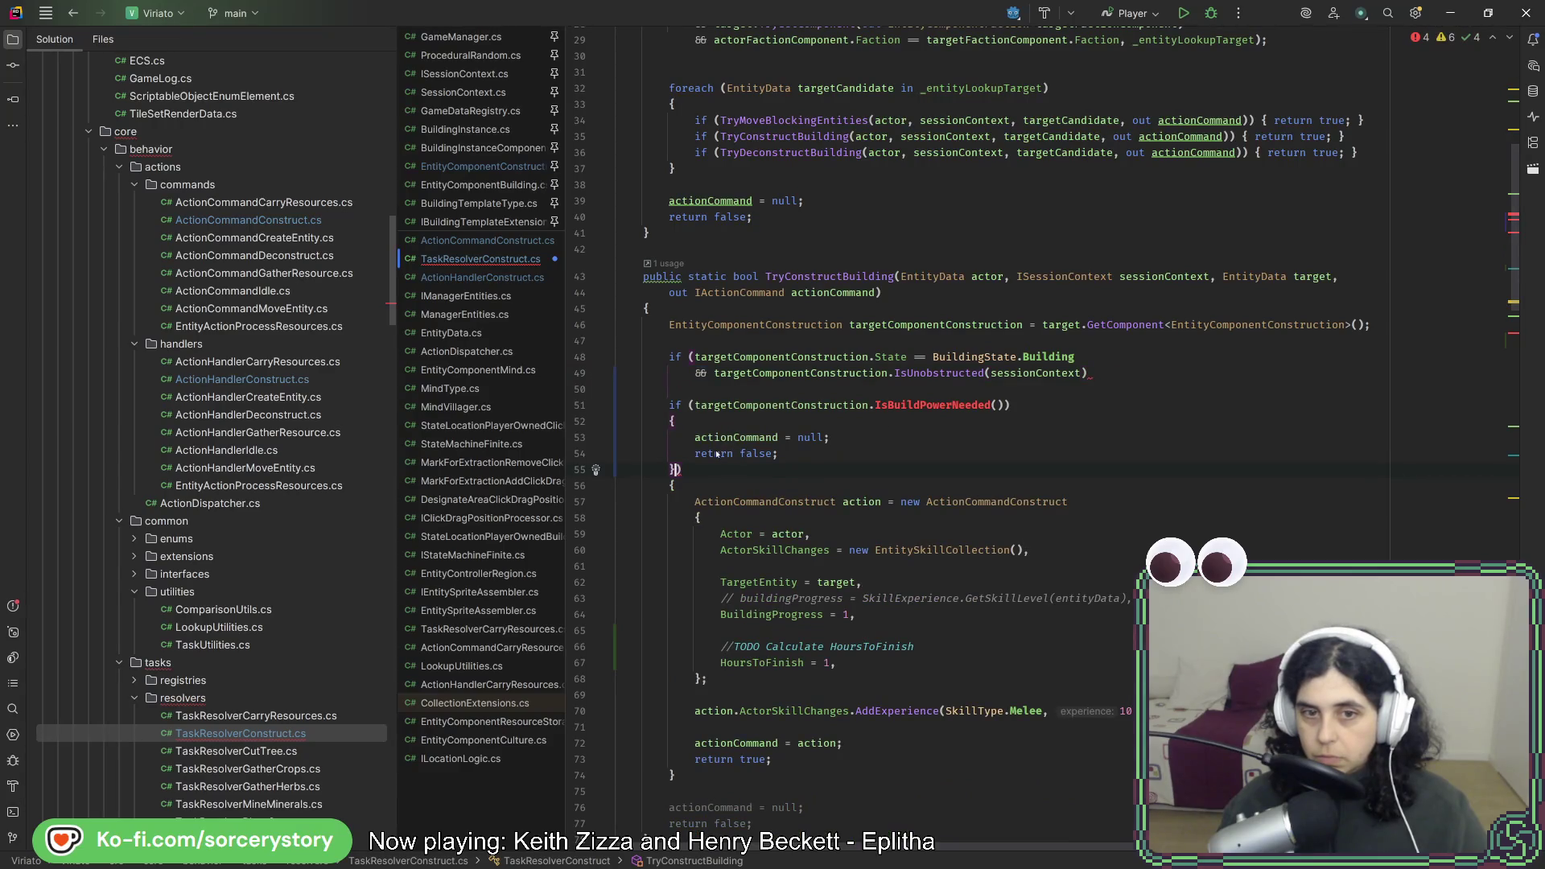
scroll(760, 485, down, 3)
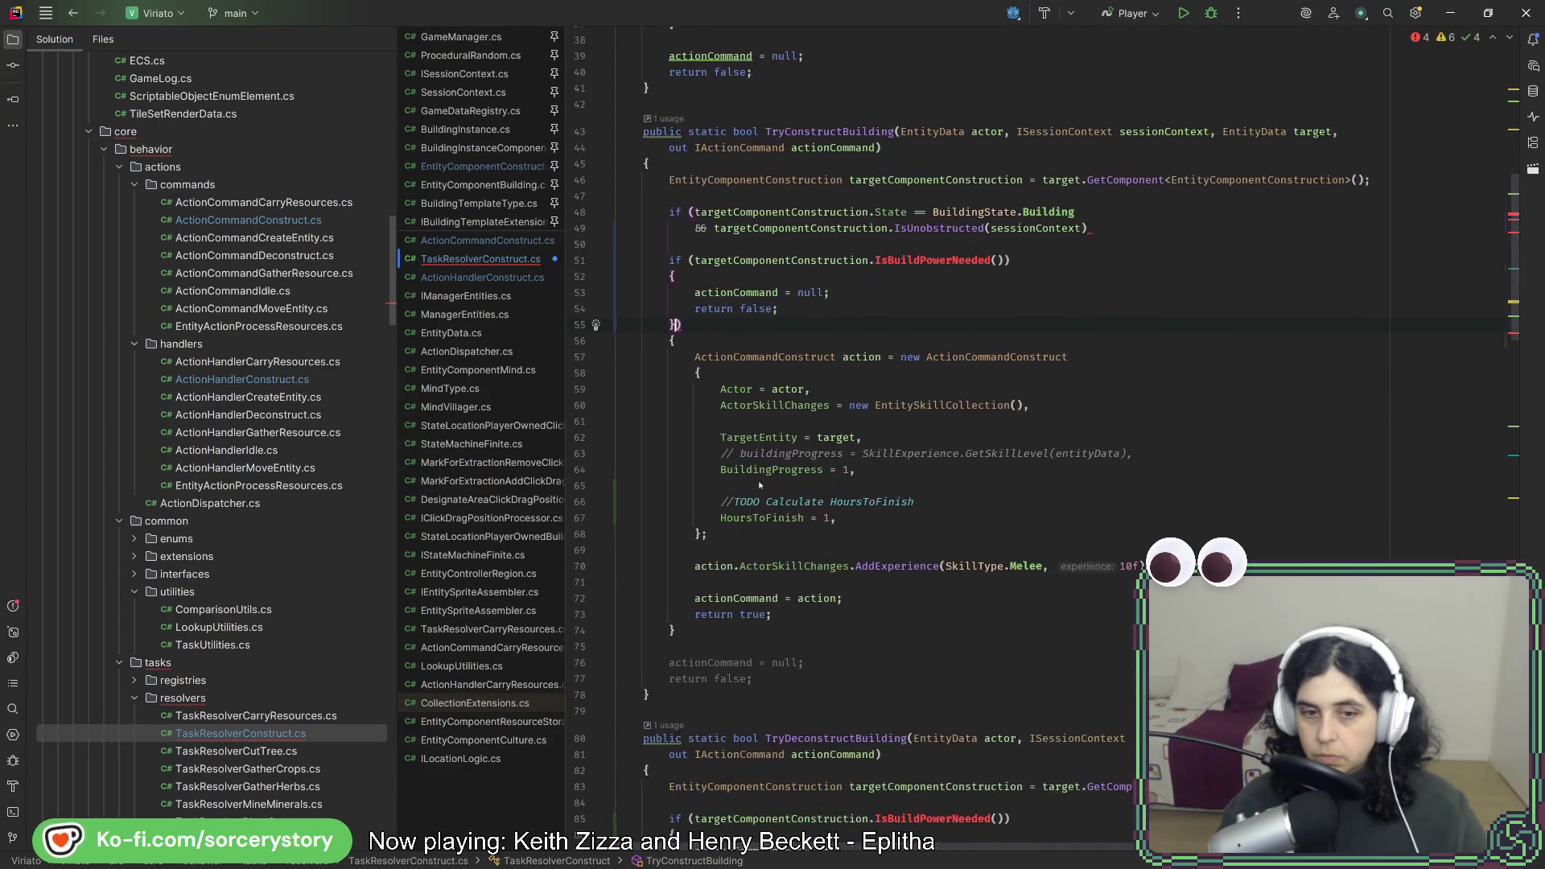
scroll(760, 485, up, 2)
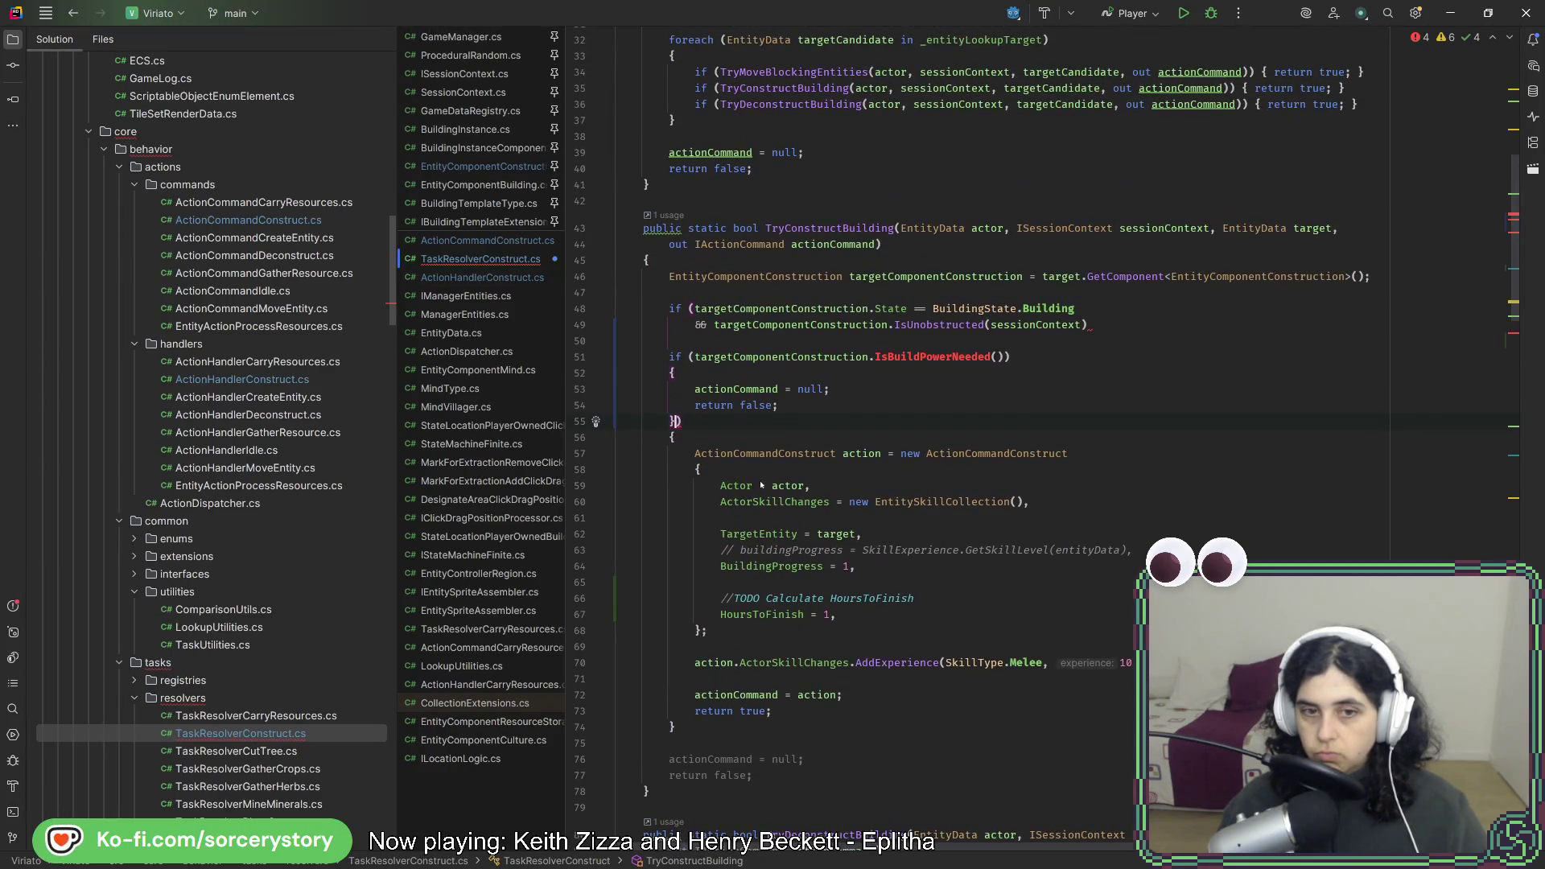
click(668, 356)
key(Delete)
key(Delete)
key(Delete)
drag(979, 362, 675, 424)
key(Delete)
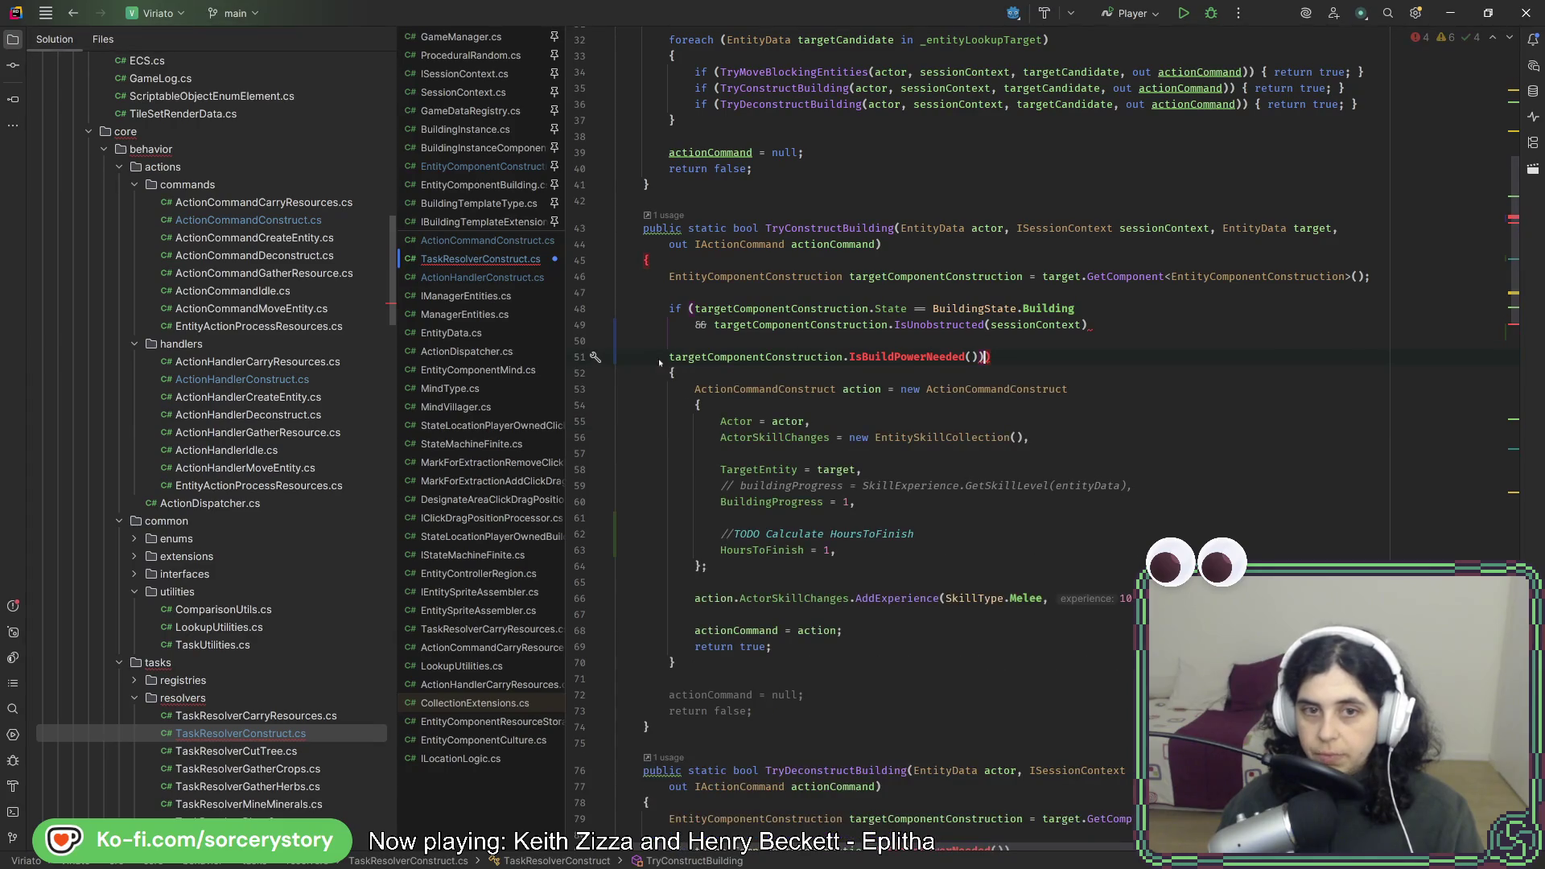
text(&&)
key(Home)
key(BackSpace)
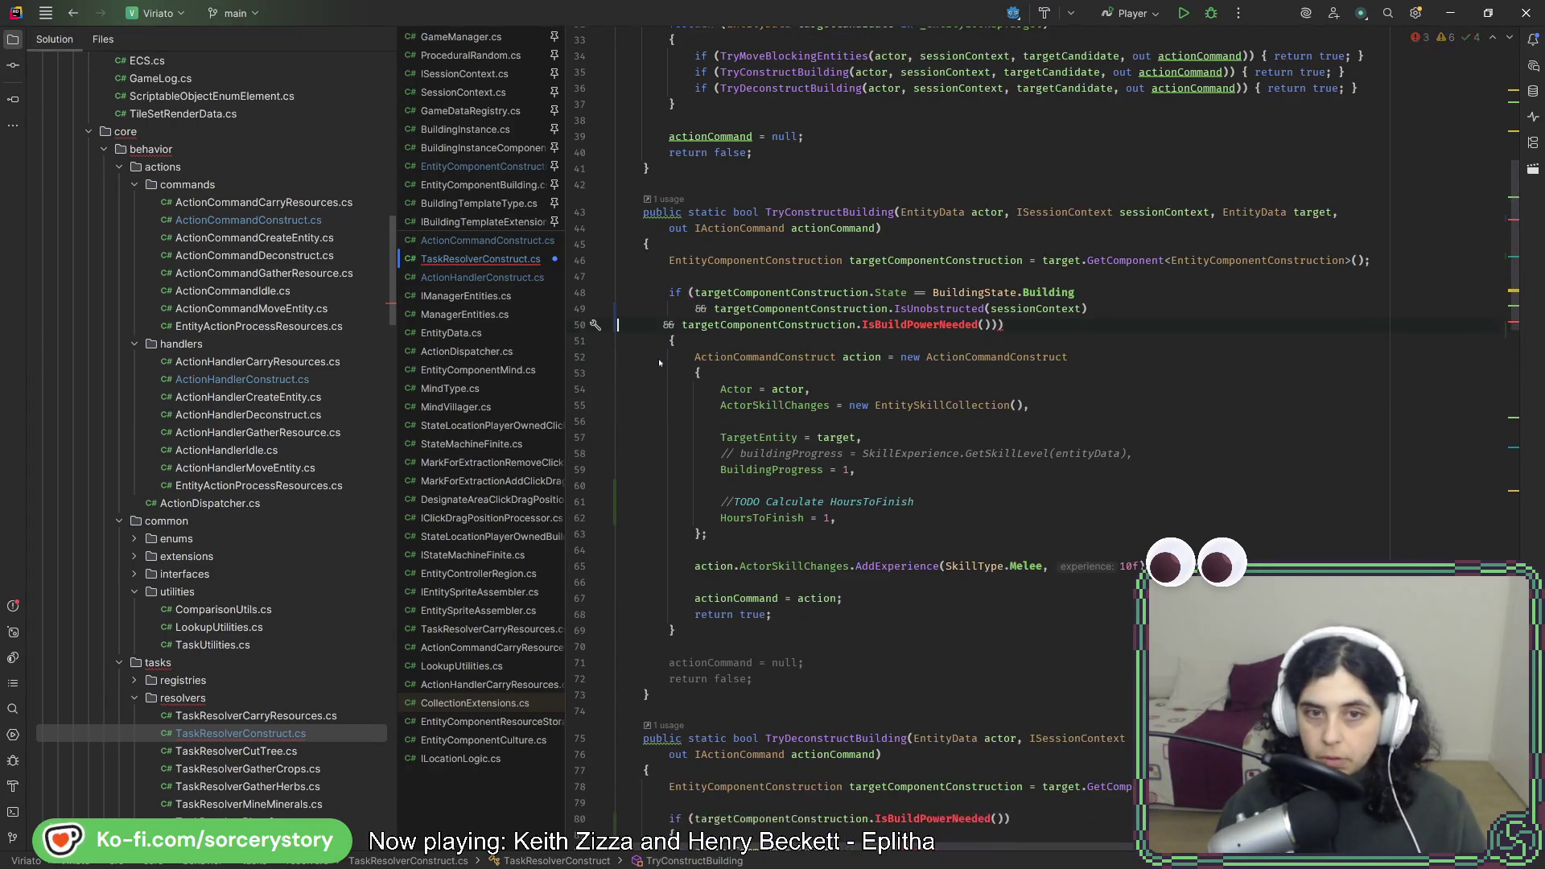
Append && targetComponentConstruction.IsBuildPowerNeeded() to the Deconstructing condition and delete the standalone guard.
click(1018, 325)
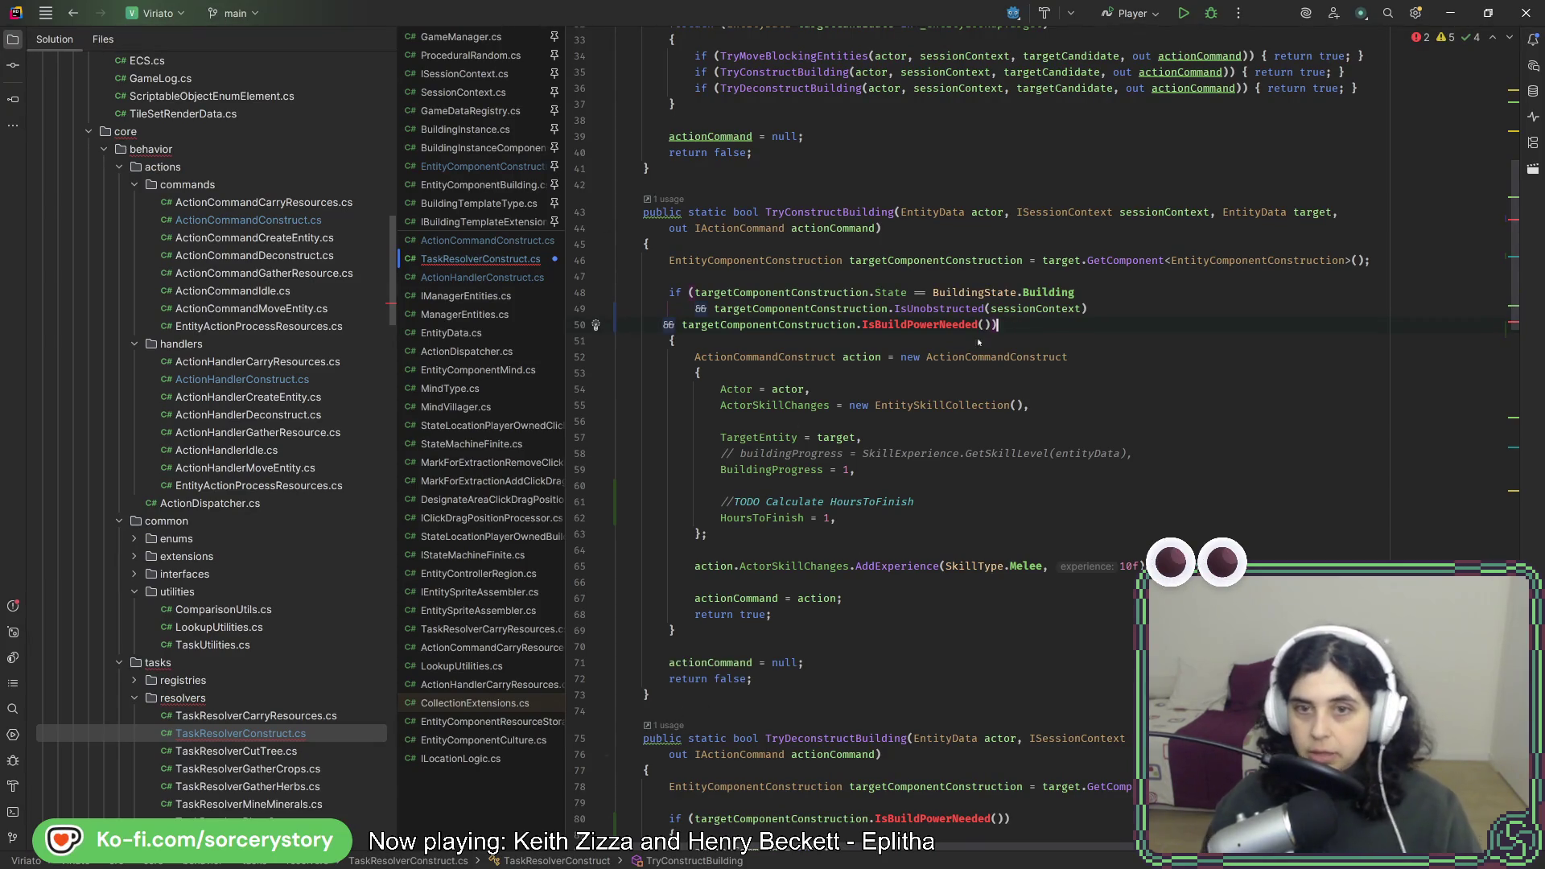
drag(978, 325, 662, 325)
key(ctrl+c)
scroll(762, 580, down, 3)
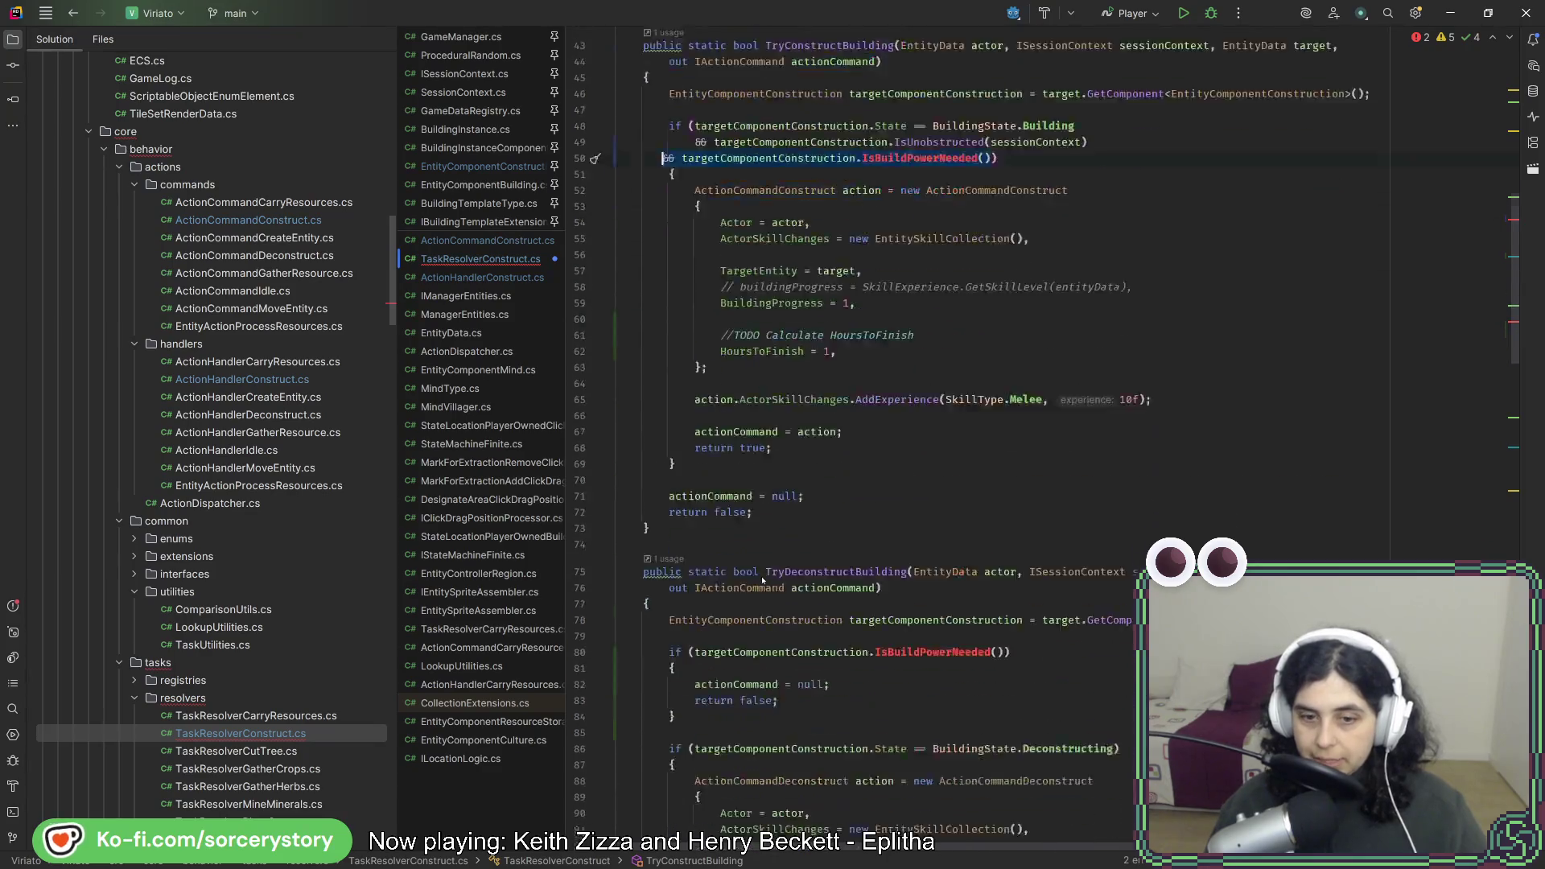
scroll(762, 580, down, 5)
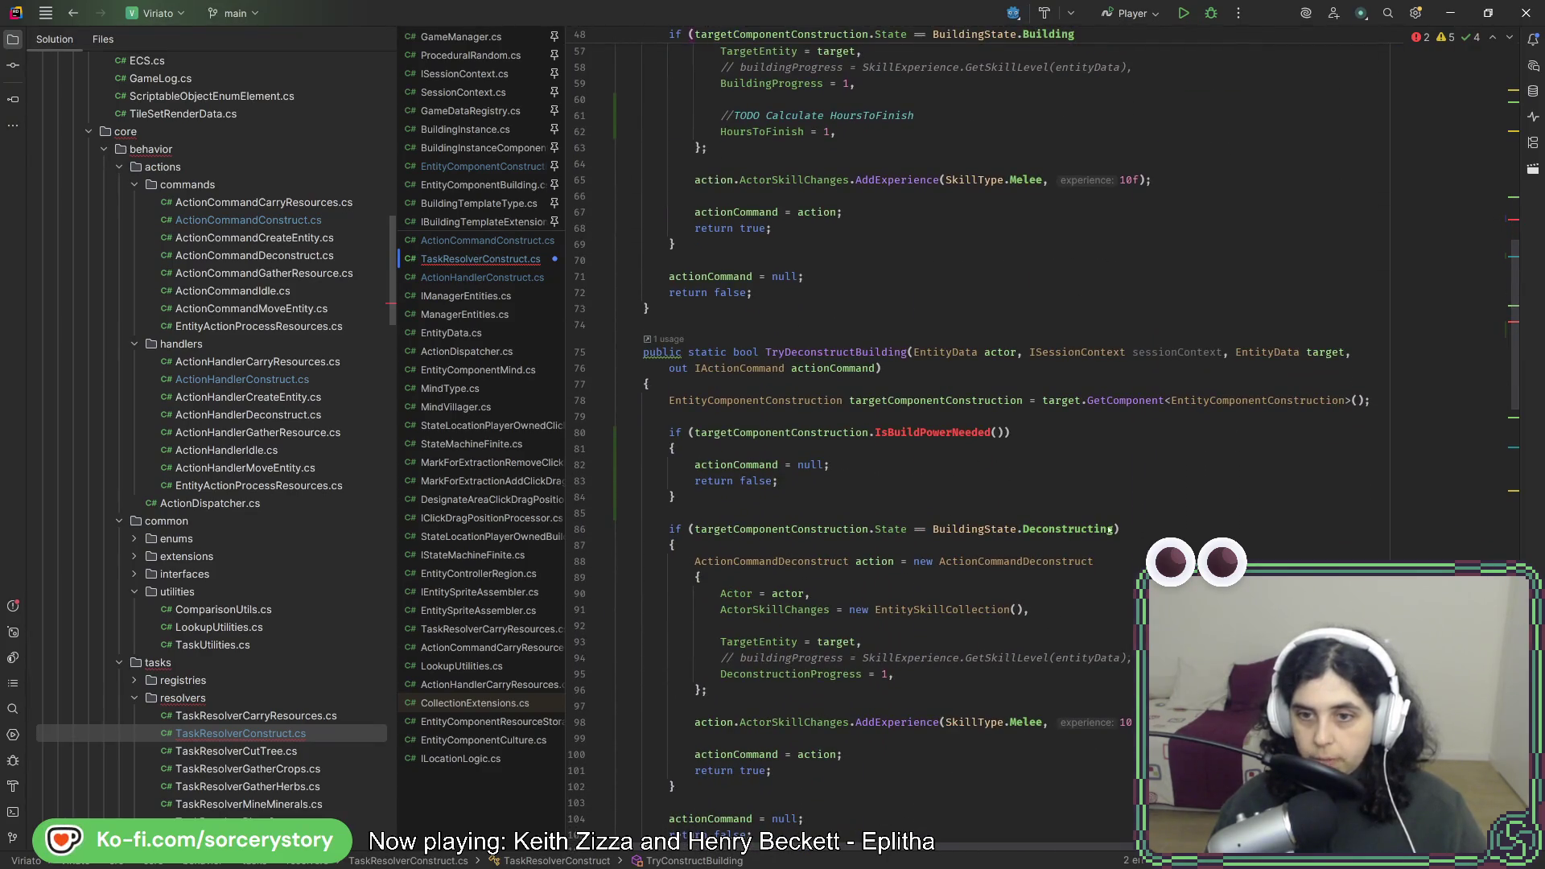
key(ctrl+v)
drag(879, 499, 1372, 400)
key(Delete)
scroll(1219, 505, down, 2)
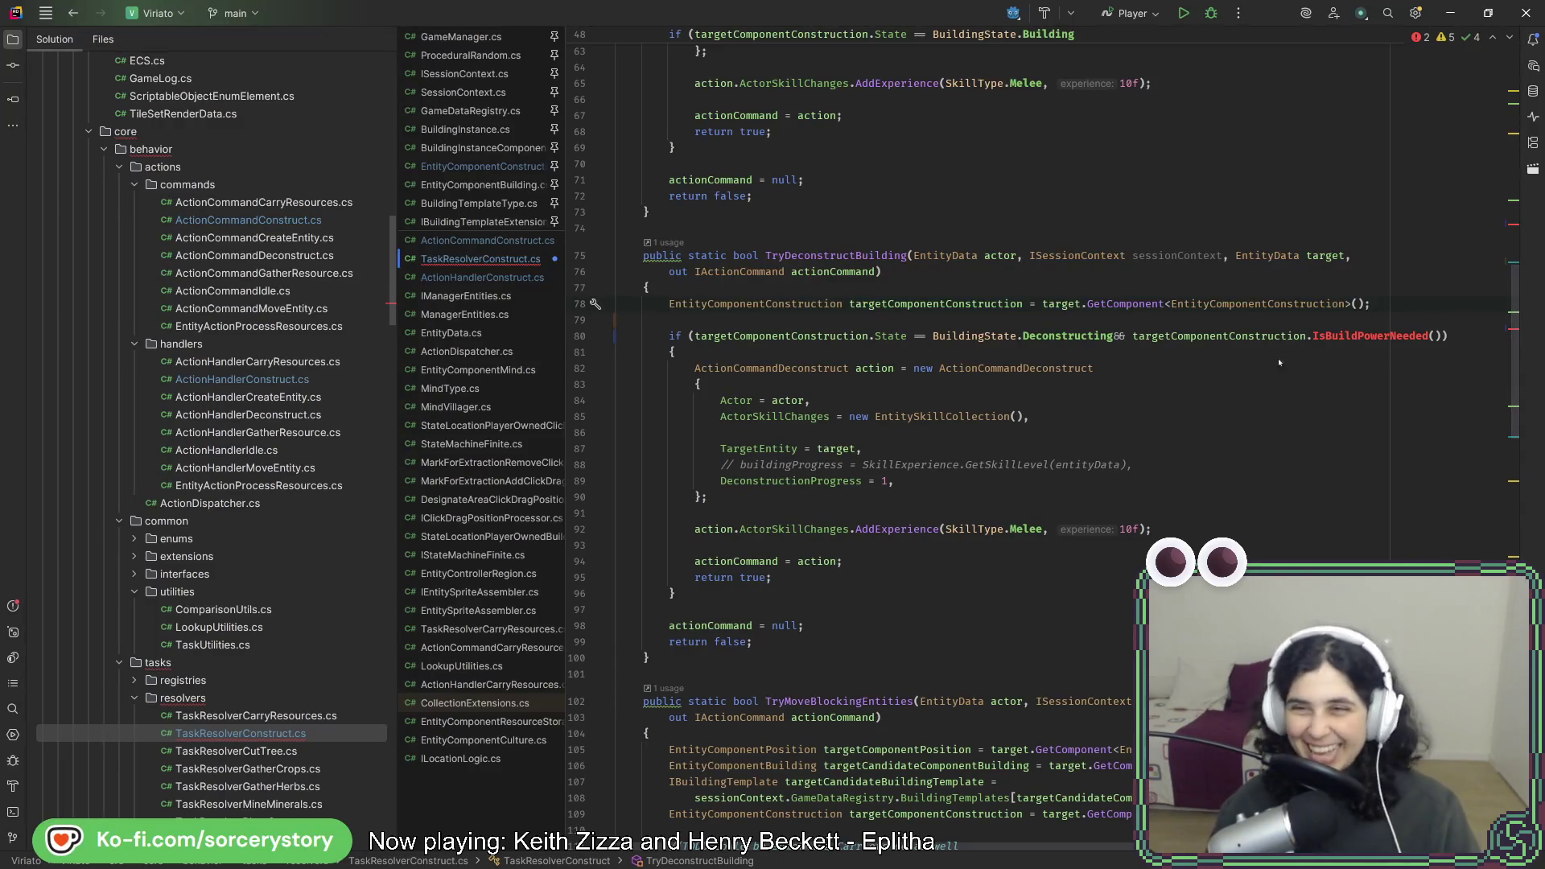
click(1328, 335)
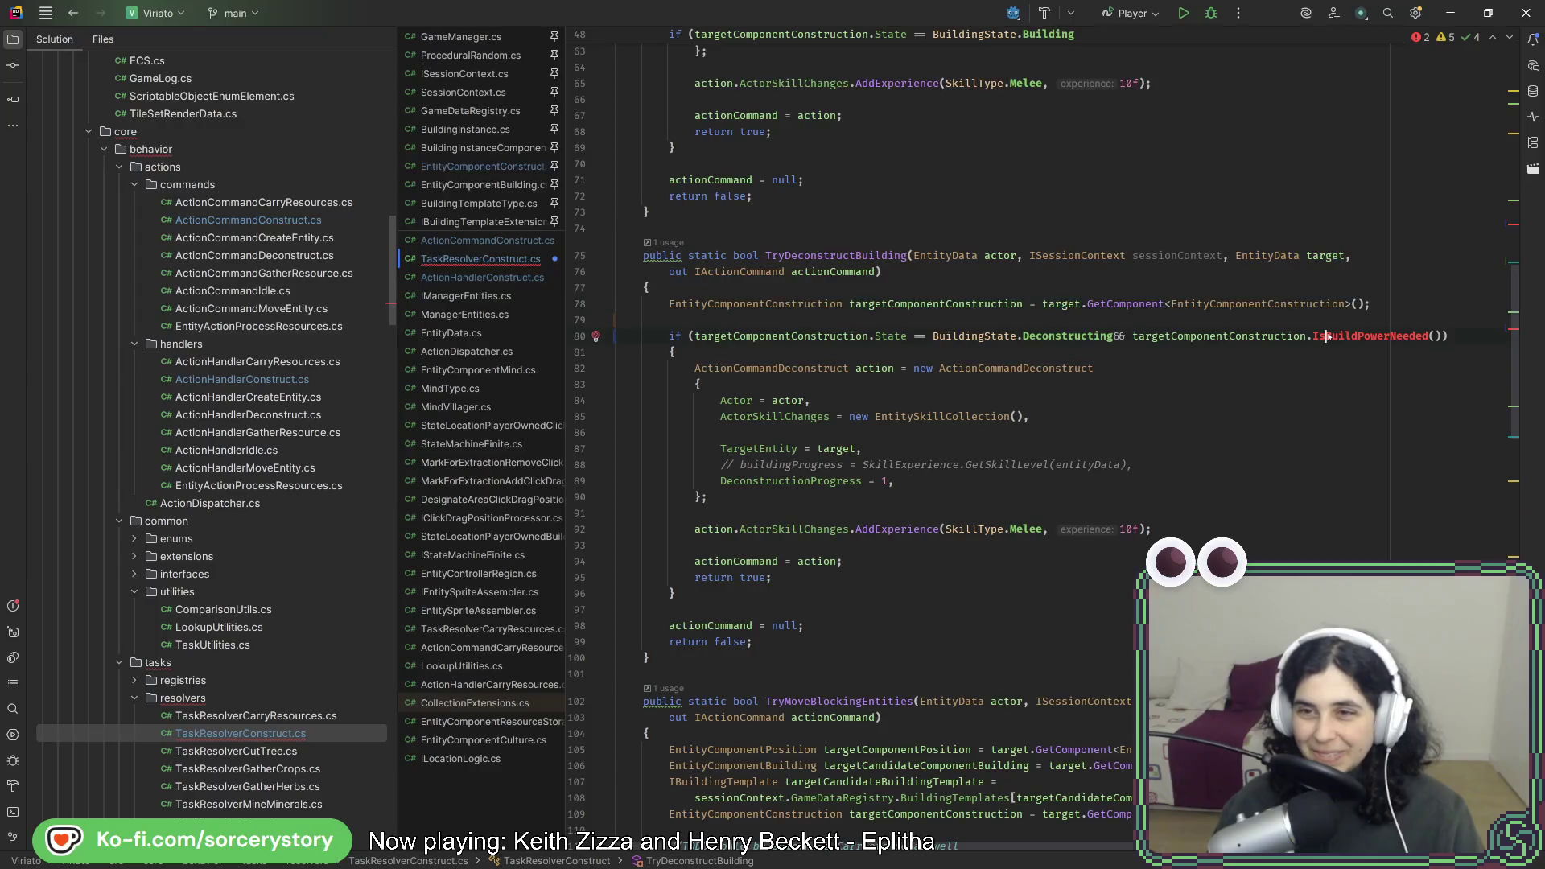
Generate IsBuildPowerNeeded() in EntityComponentConstruction and delete its NotImplementedException line.
key(alt+Return)
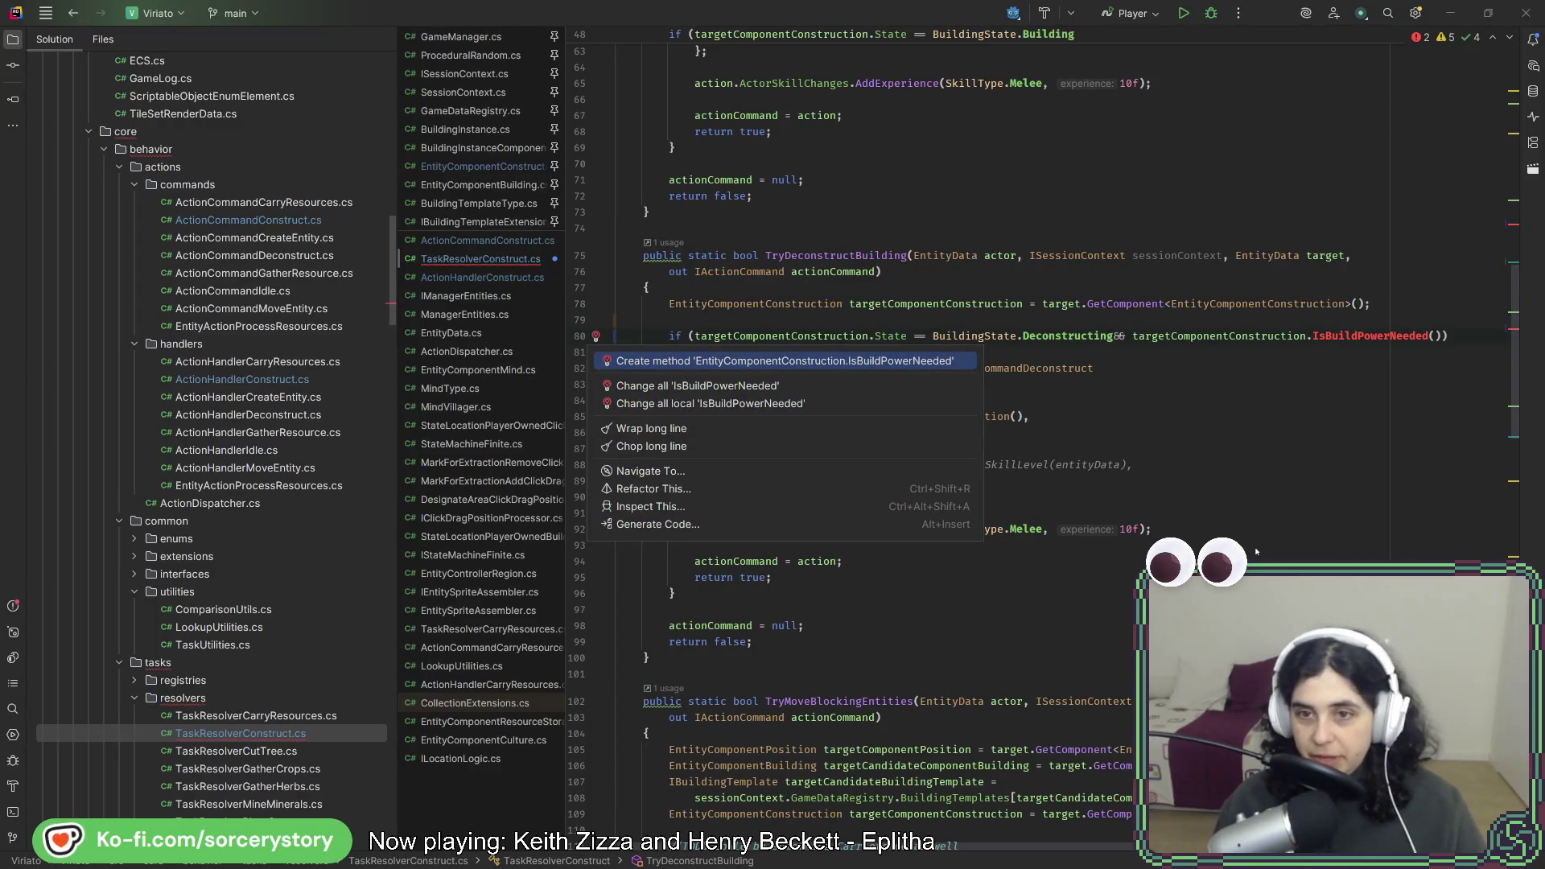
key(Return)
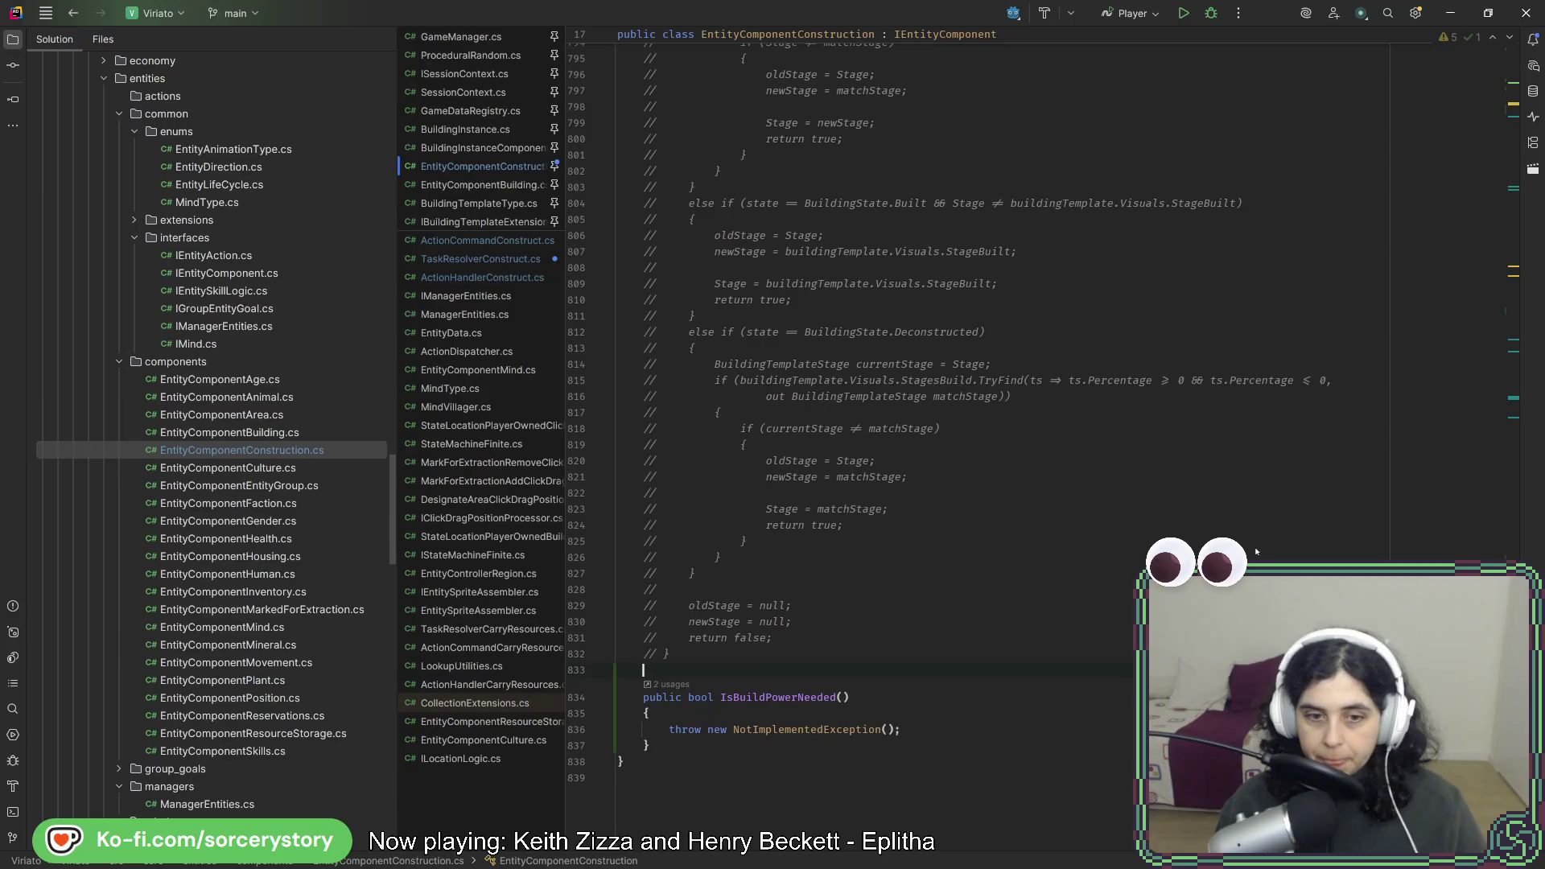
drag(934, 727, 932, 720)
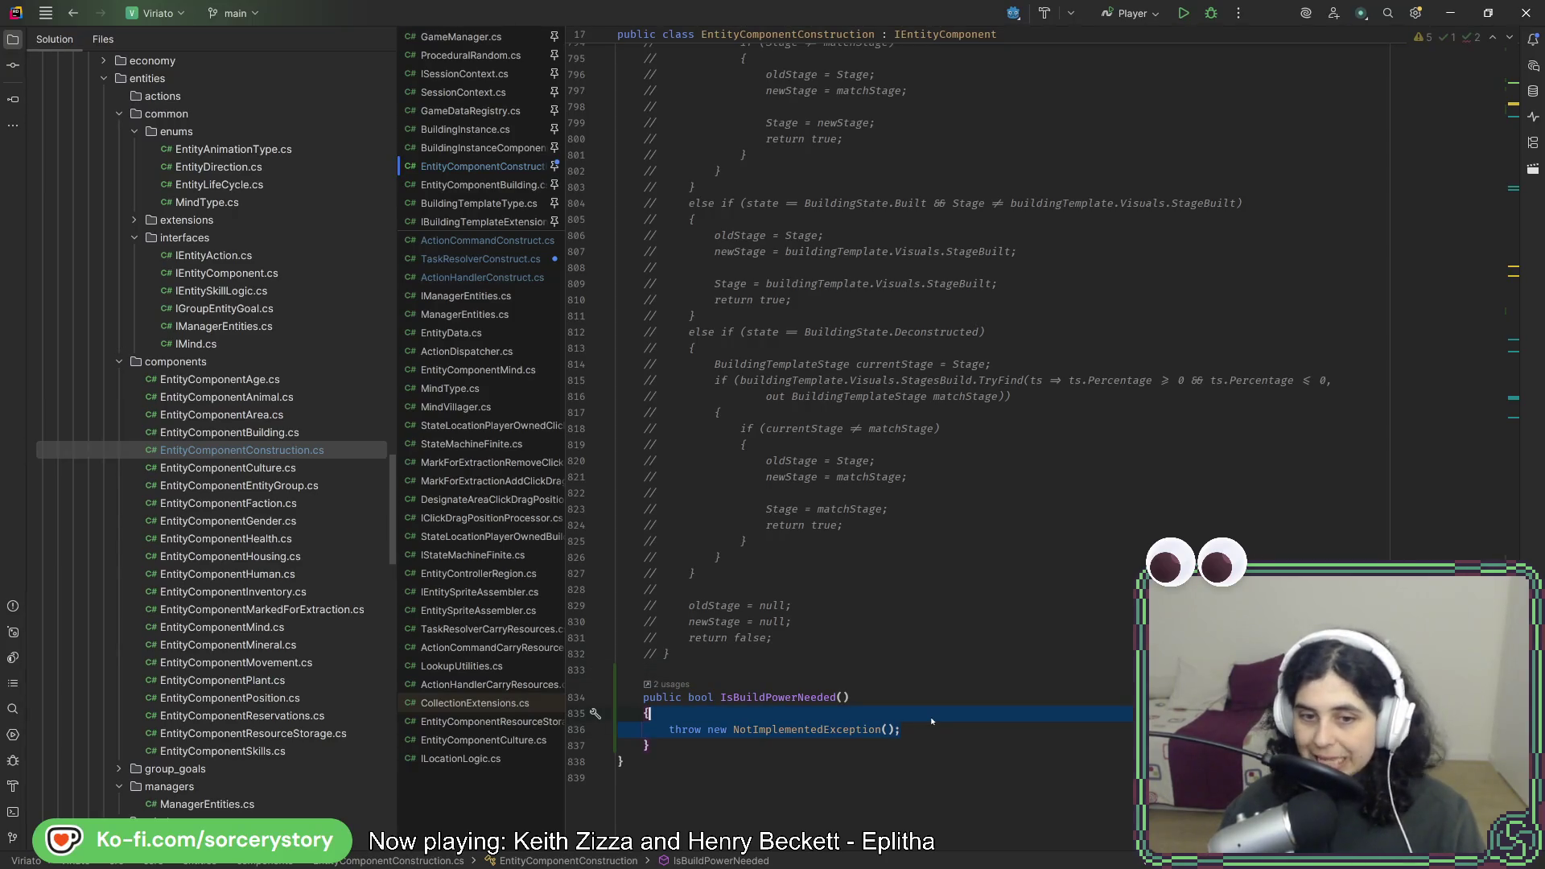
key(BackSpace)
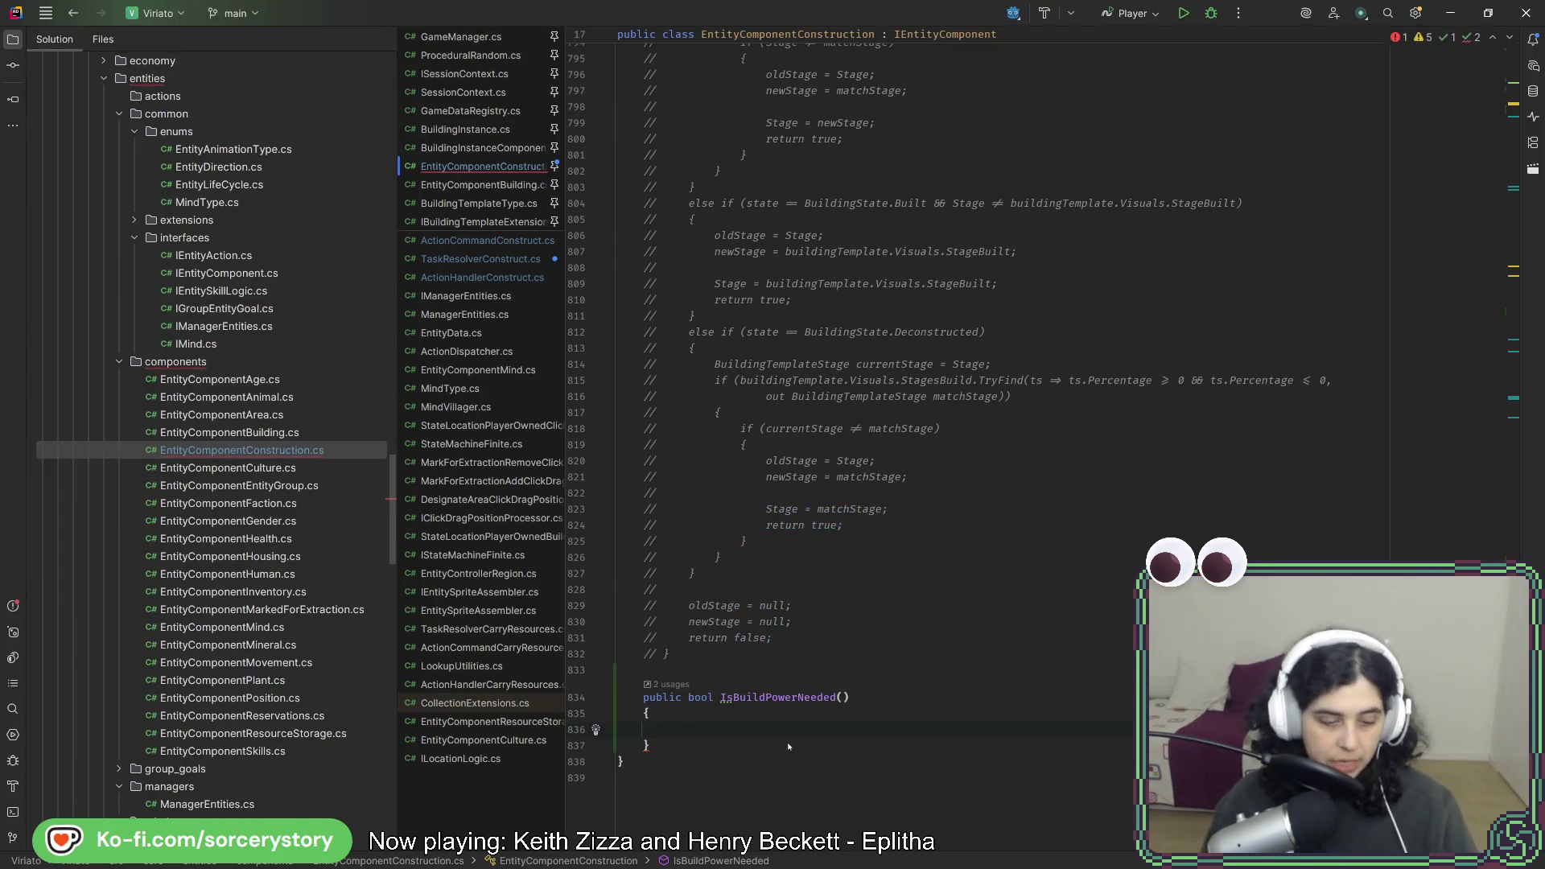
Start the method's return statement, leaving a partial 'progres' expression.
text(return )
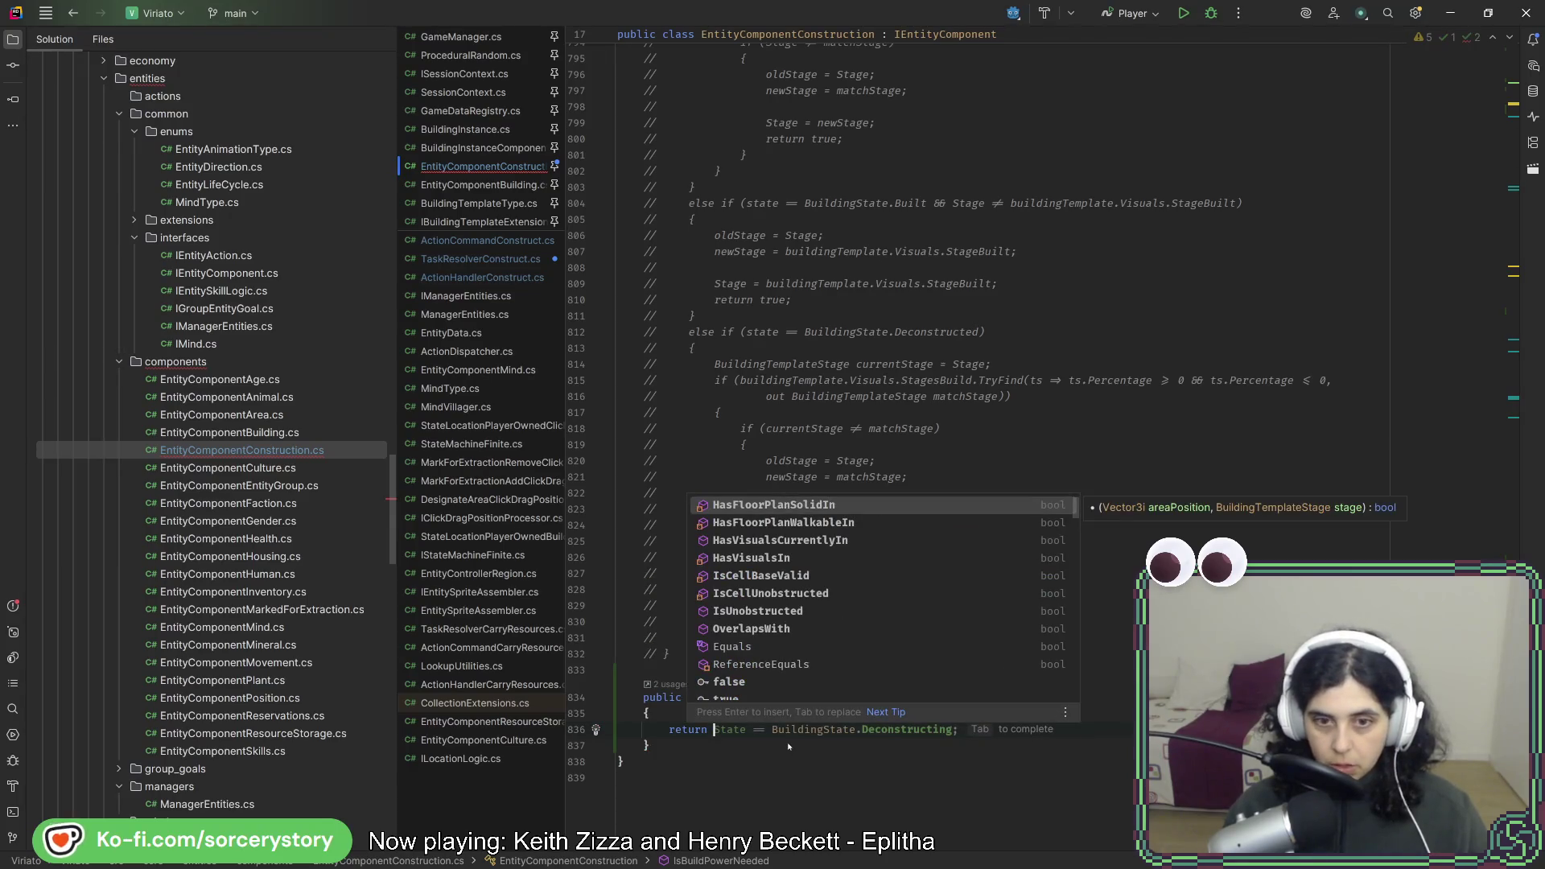
text(_)
key(BackSpace)
text(buil)
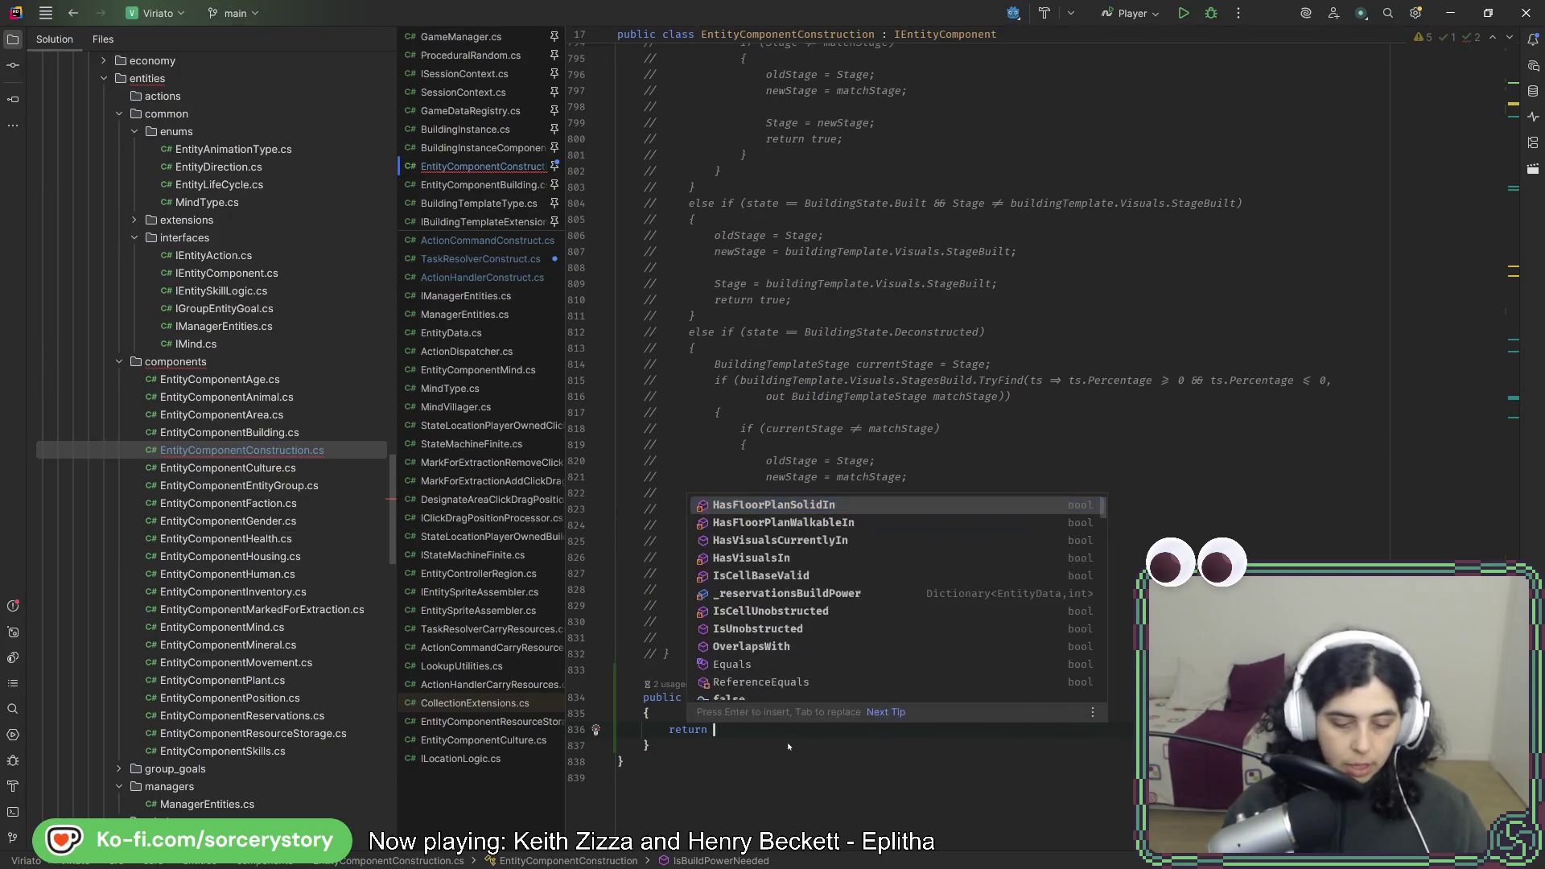
text(din)
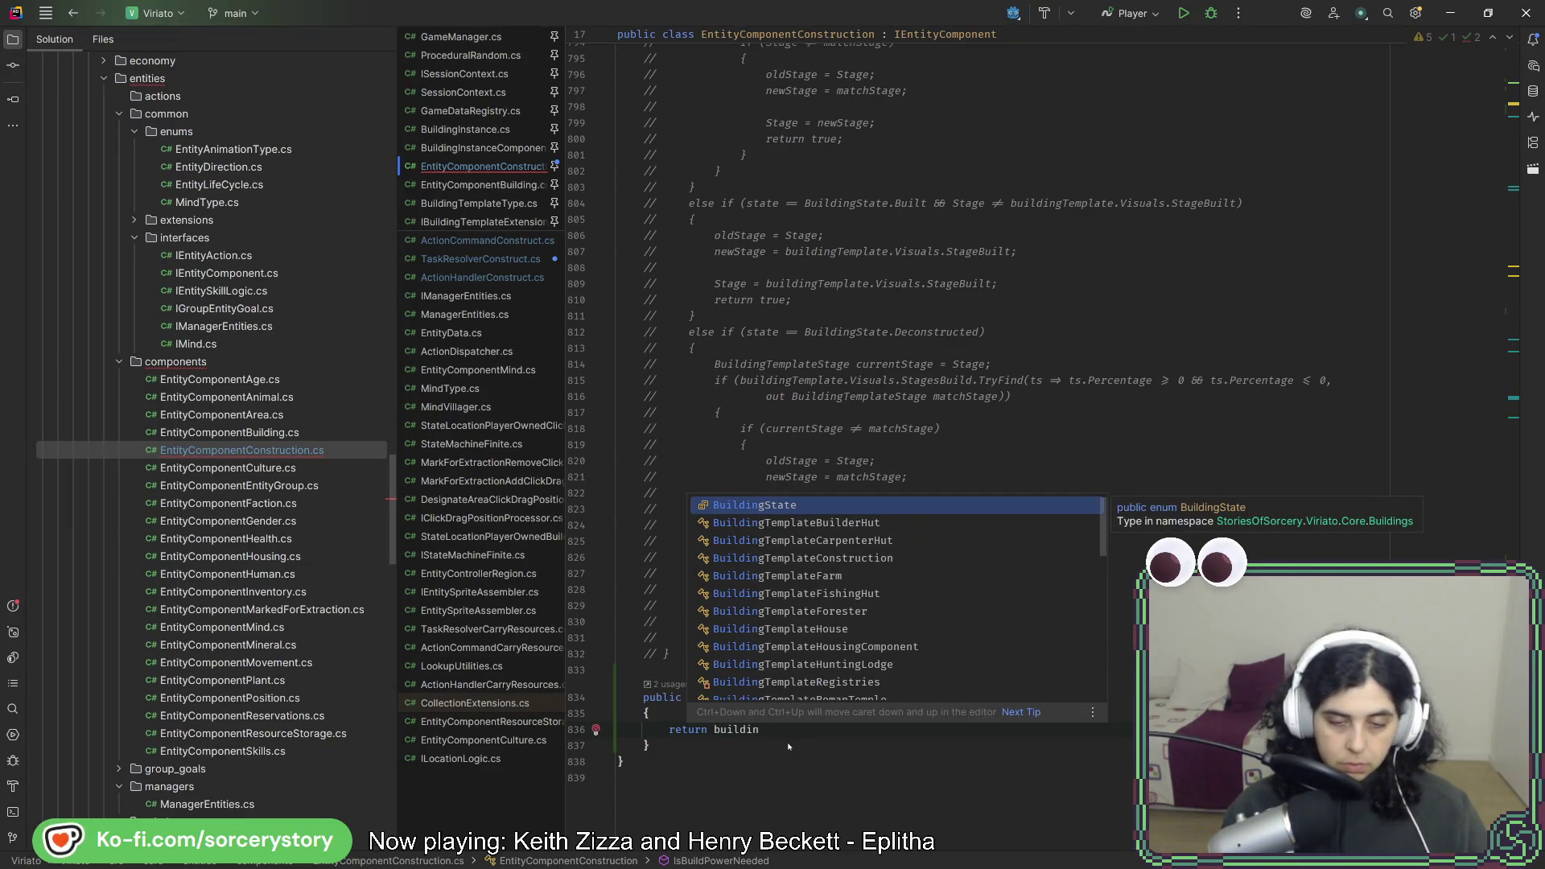
text(gp)
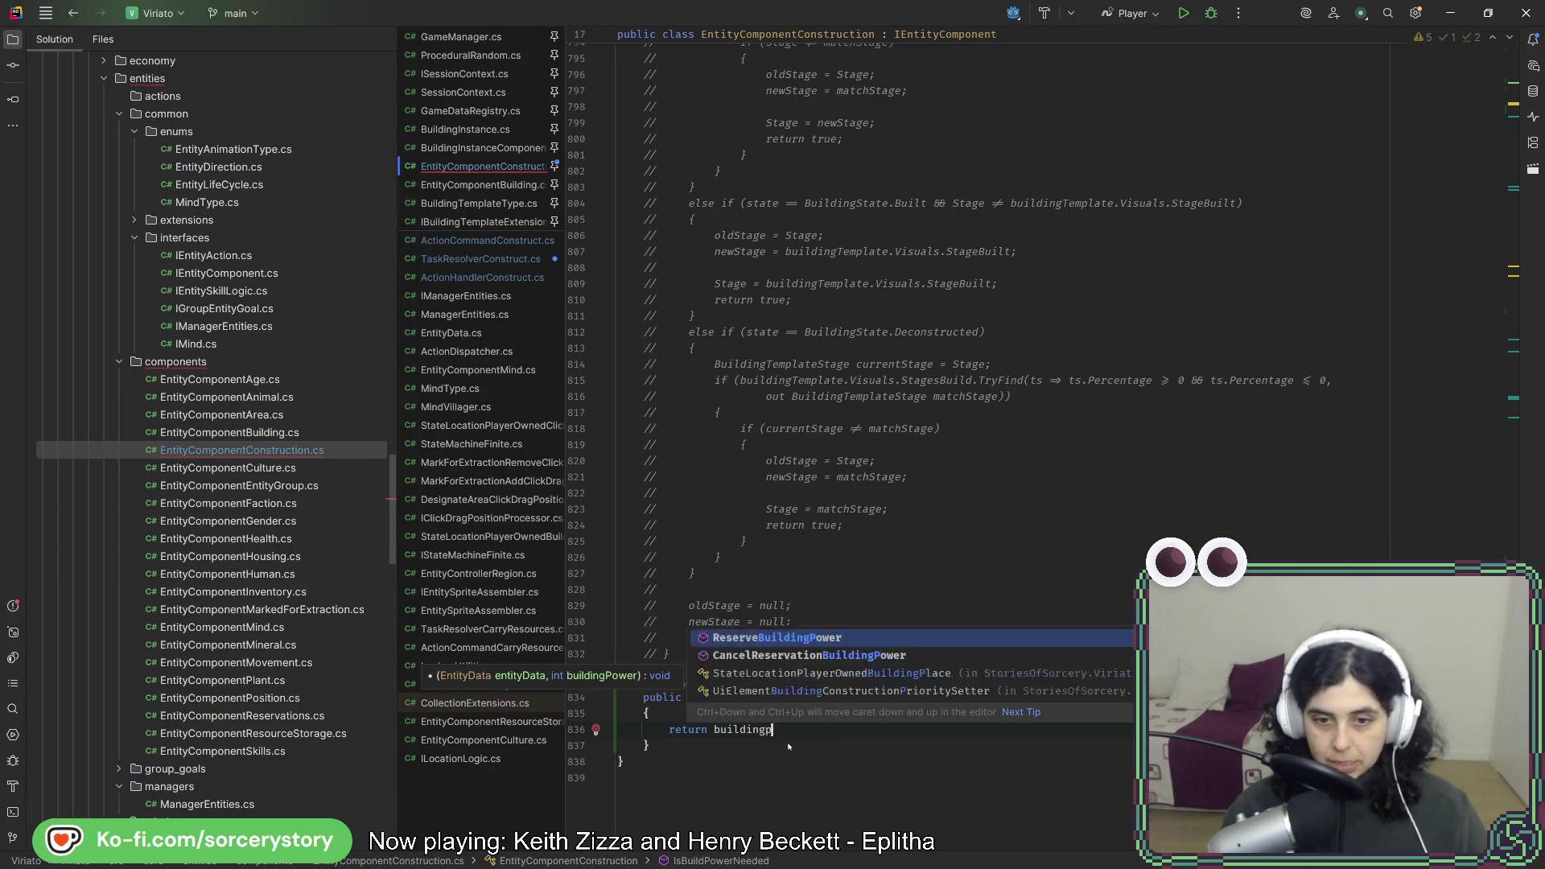
key(BackSpace)
key(BackSpace)
key(BackSpace)
text(pro)
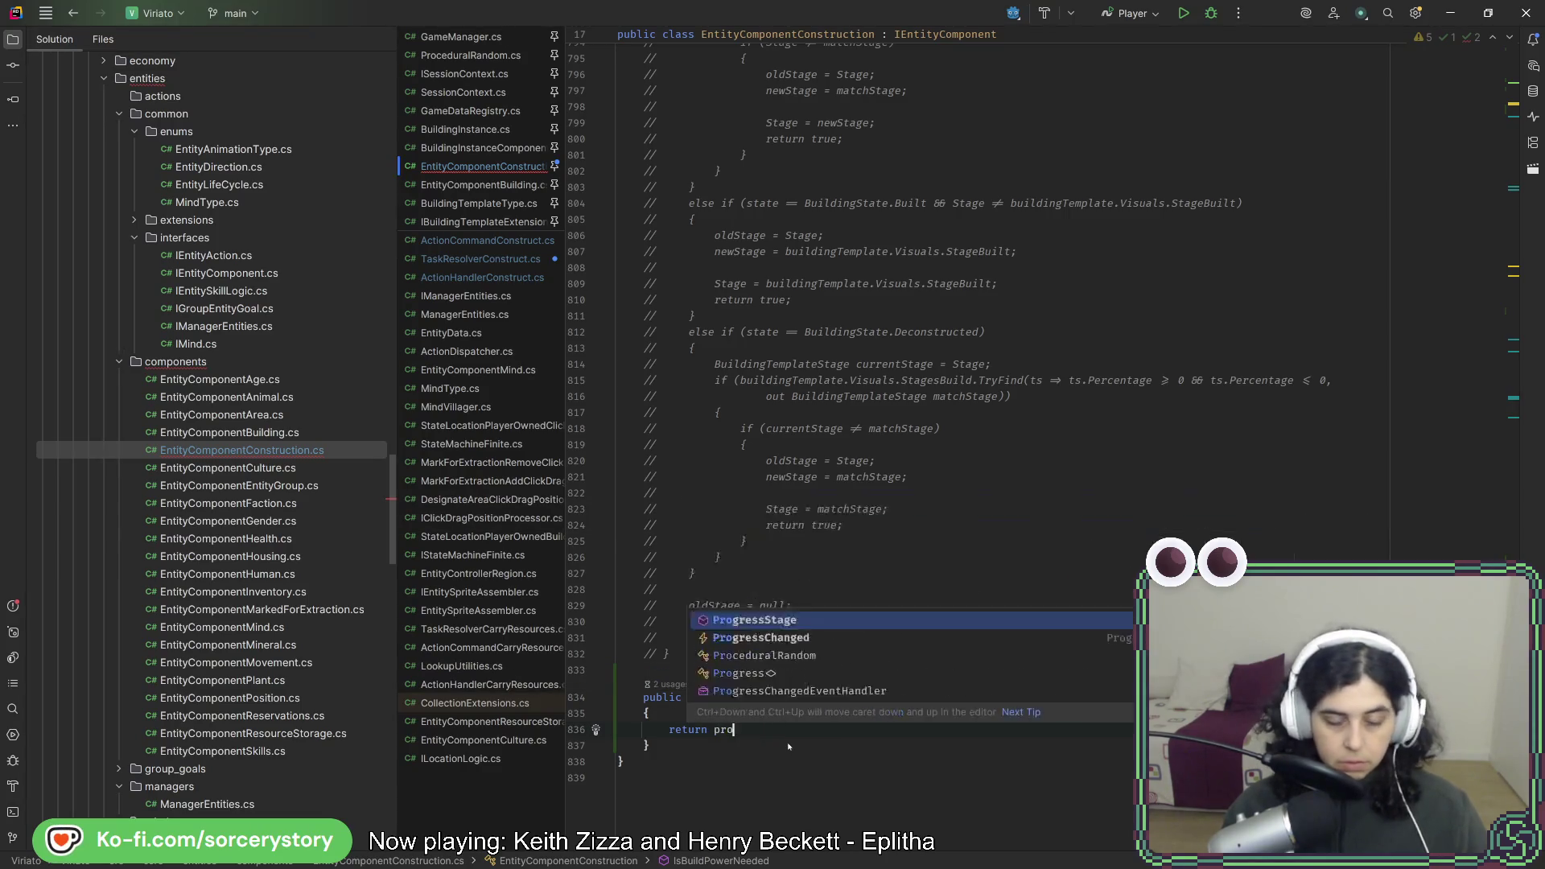
text(gres)
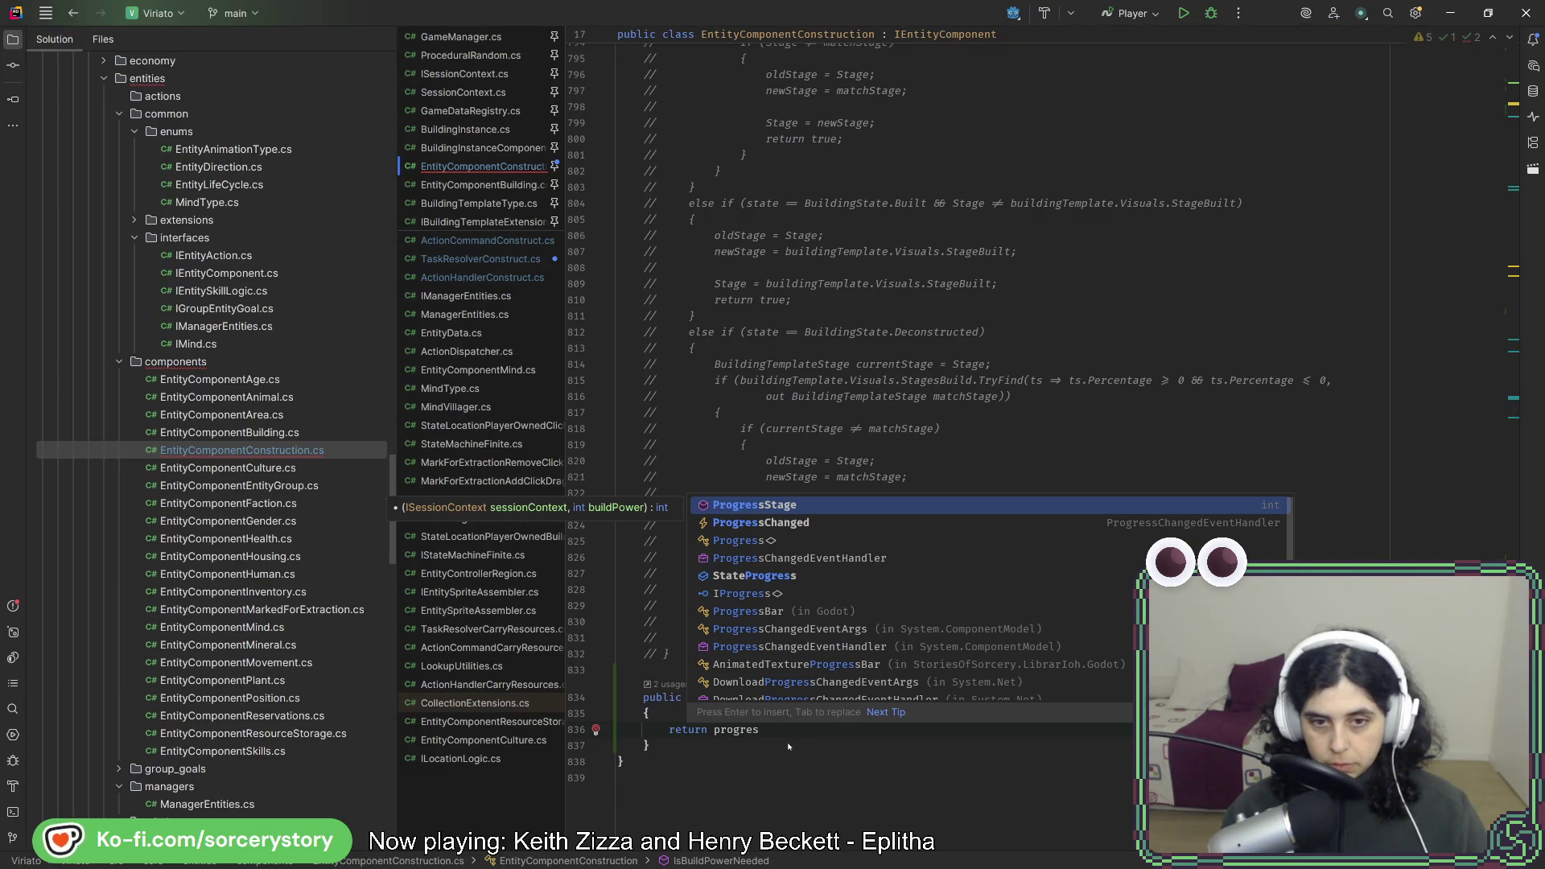
key(Escape)
scroll(745, 450, up, 10)
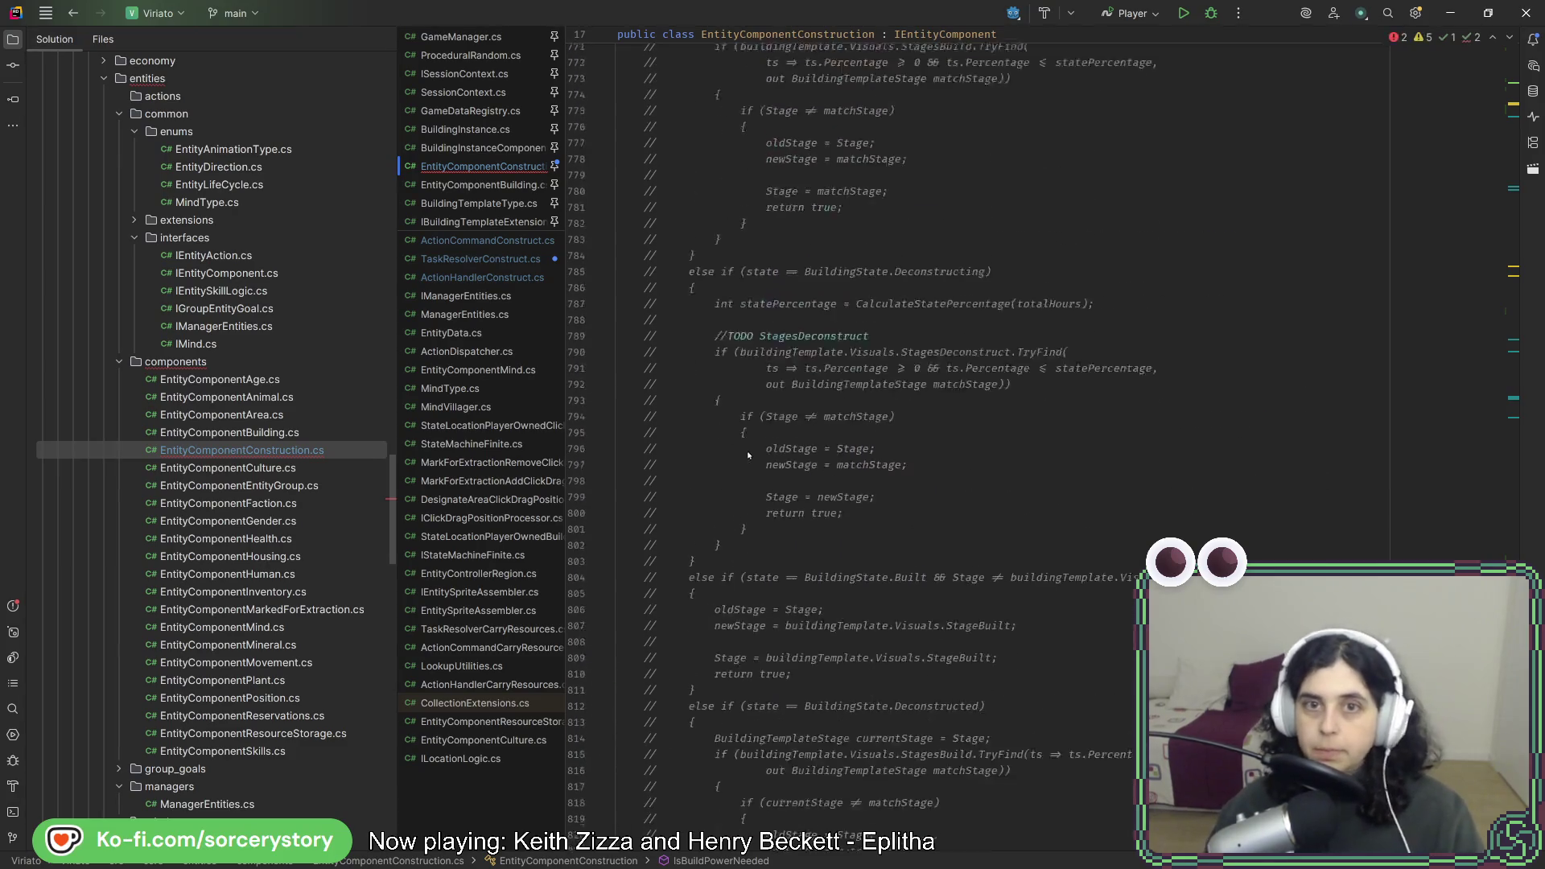
Find usages of StateProgress and jump to its line 494 use in ProgressStage.
scroll(941, 472, up, 5)
scroll(940, 487, up, 6)
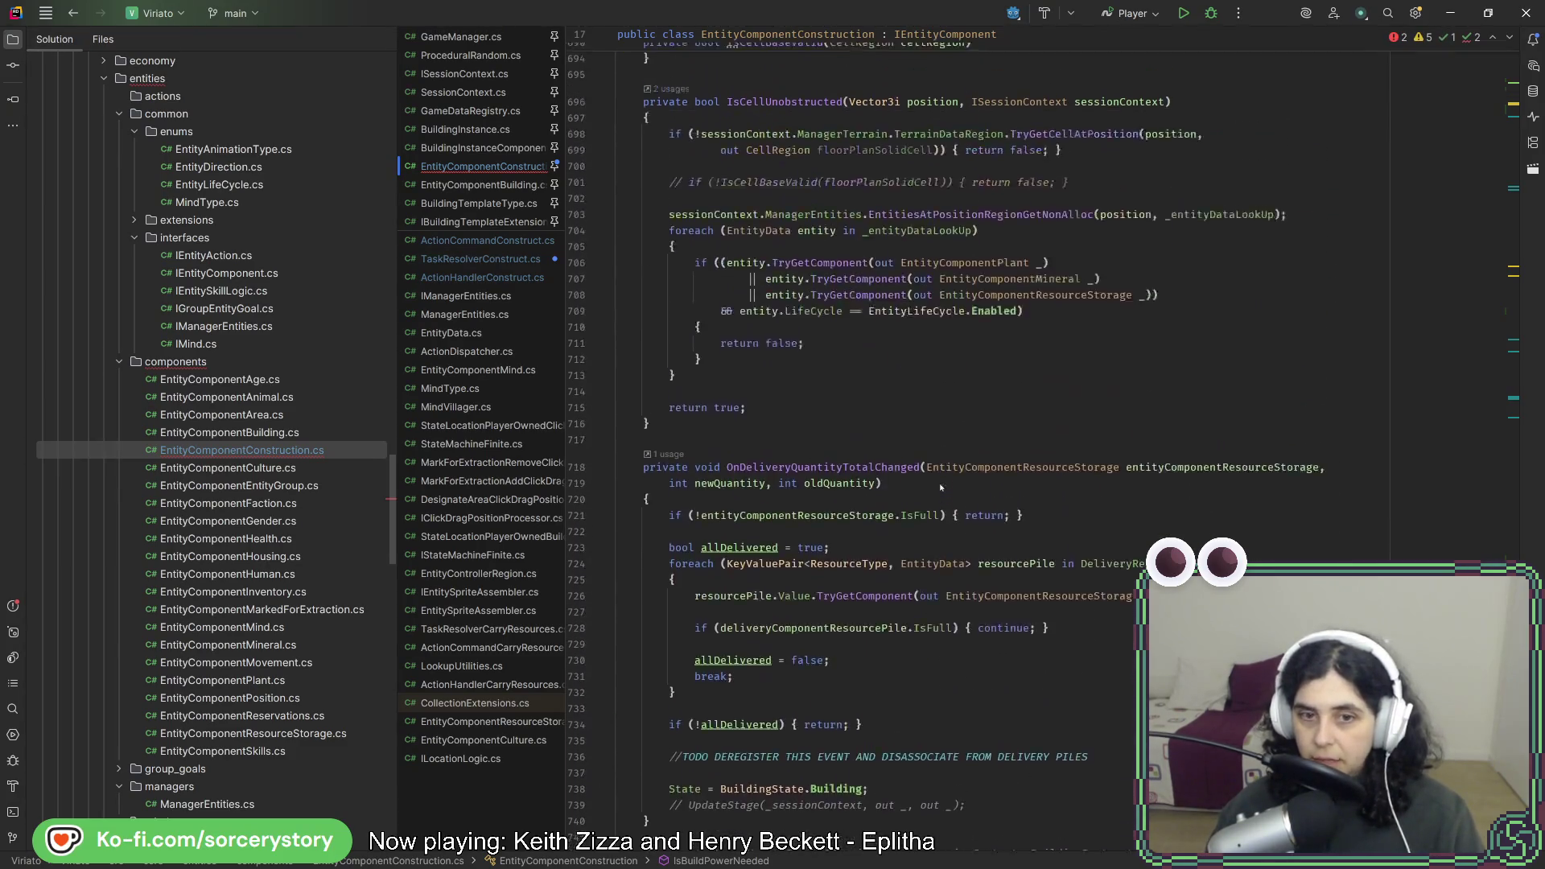
scroll(939, 487, up, 5)
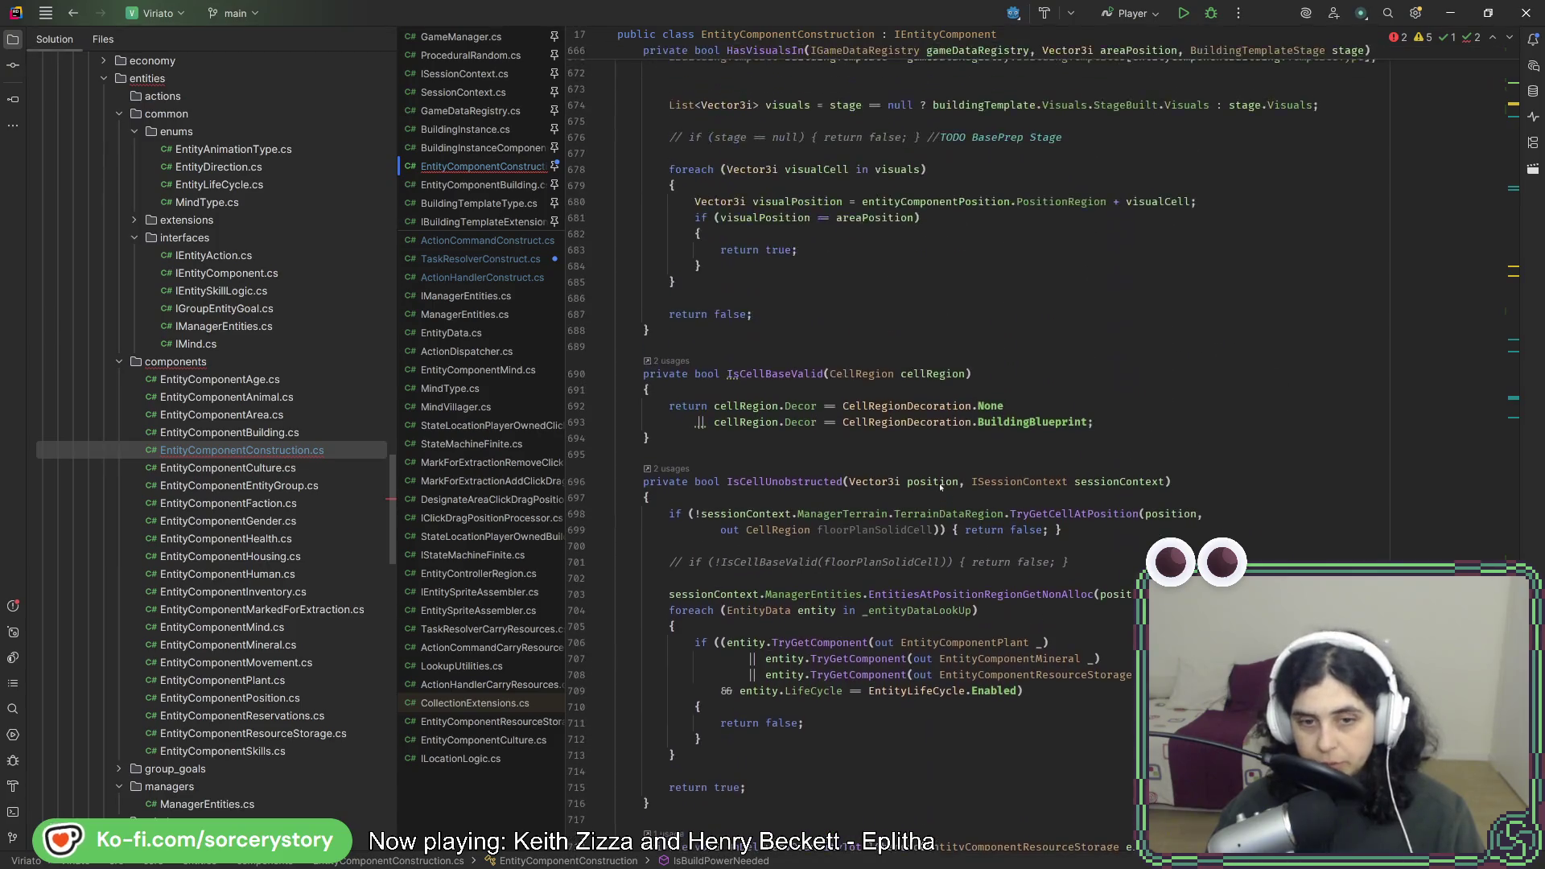
scroll(933, 487, up, 5)
scroll(926, 488, up, 9)
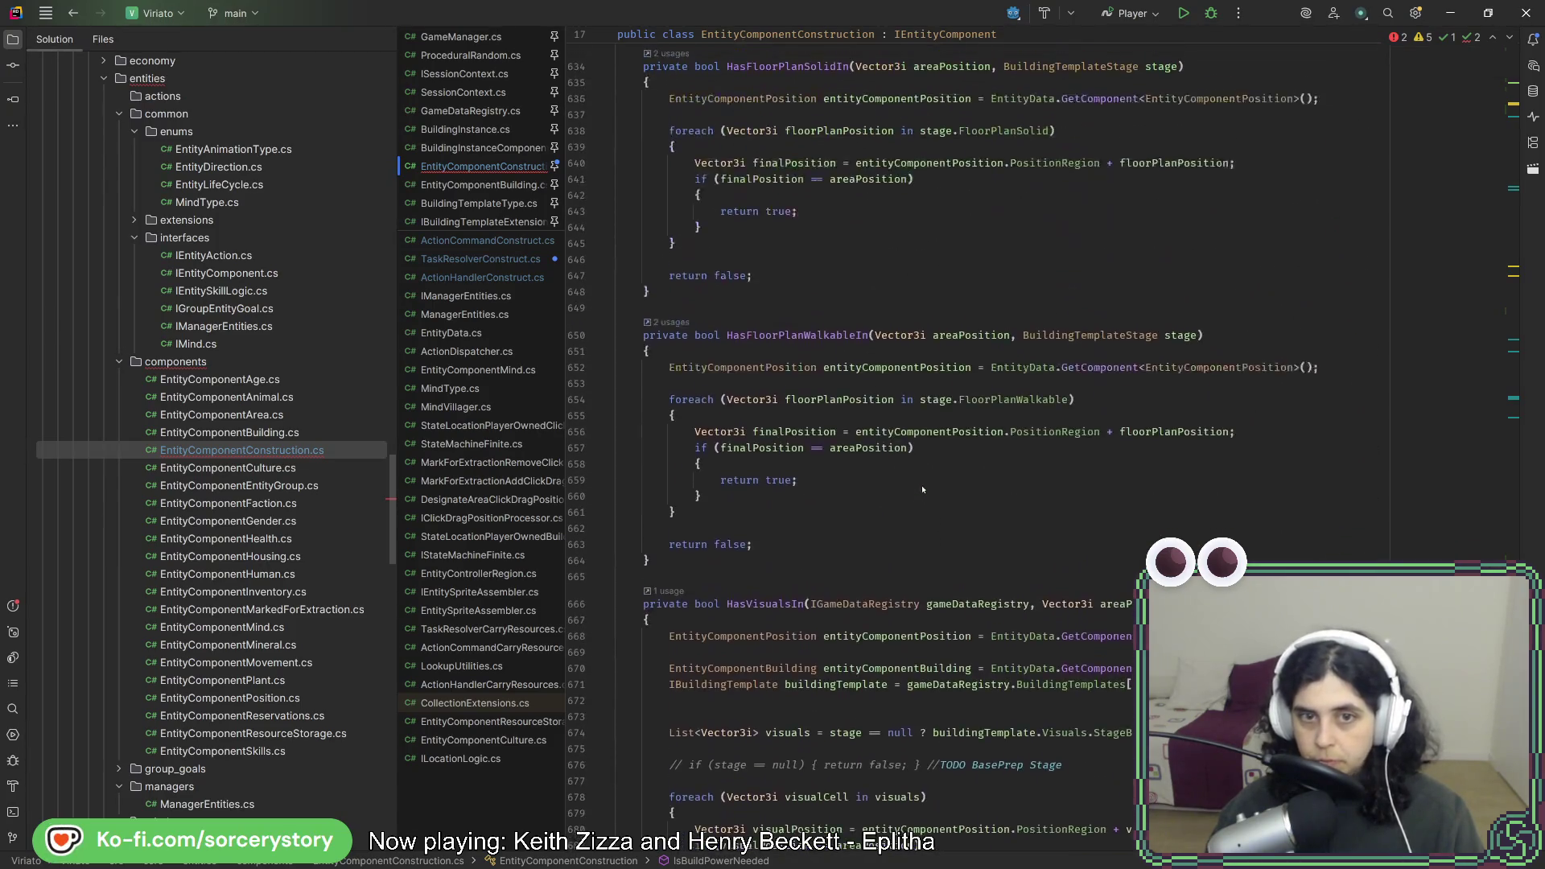
scroll(921, 488, up, 10)
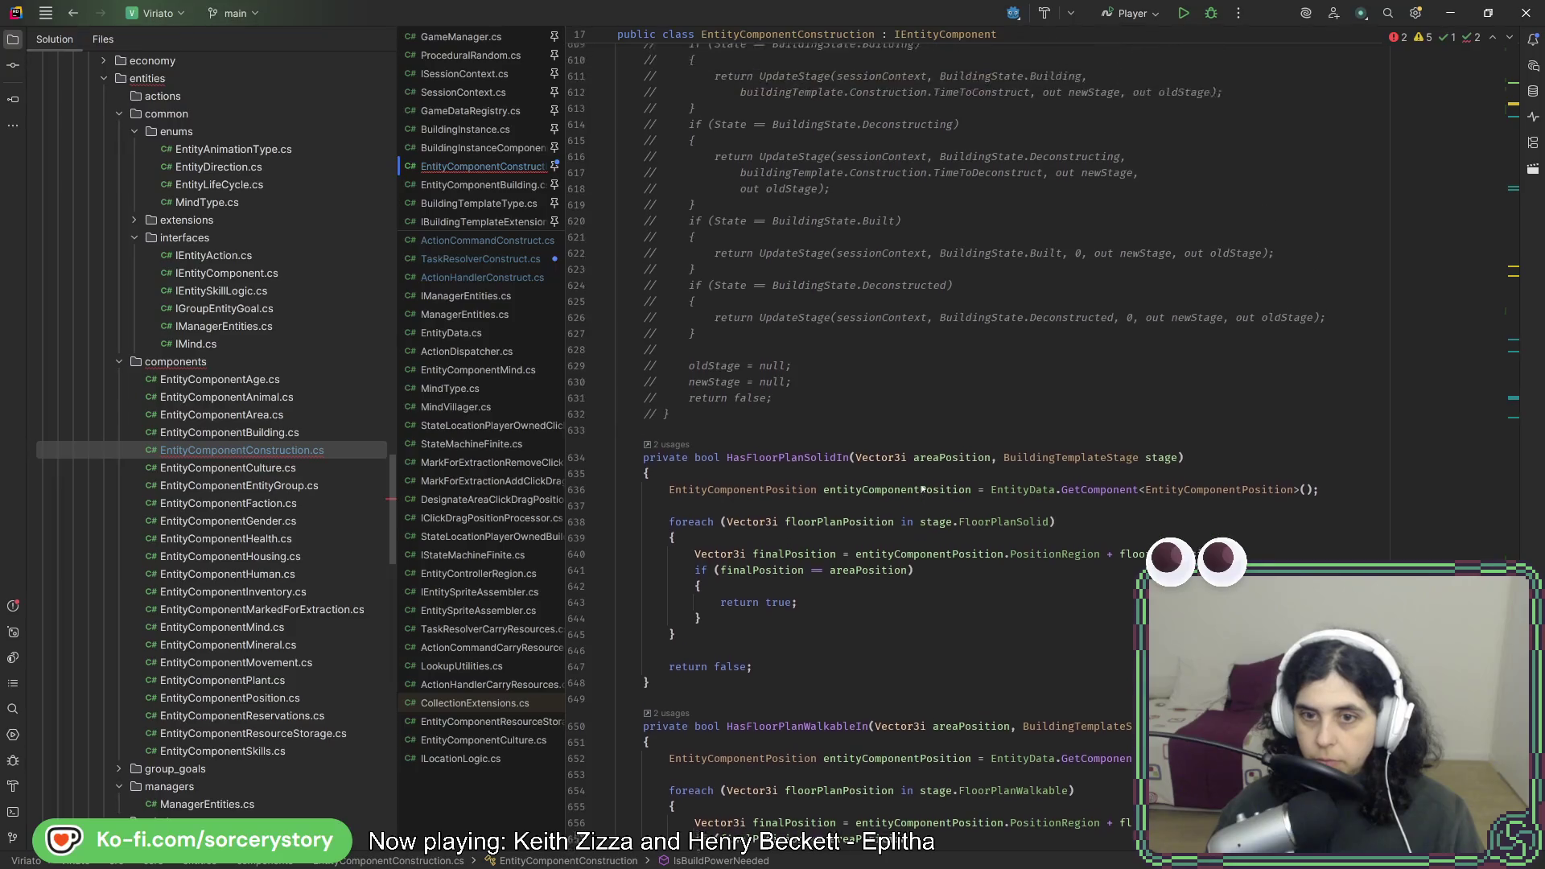
scroll(921, 488, up, 5)
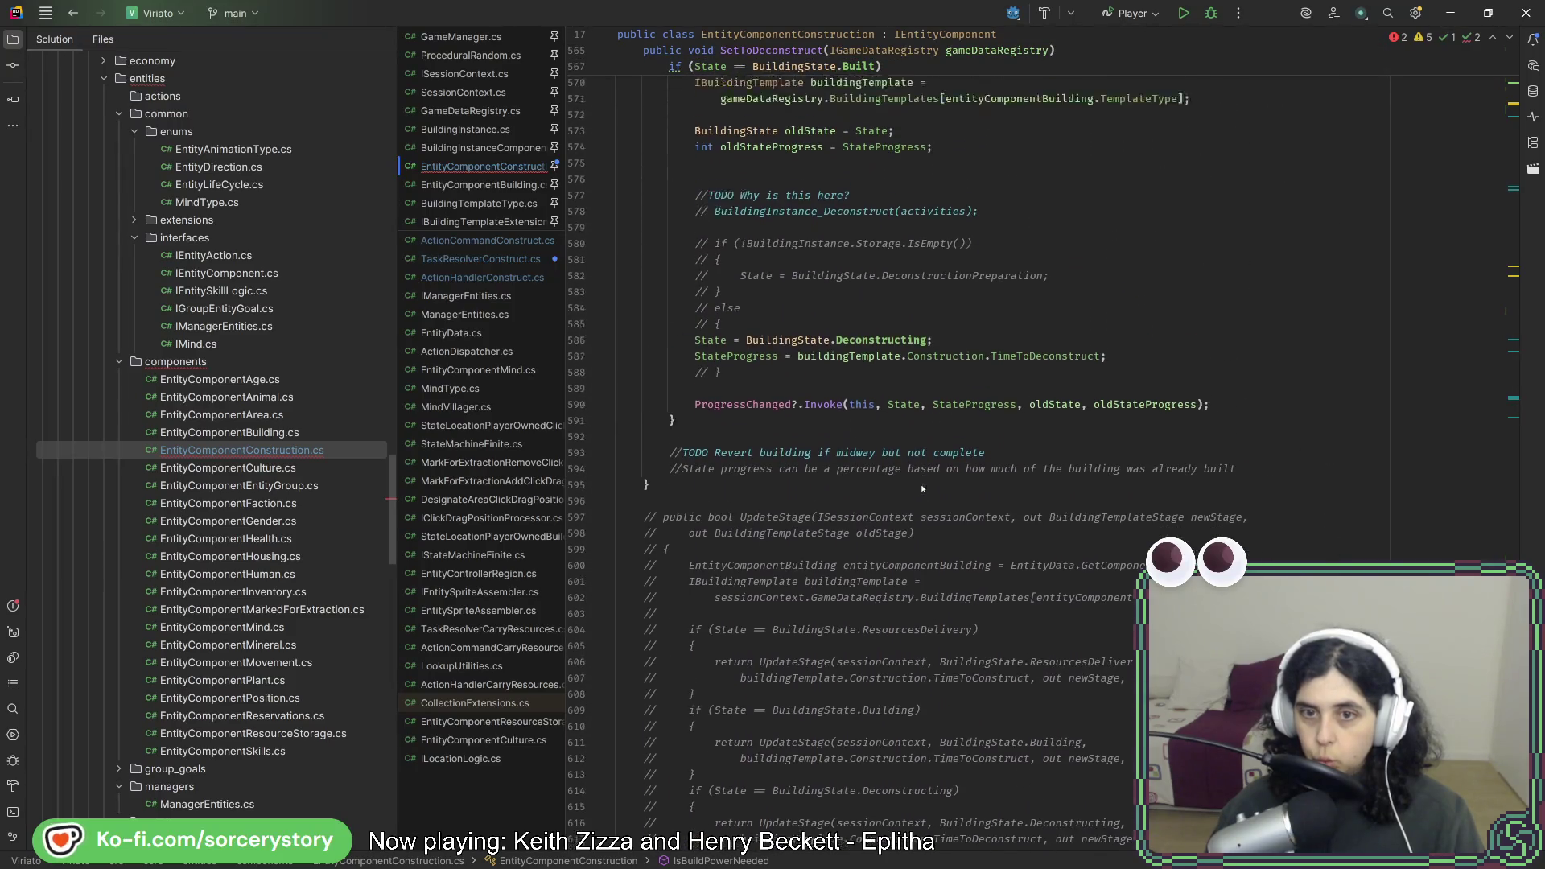
scroll(922, 488, up, 3)
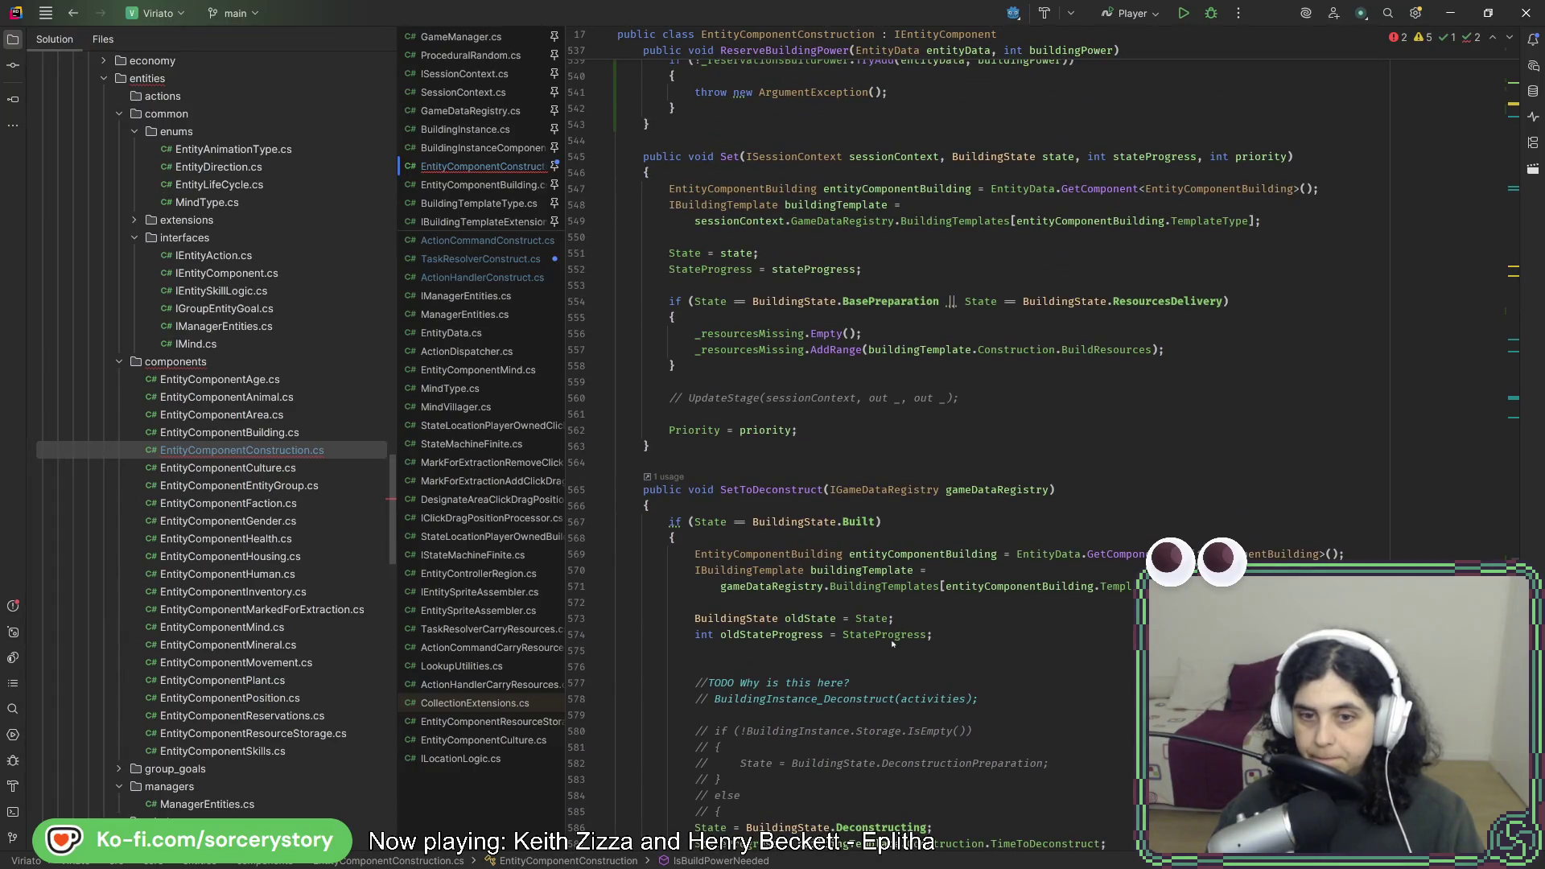
right_click(892, 645)
click(933, 426)
scroll(378, 804, down, 3)
scroll(442, 697, down, 3)
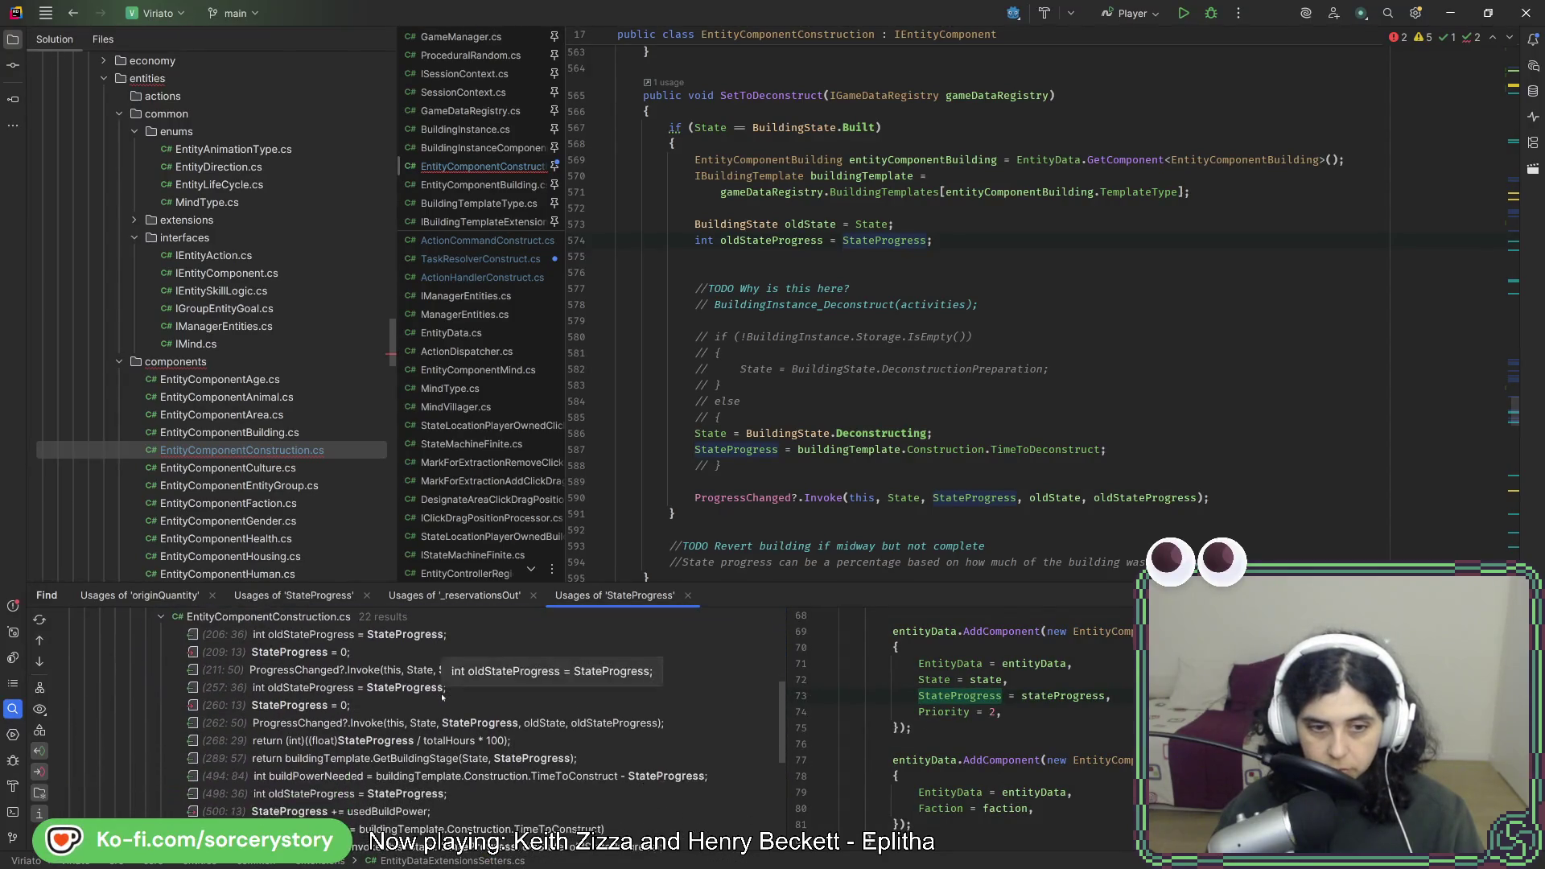
click(547, 723)
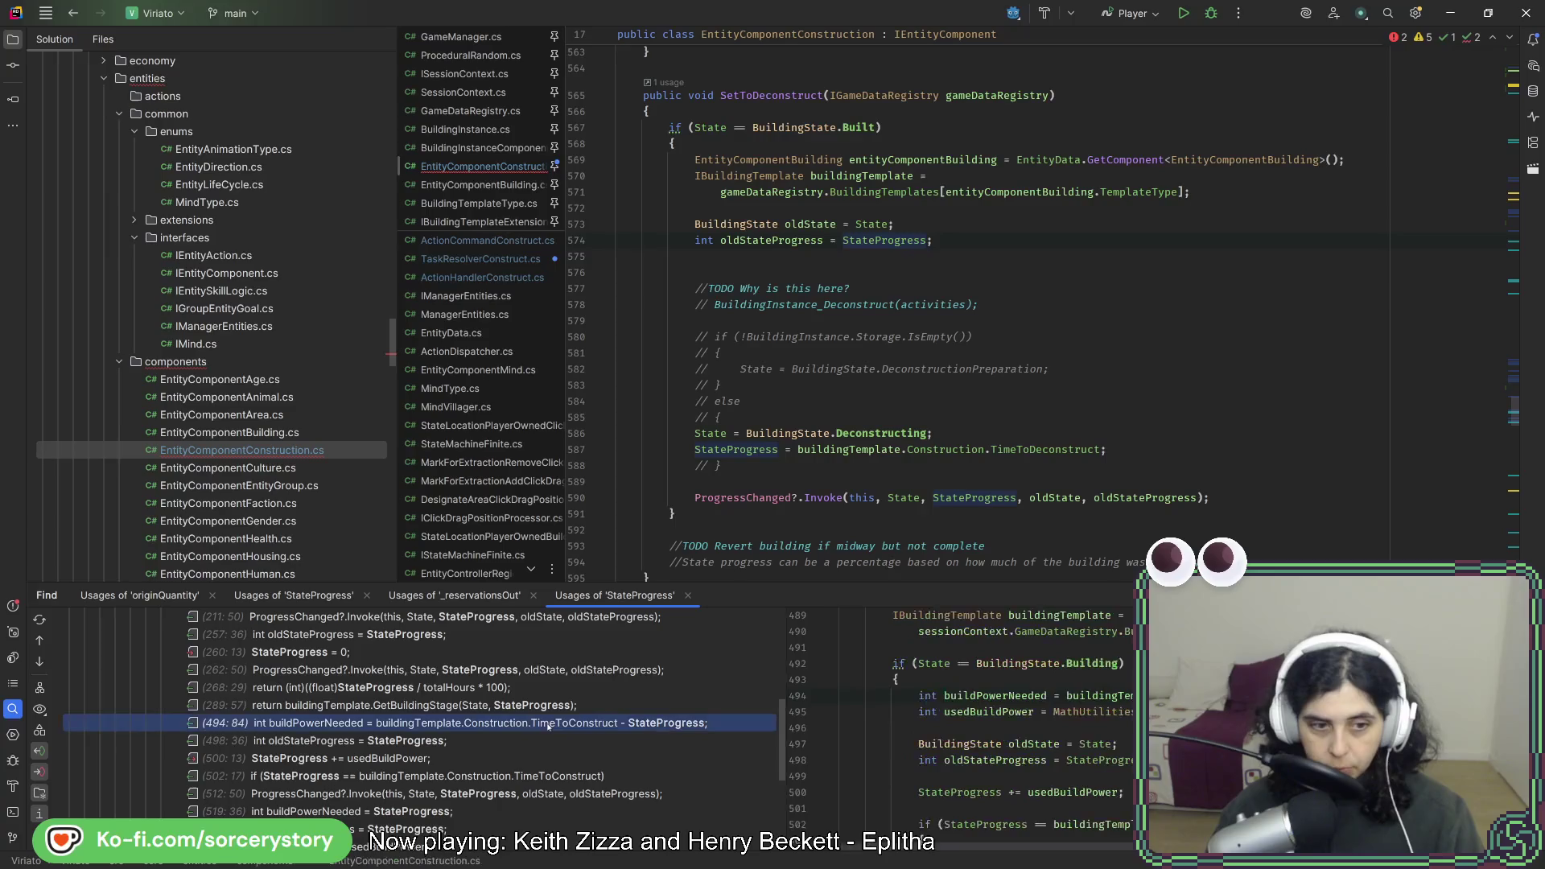
double_click(548, 723)
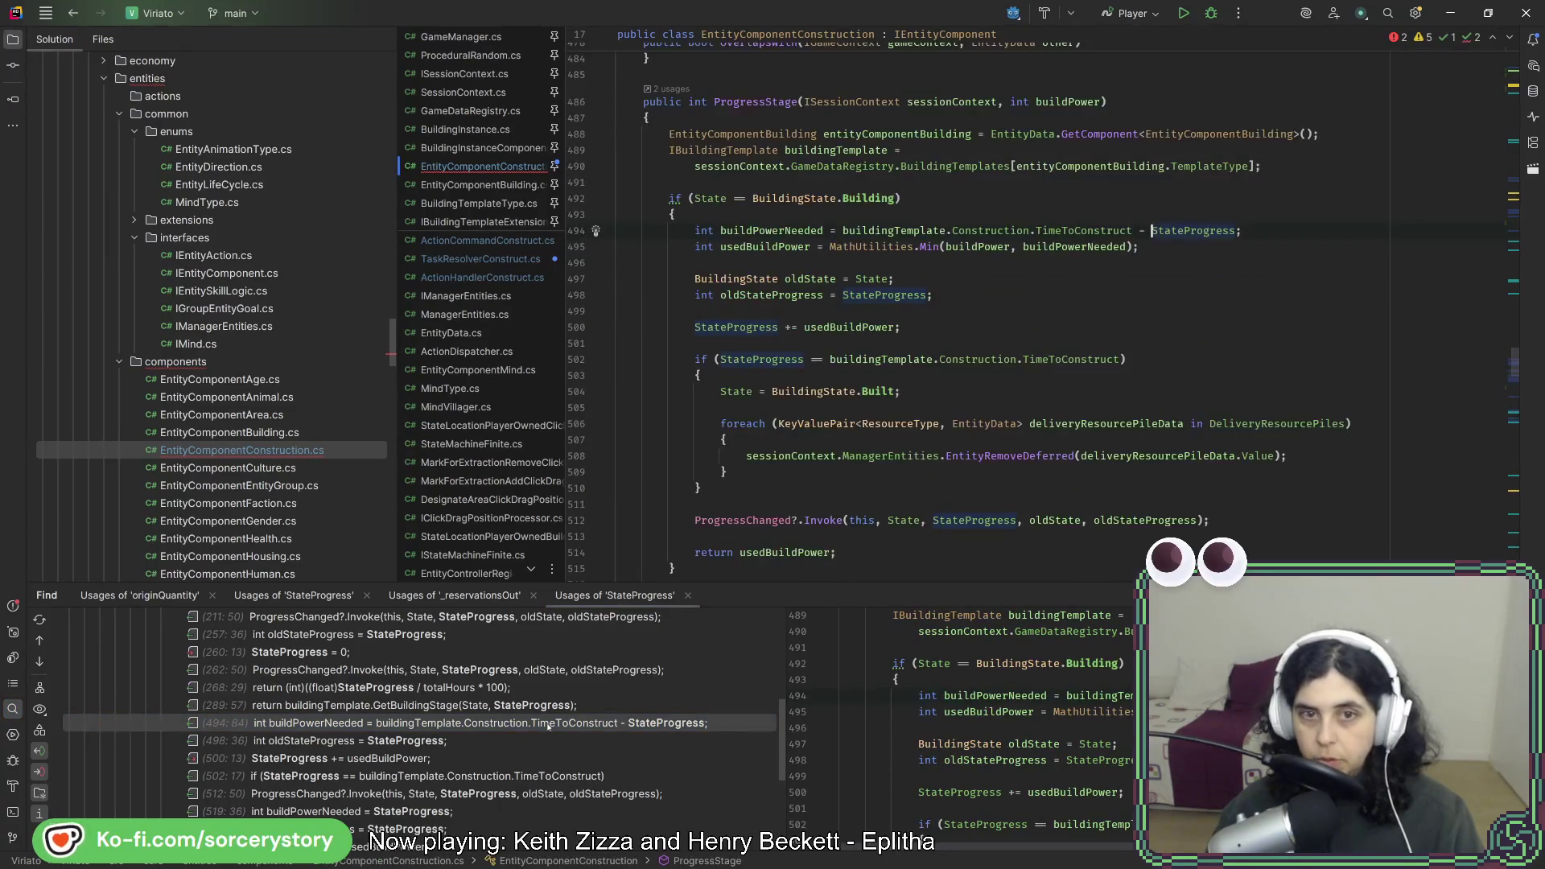
Close the usages results and select the buildingTemplate lookup and Building-state check lines 488–494.
scroll(1159, 403, up, 2)
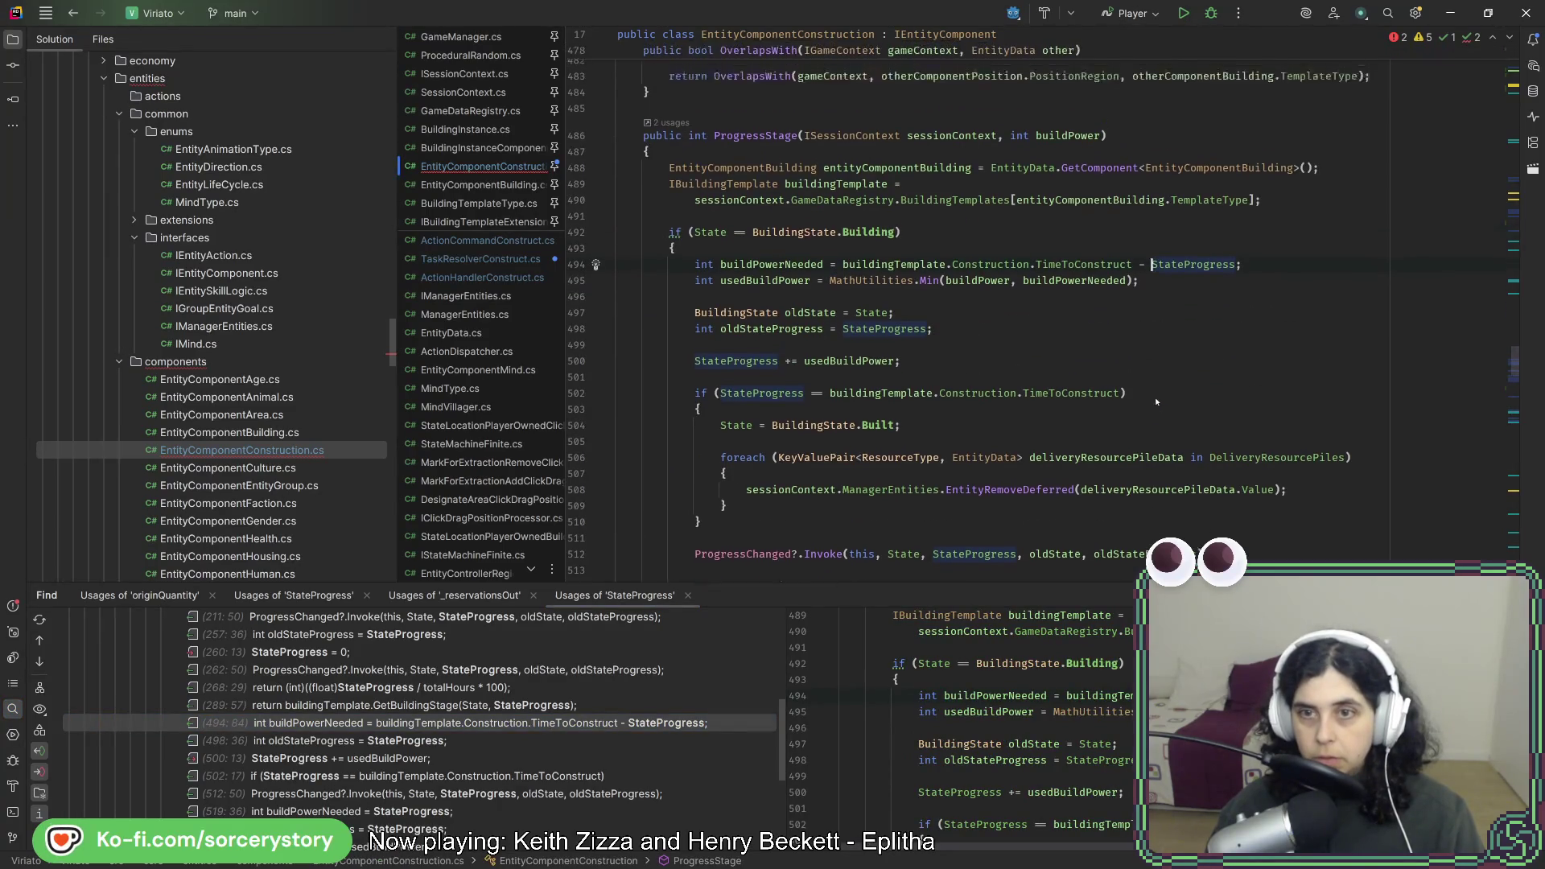
click(1106, 328)
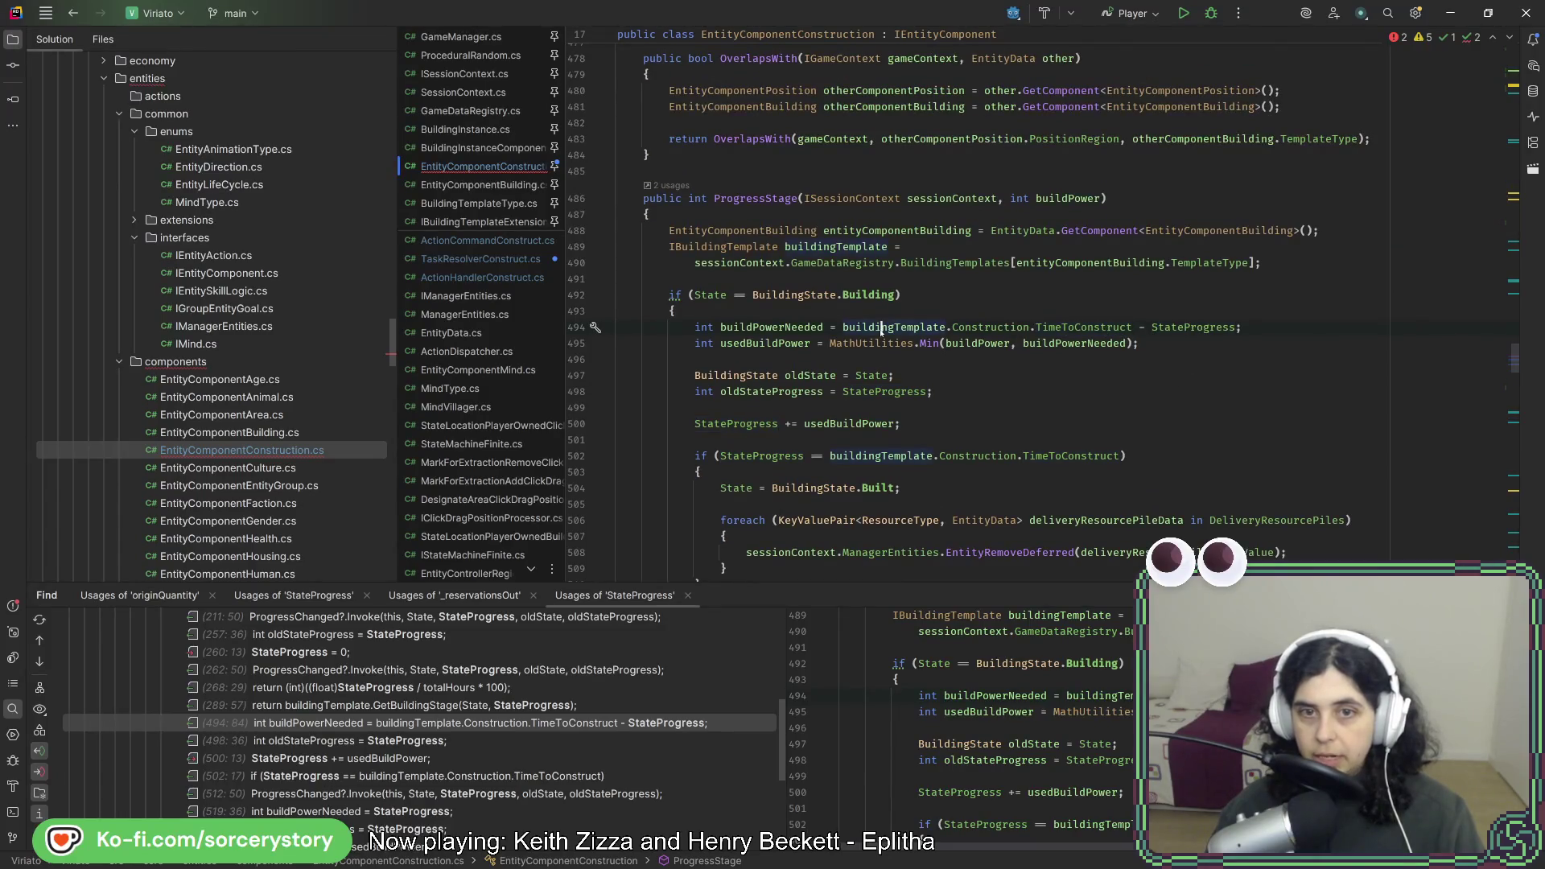
click(842, 251)
click(14, 711)
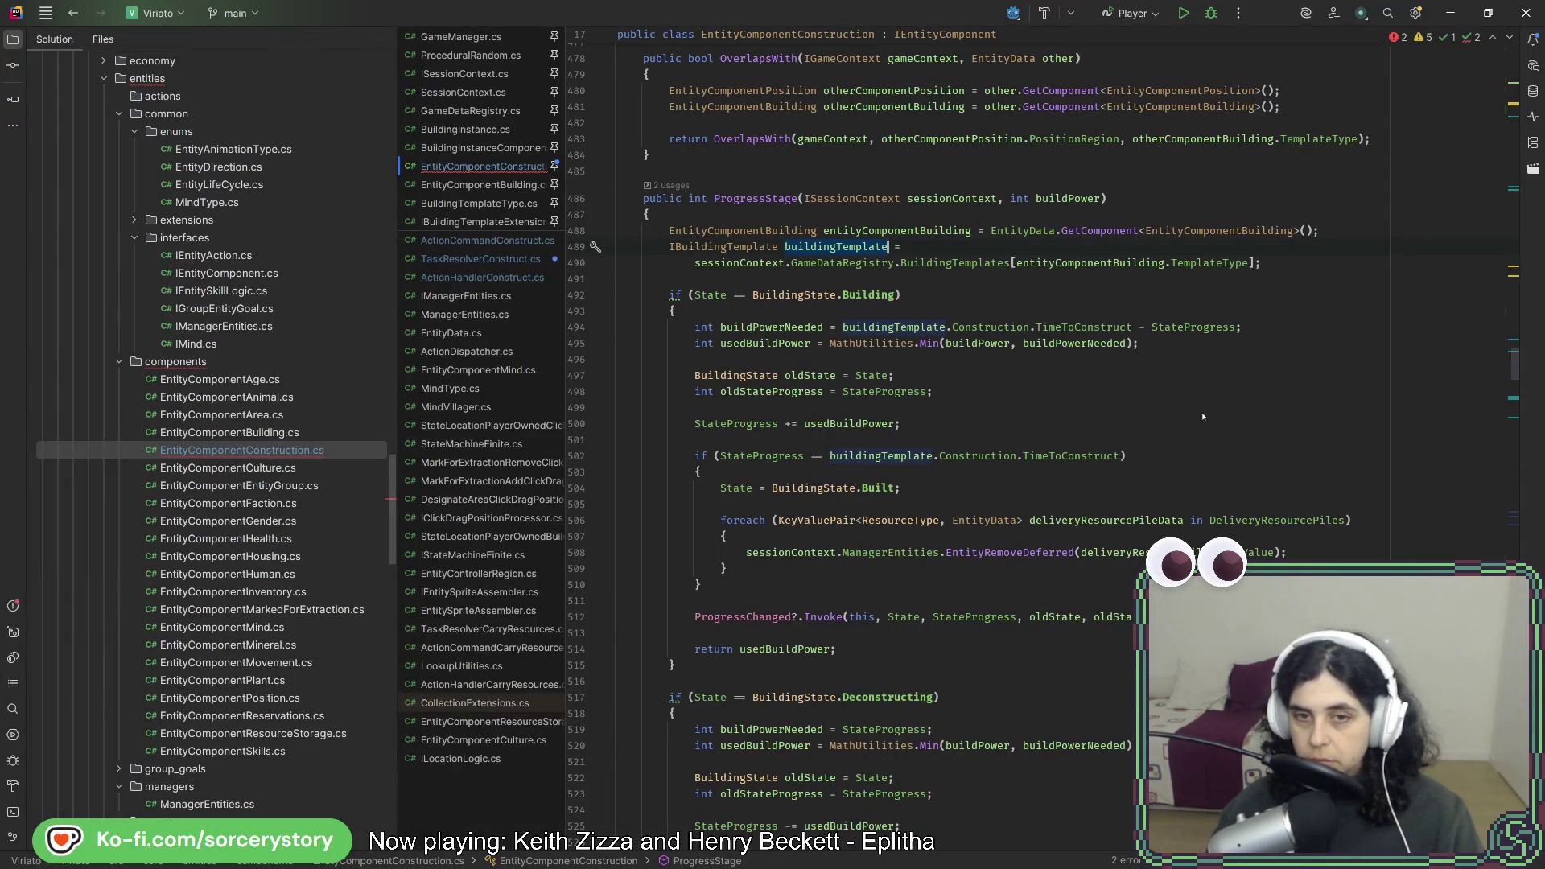
drag(1245, 327, 1330, 228)
drag(1512, 515, 1512, 812)
Paste the build-power code into IsBuildPowerNeeded, add ISessionContext sessionContext, and remove the blank line.
key(Return)
key(ctrl+v)
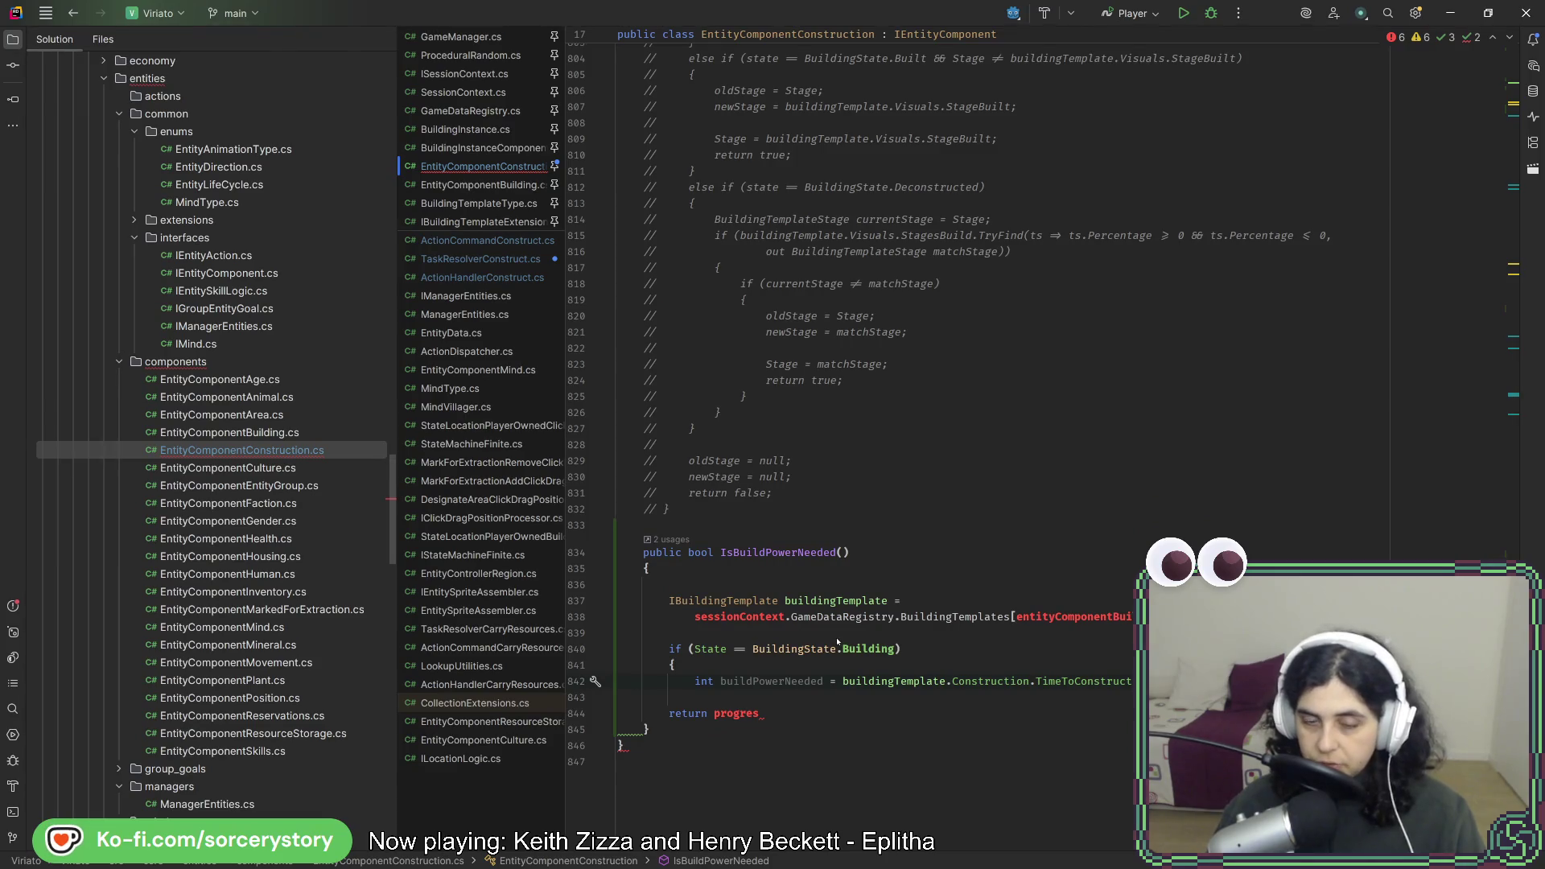
text(ISessionContext sessionContext)
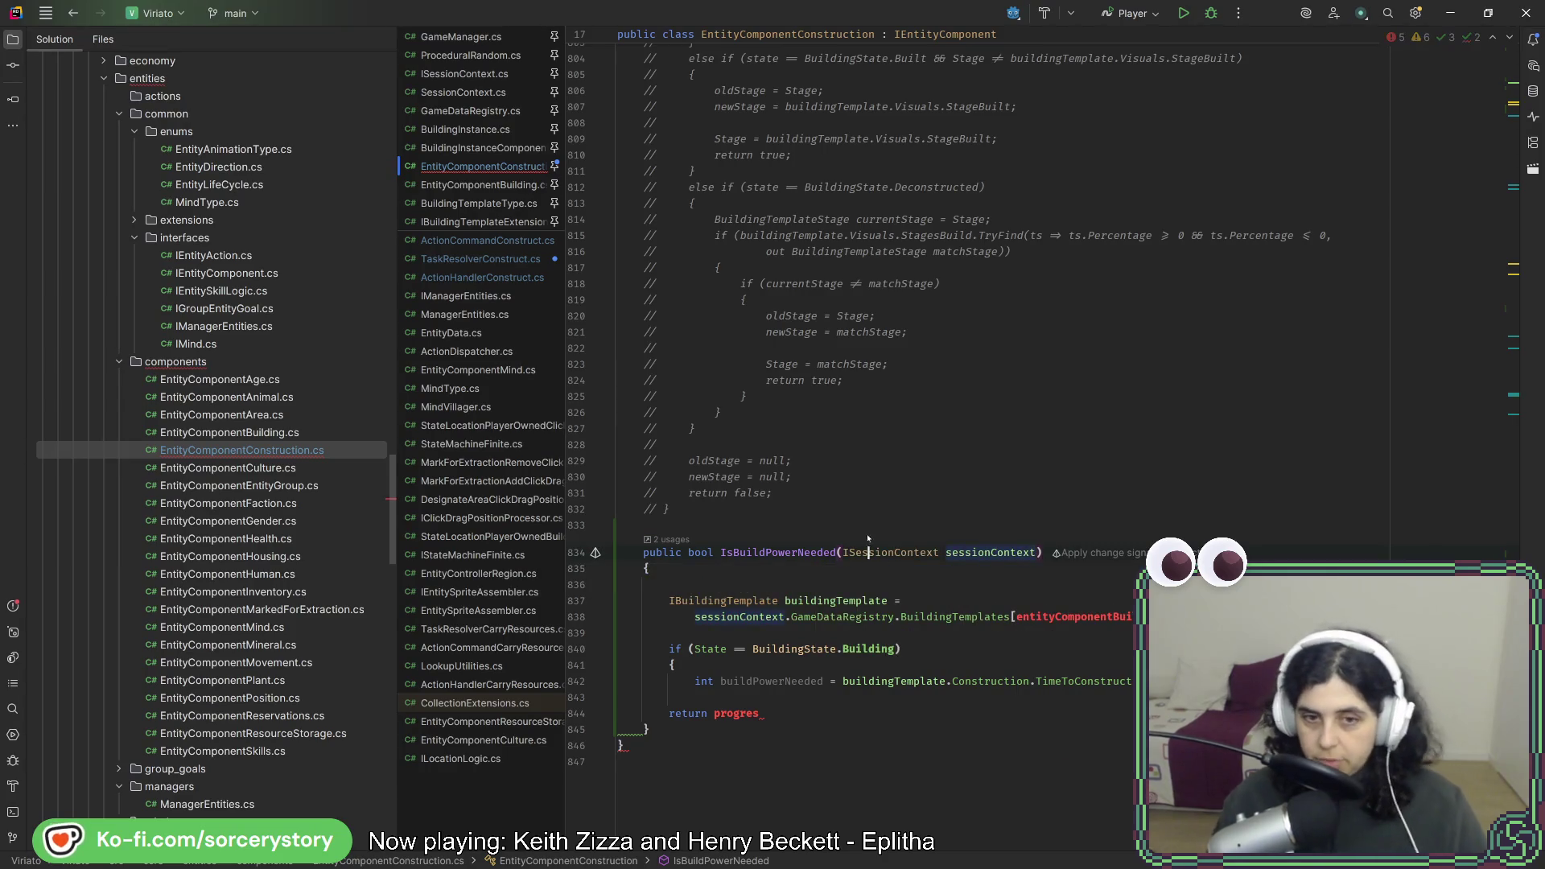
key(Down)
key(Delete)
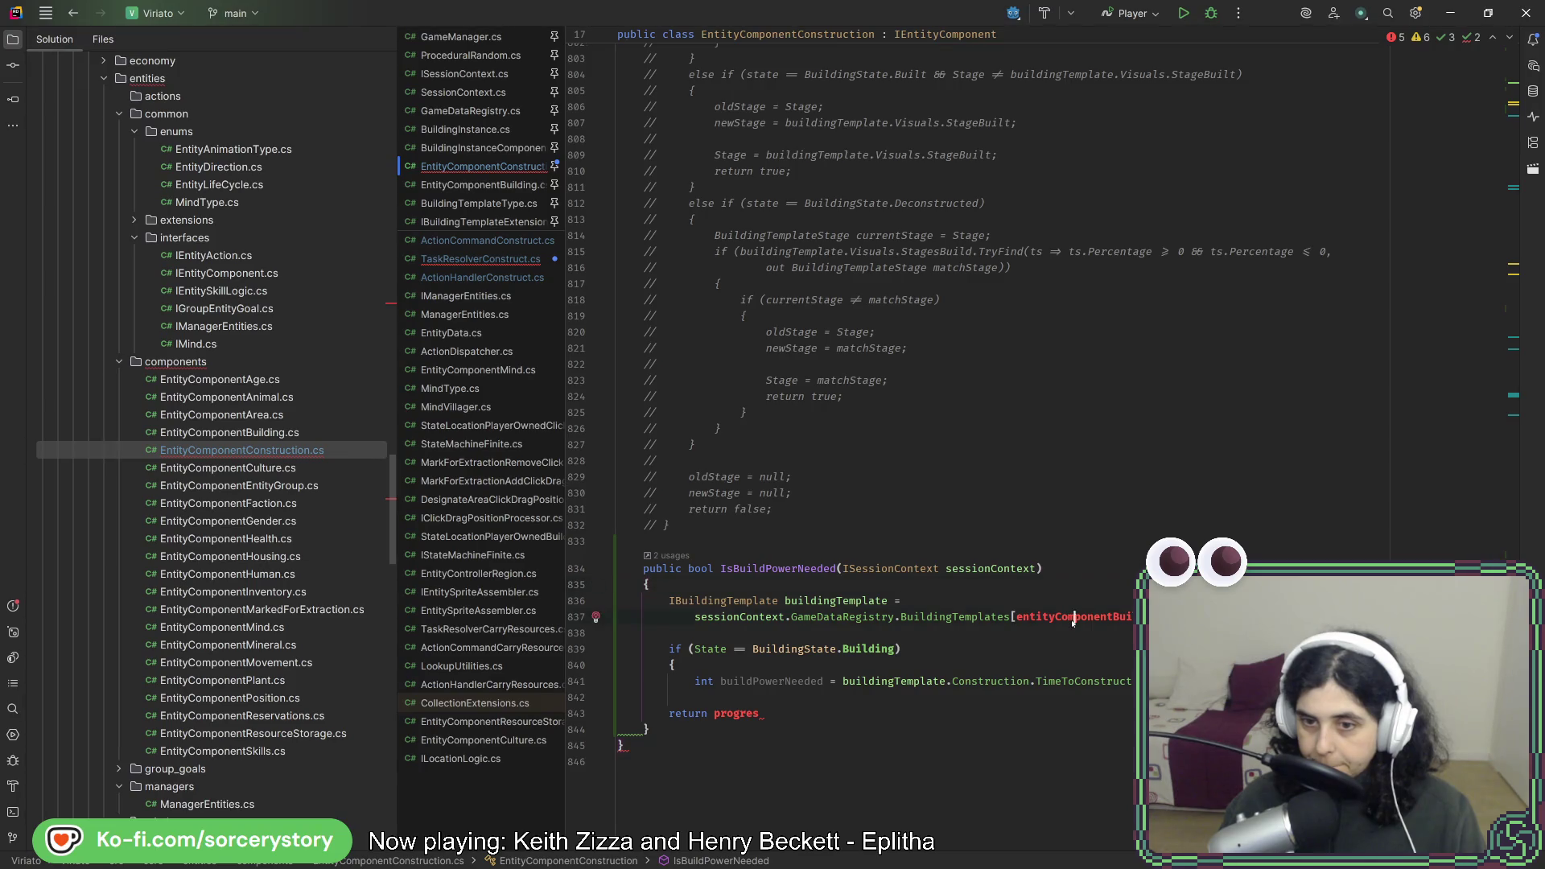
Paste the EntityComponentBuilding GetComponent lookup from BasePreparationUpdate at the start of IsBuildPowerNeeded.
scroll(1492, 258, up, 20)
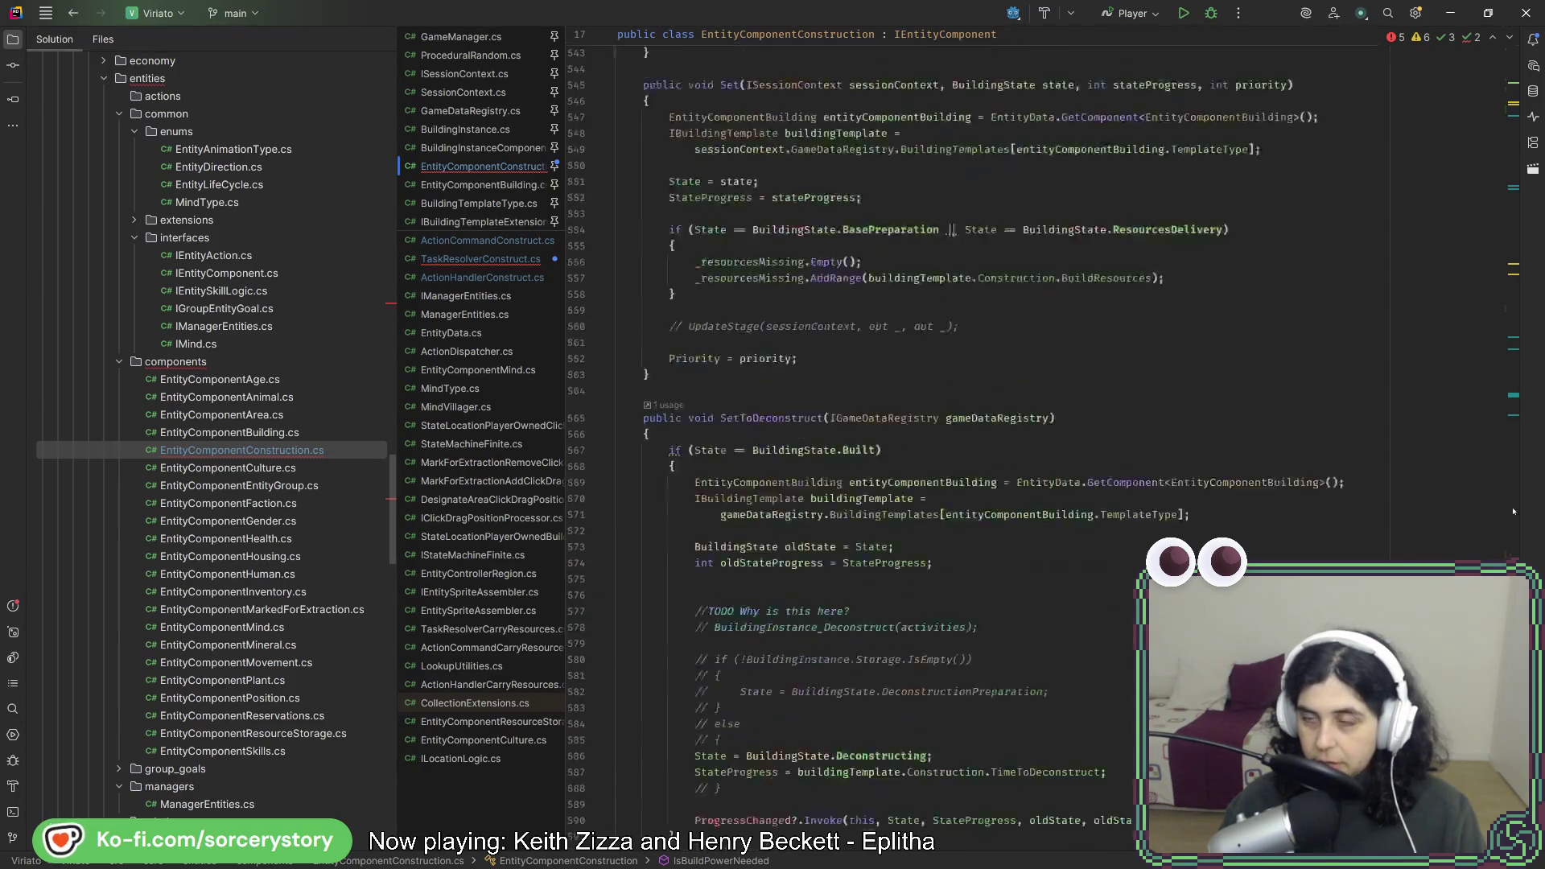
scroll(1495, 241, up, 10)
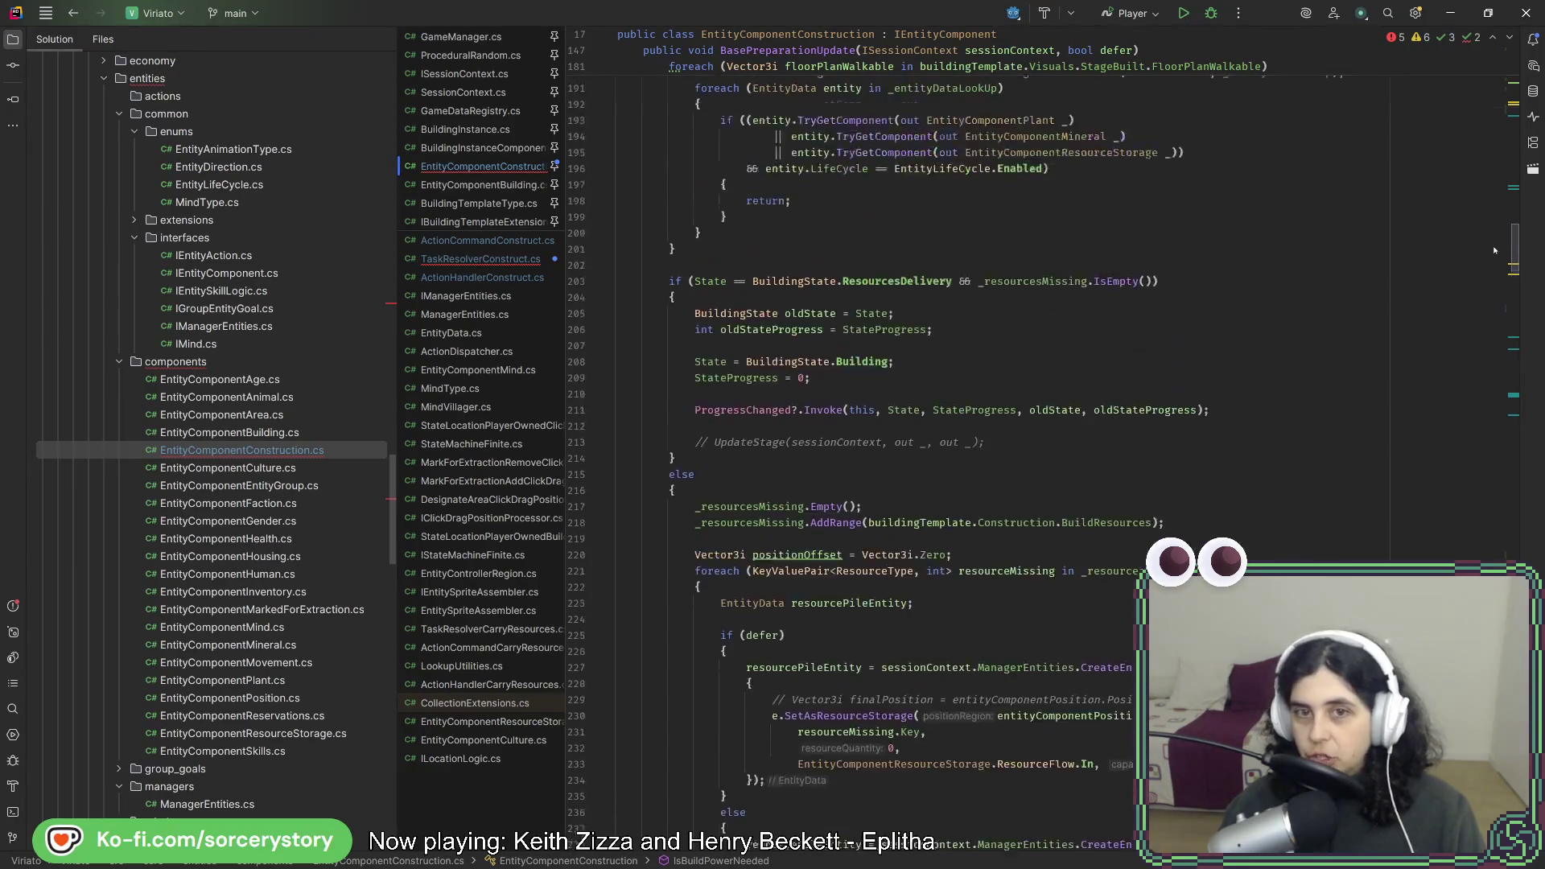
scroll(1497, 225, up, 8)
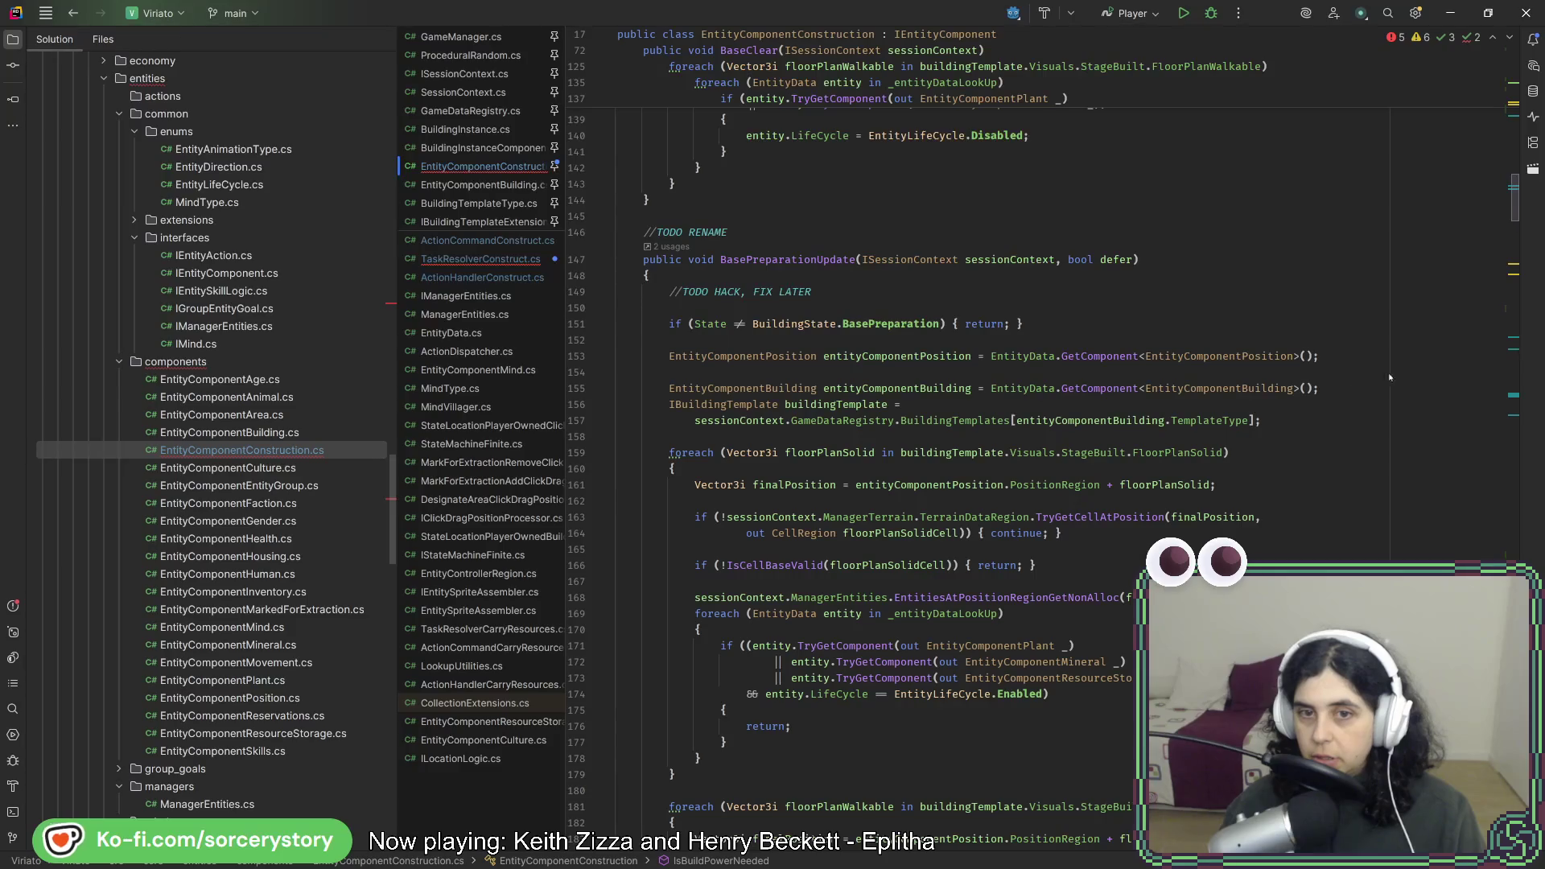
drag(1360, 387, 1346, 356)
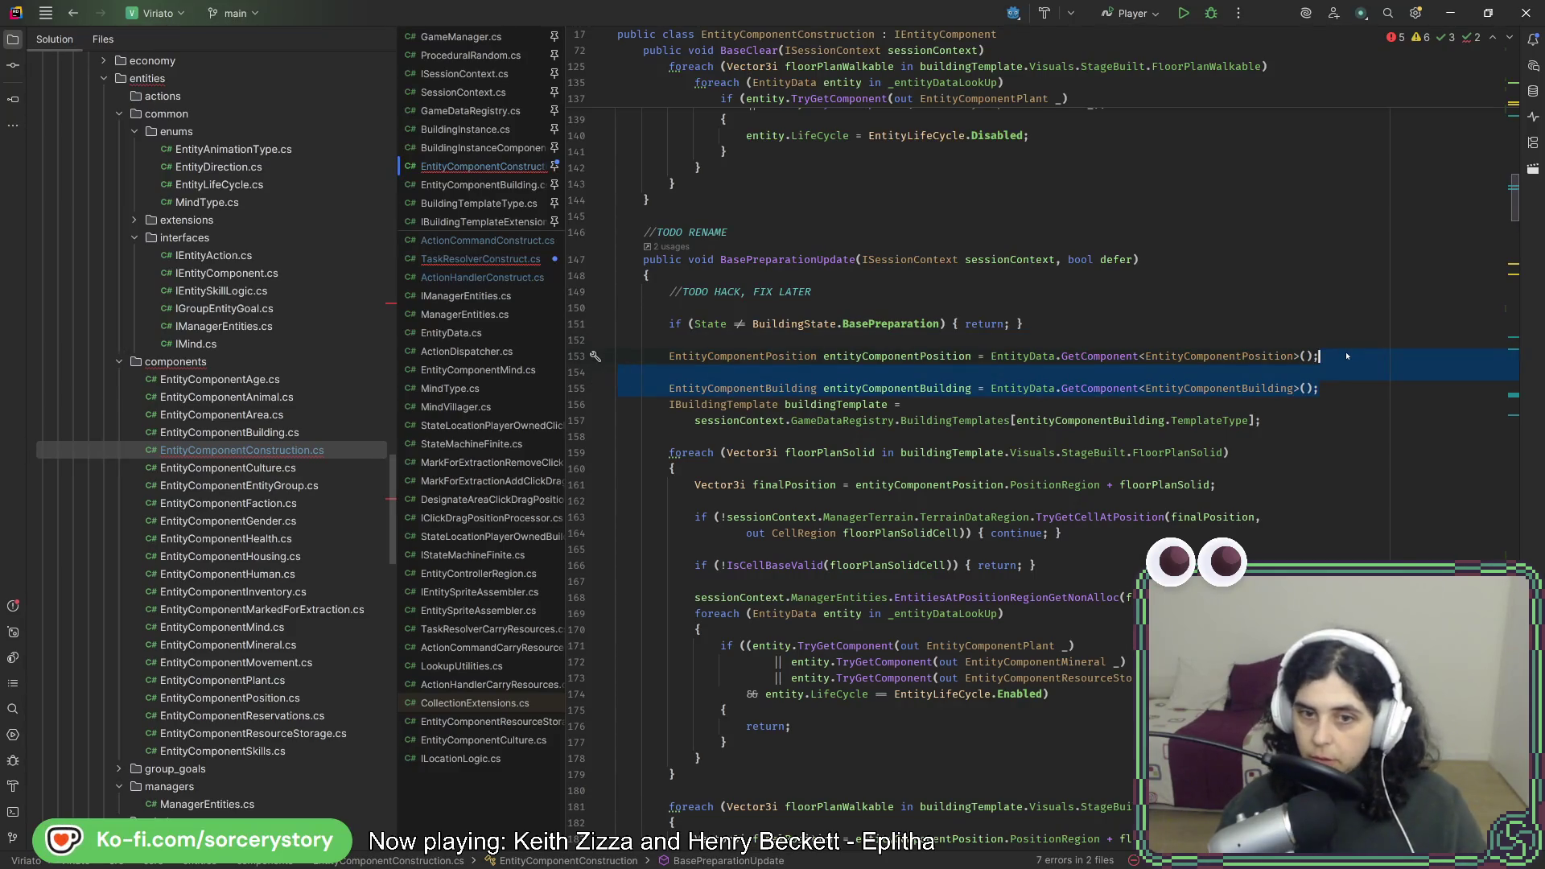
drag(1506, 211, 1513, 804)
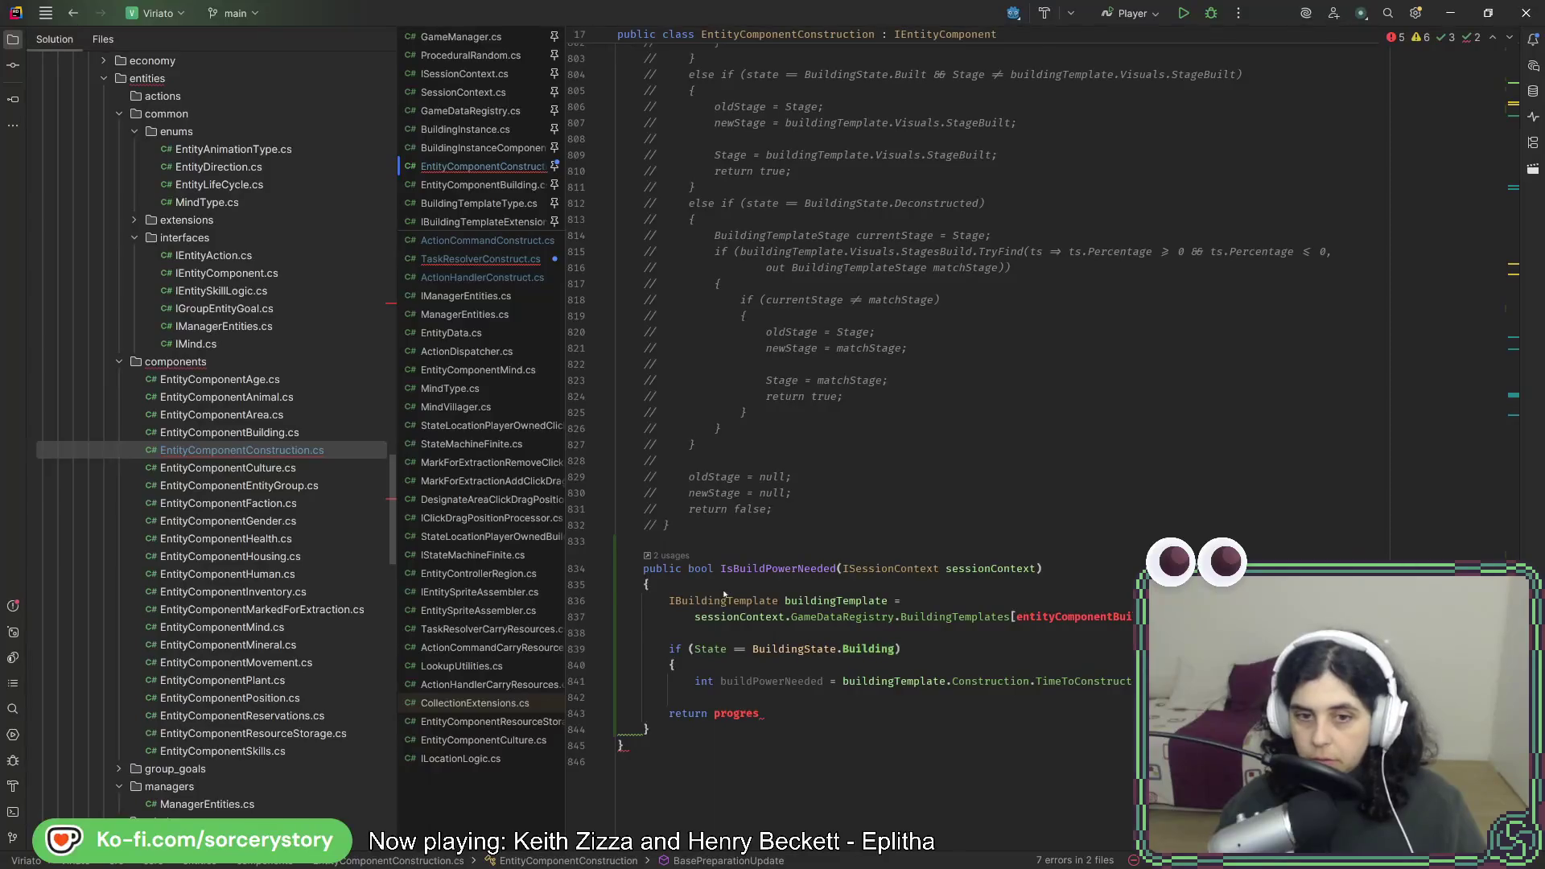
key(ctrl+v)
click(1024, 637)
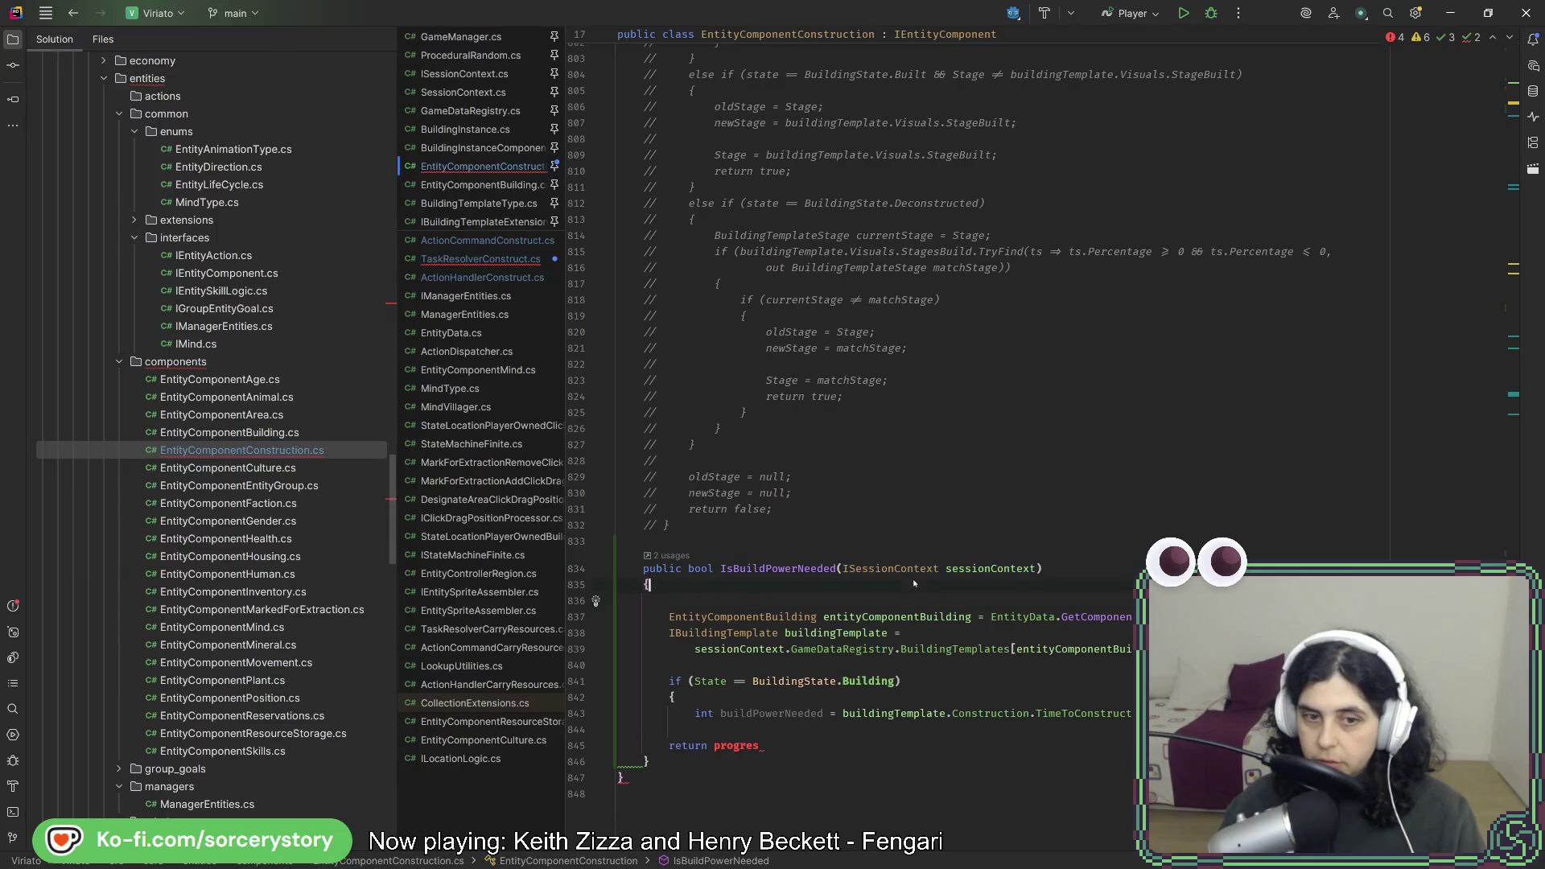
Close the Building if block and make the method return buildPowerNeeded > 0.
key(Delete)
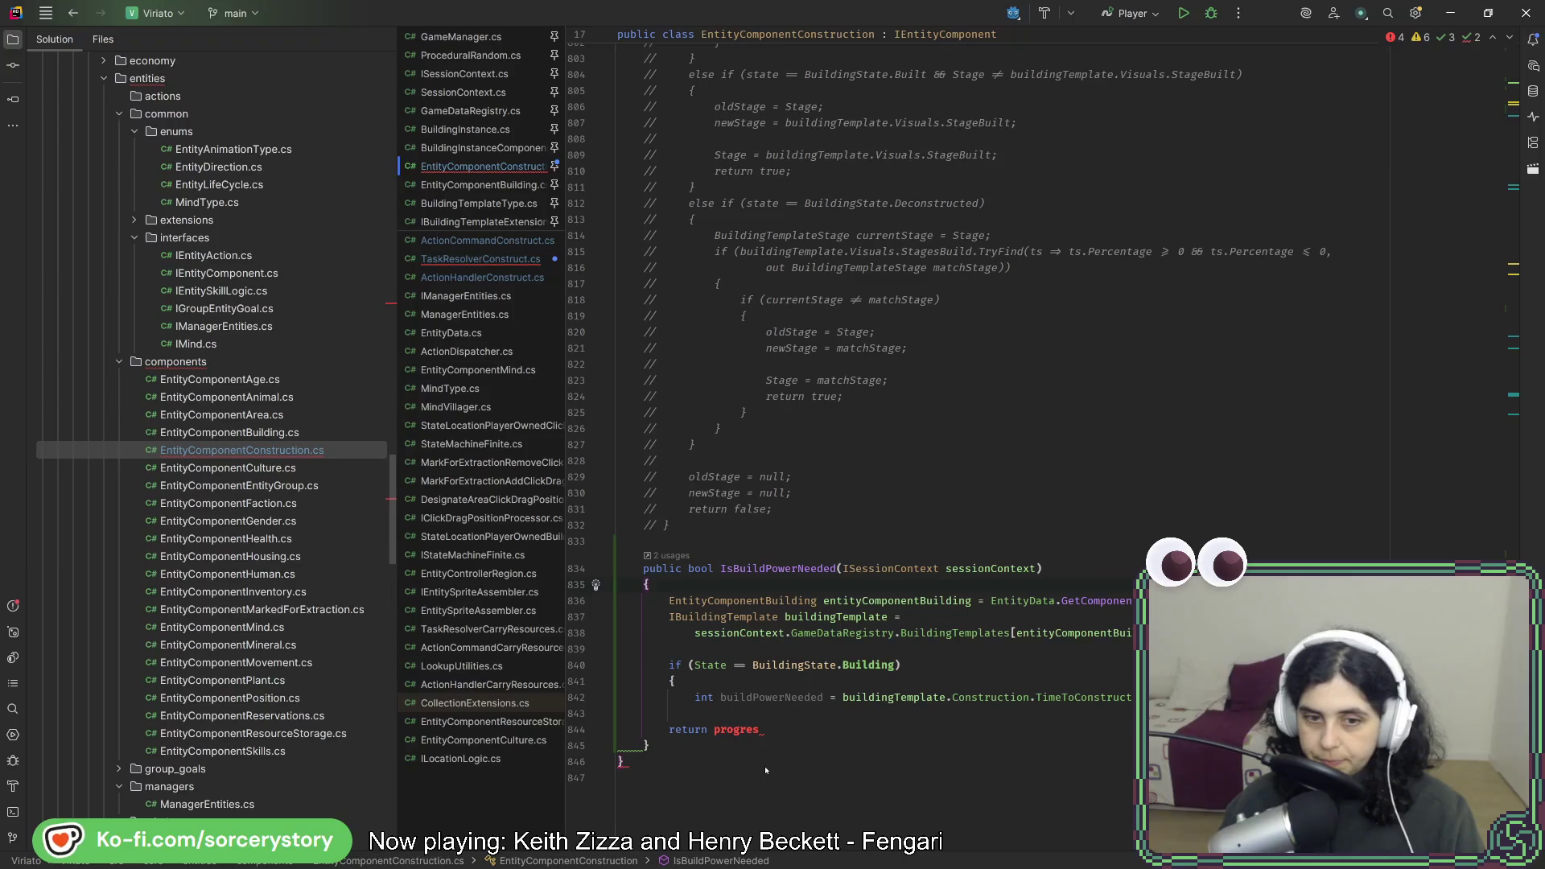
click(707, 752)
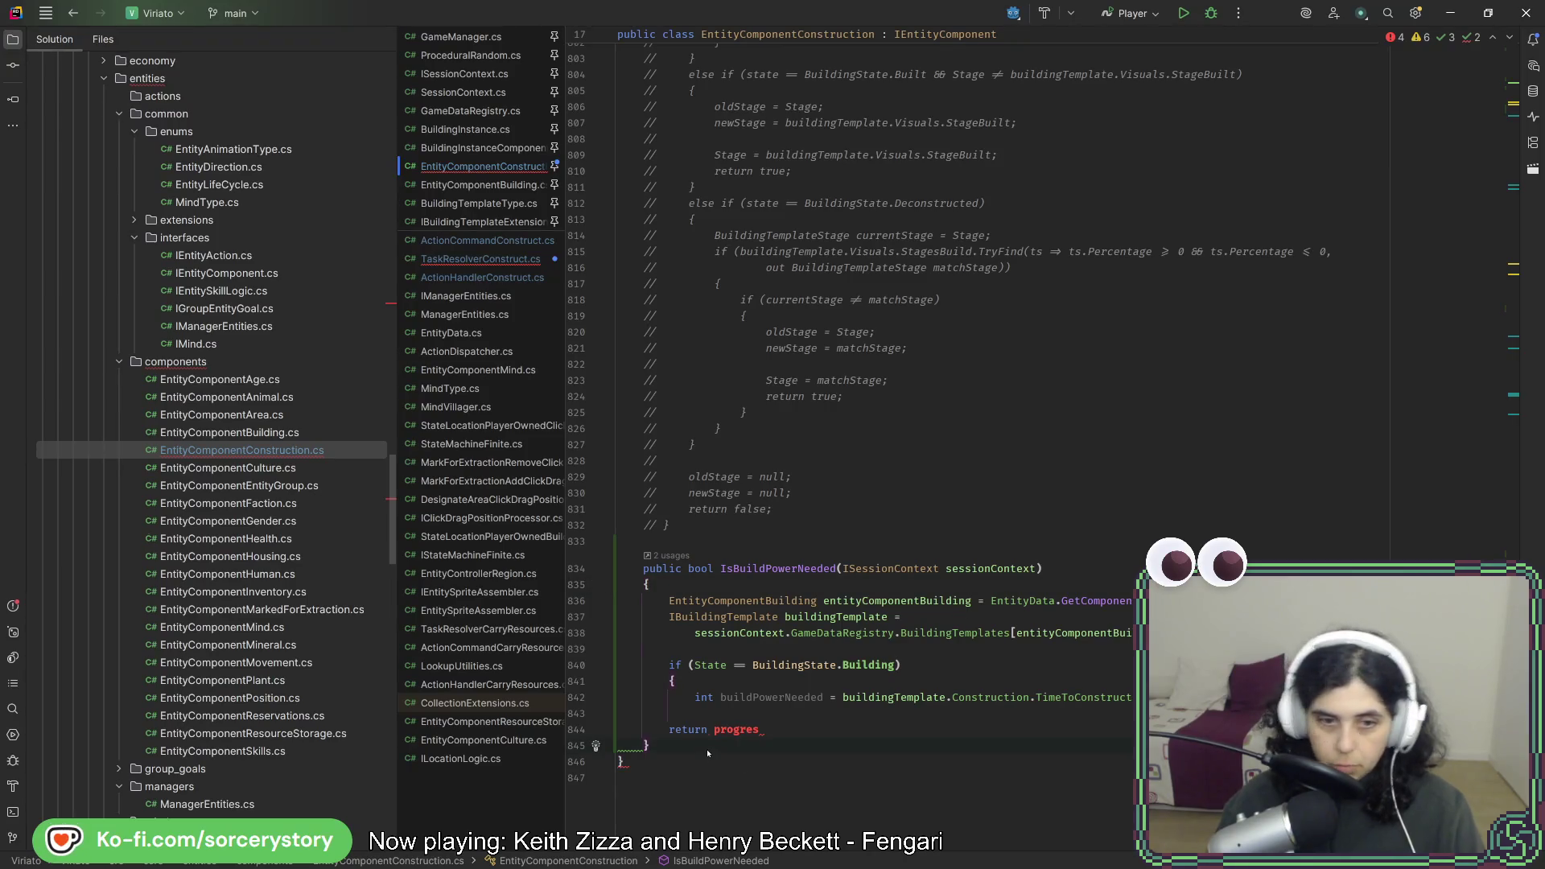
text(})
key(Up)
key(Up)
key(Up)
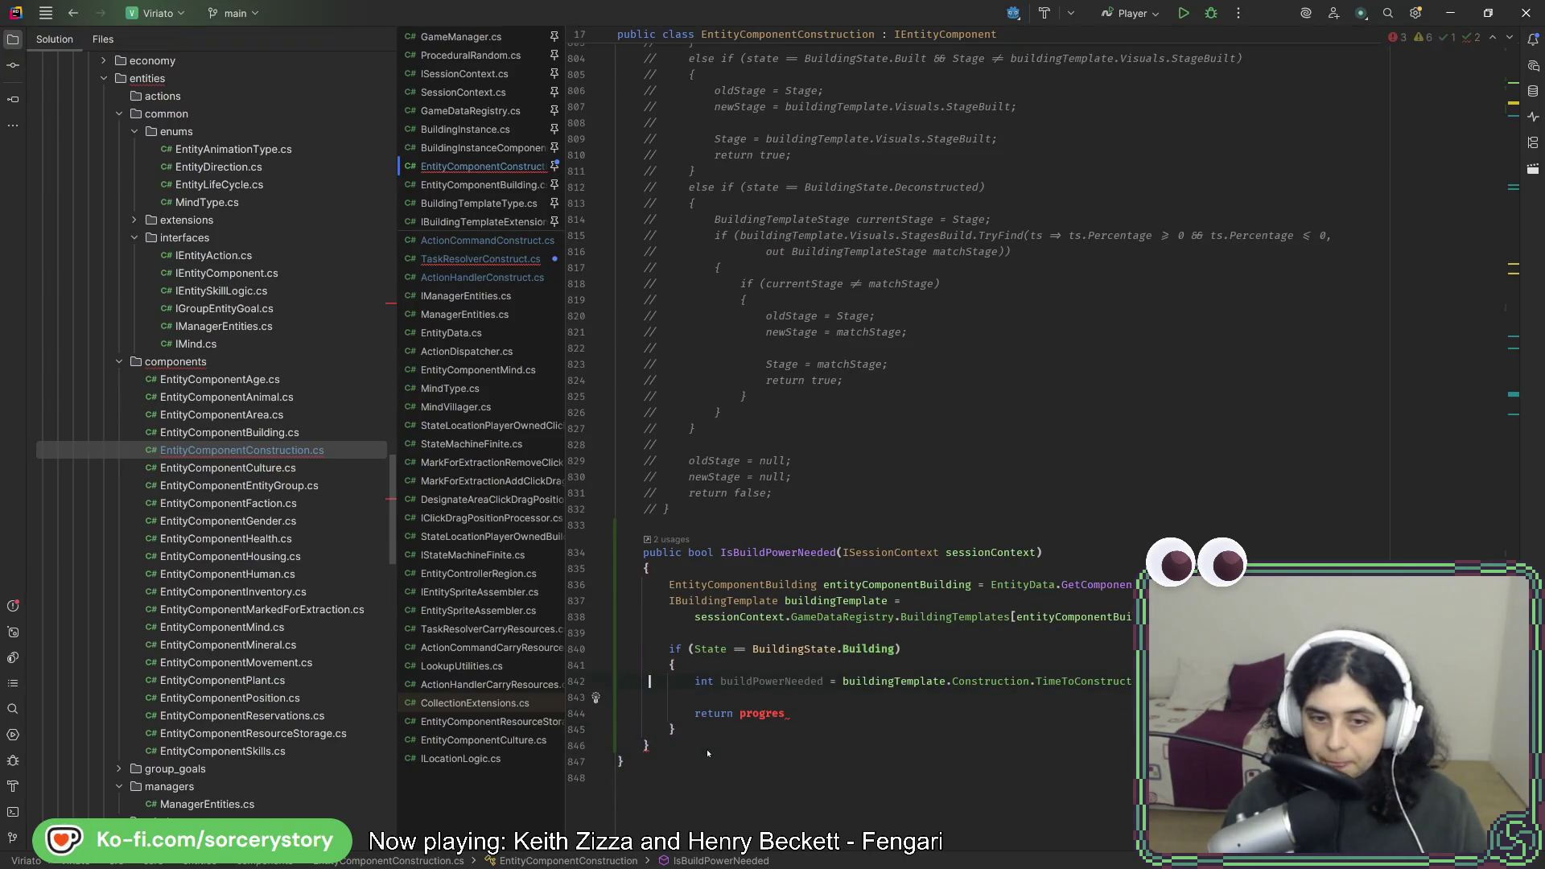
double_click(777, 682)
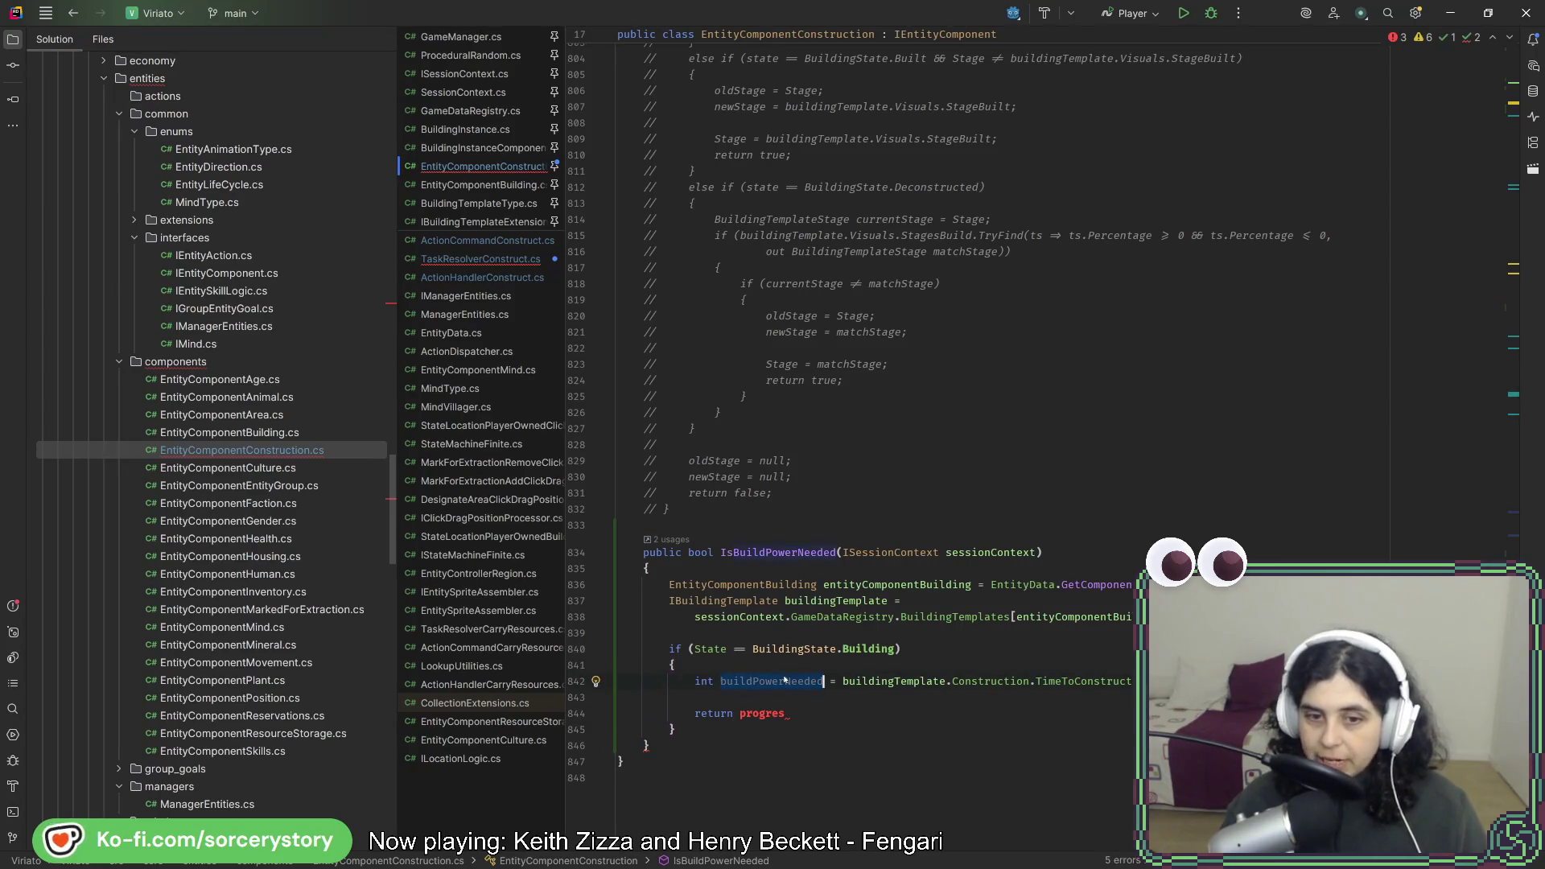
mouse_move(773, 714)
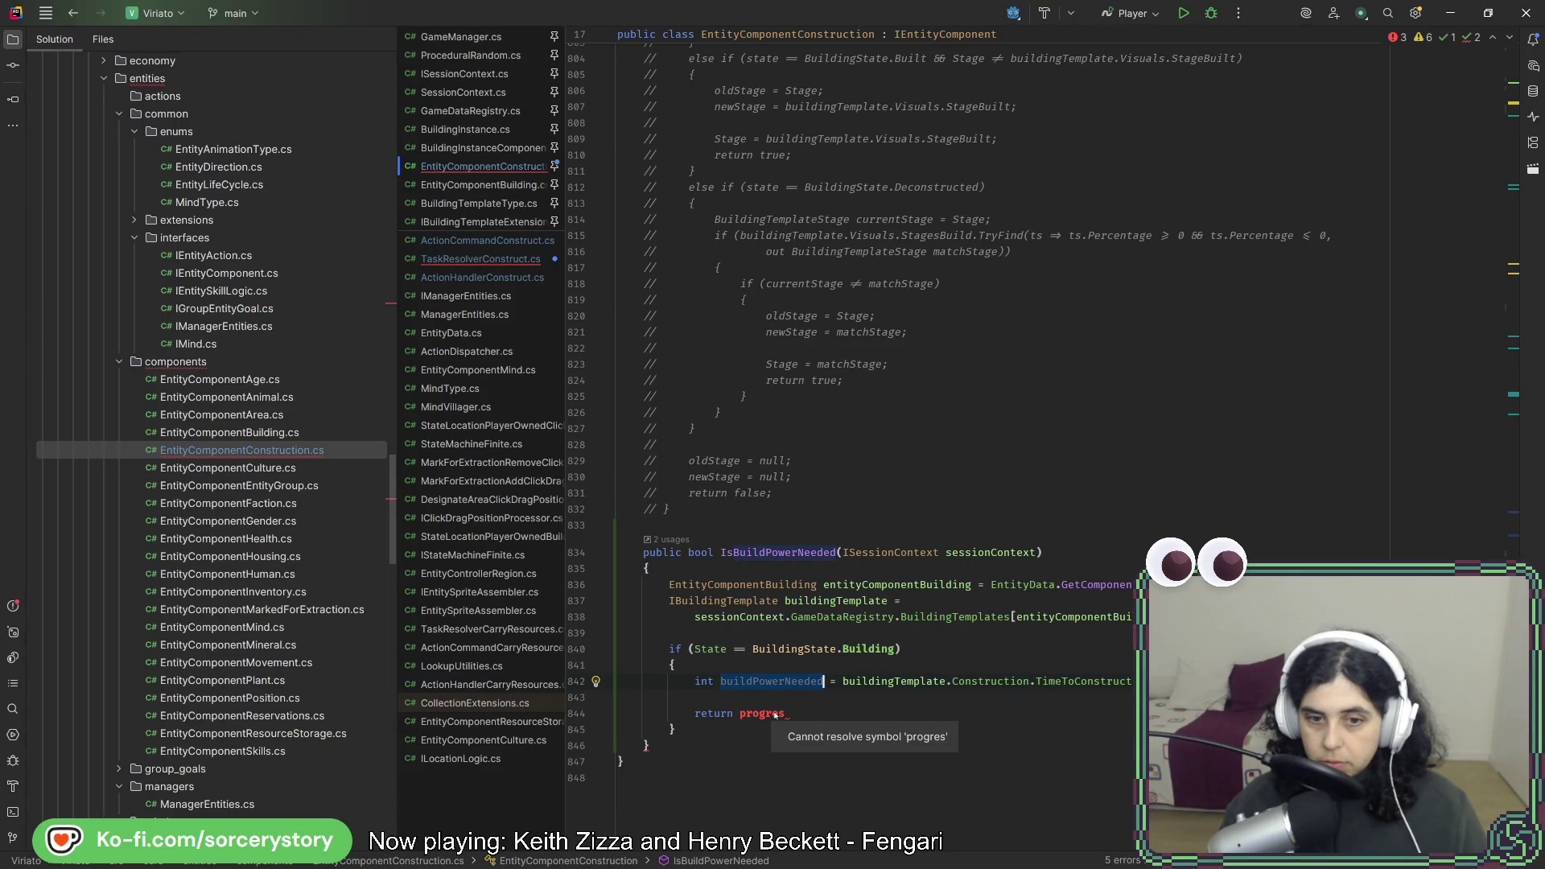
double_click(760, 714)
text(buil)
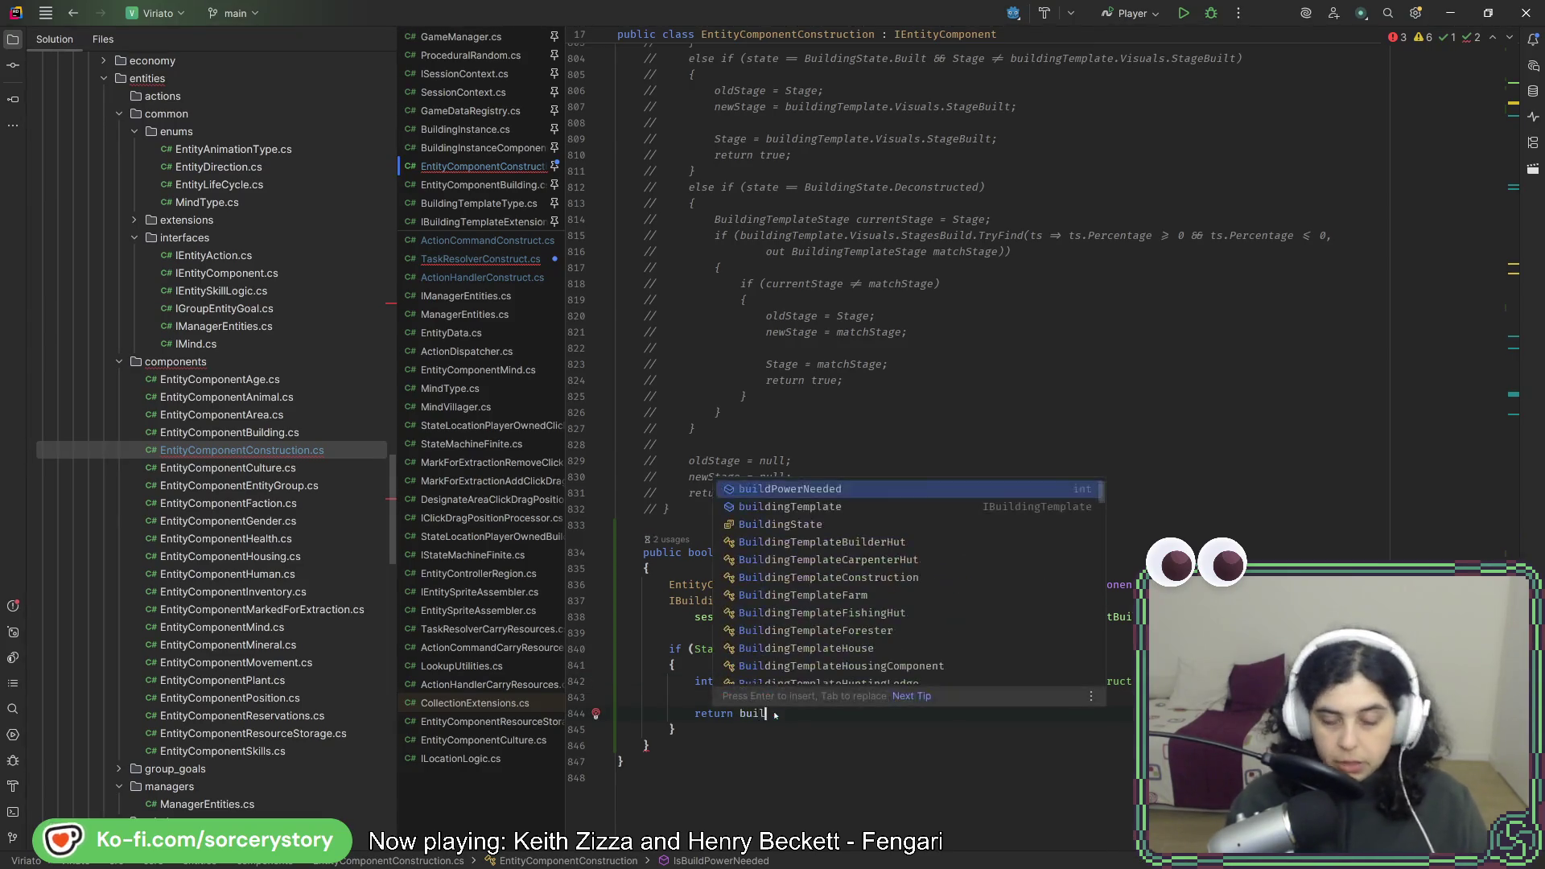
text(dPo)
key(Return)
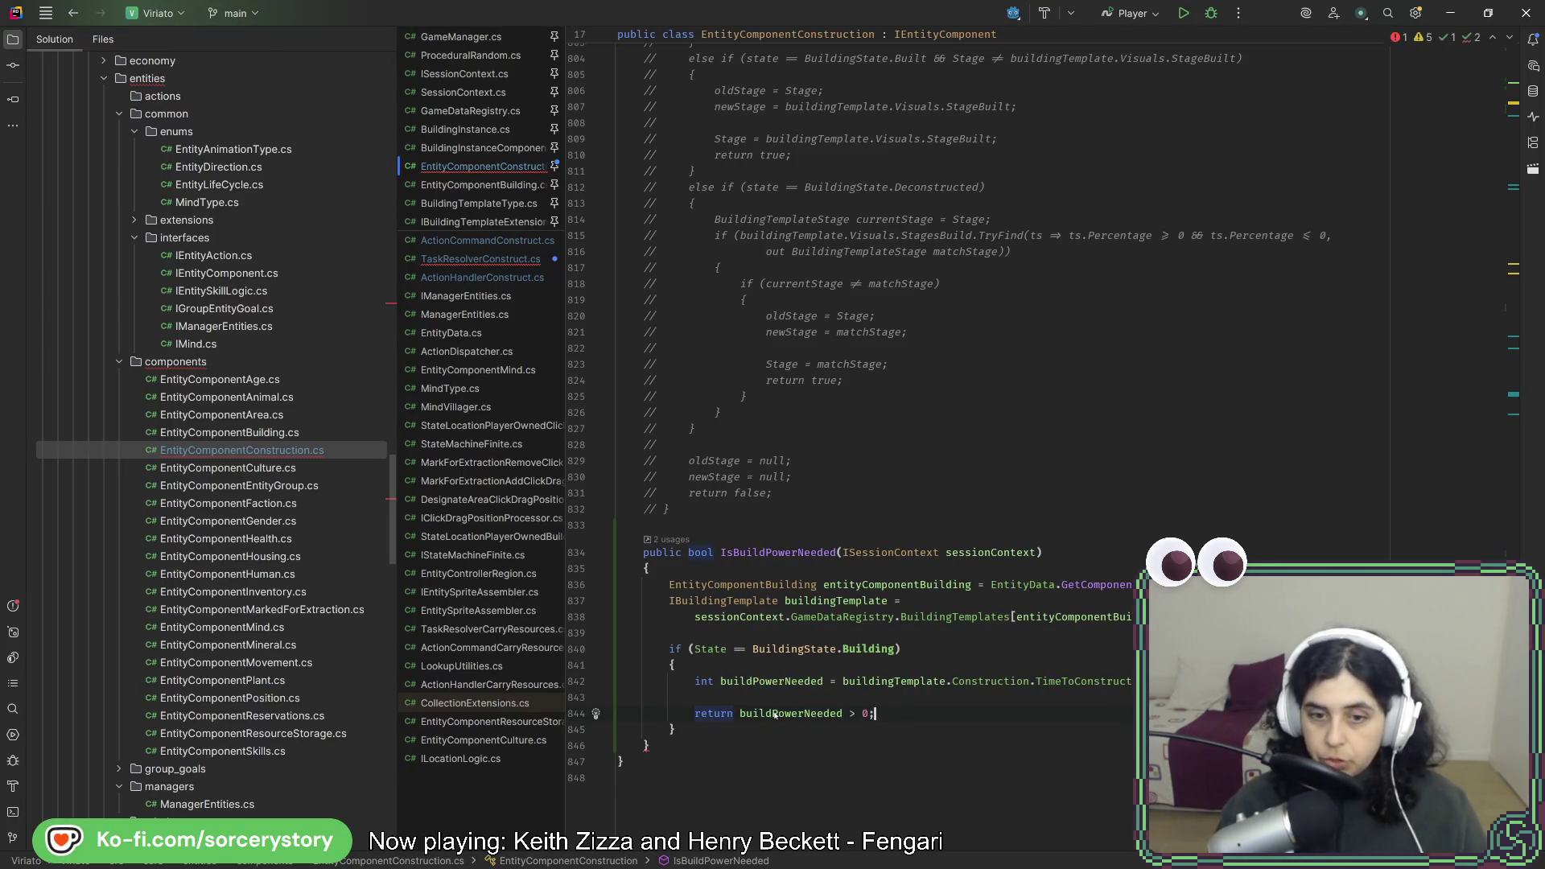
click(730, 728)
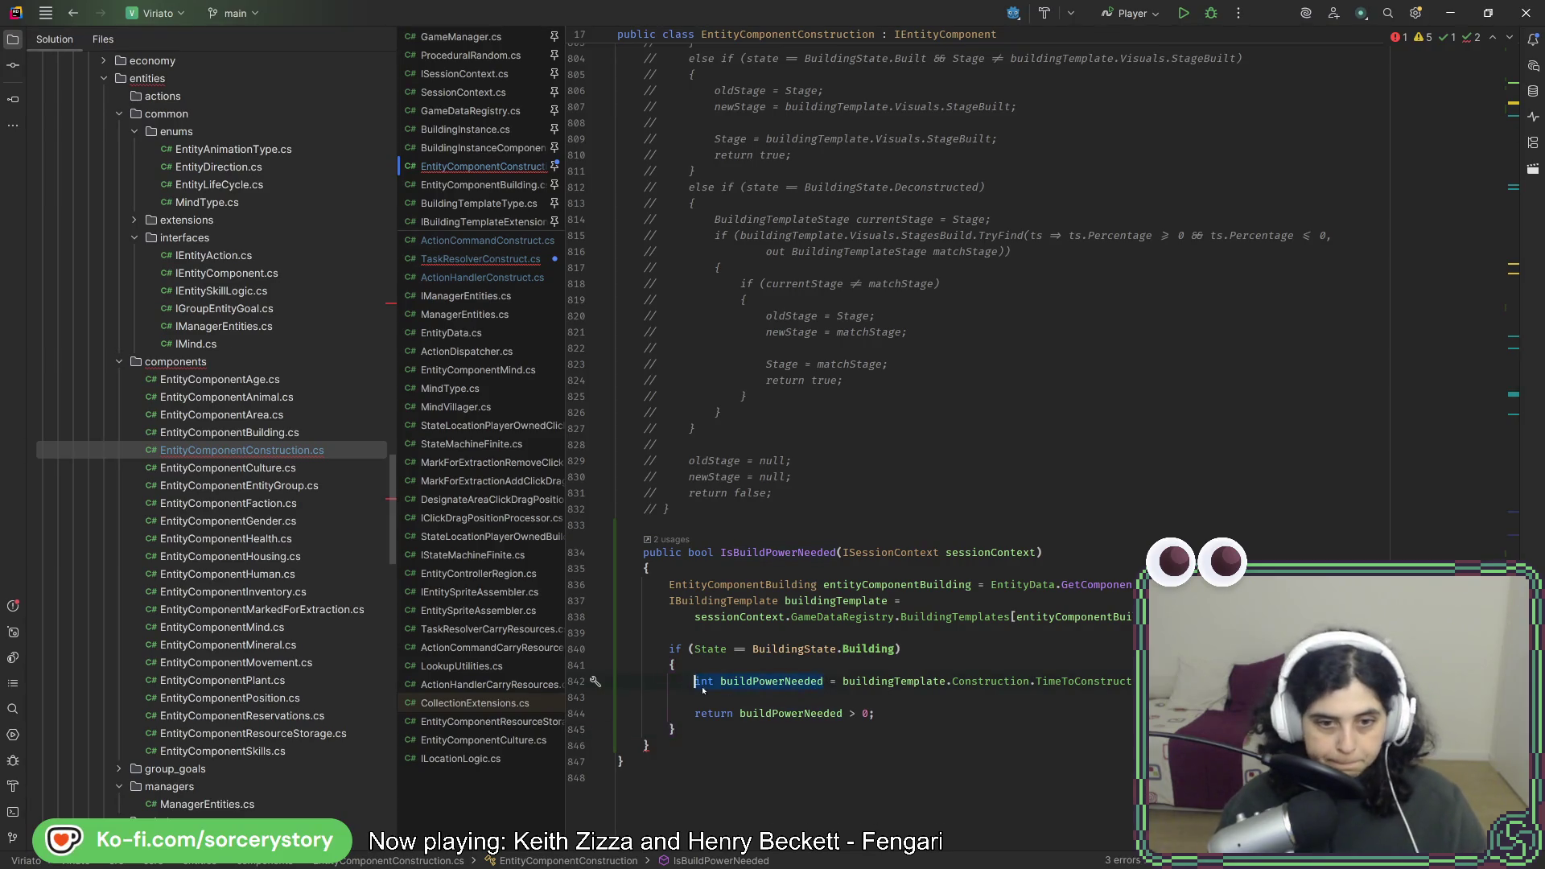
Declare int buildPowerNeeded = 0; above the if and turn the inner declaration into an assignment.
key(Return)
text(int buildPowerNeeded)
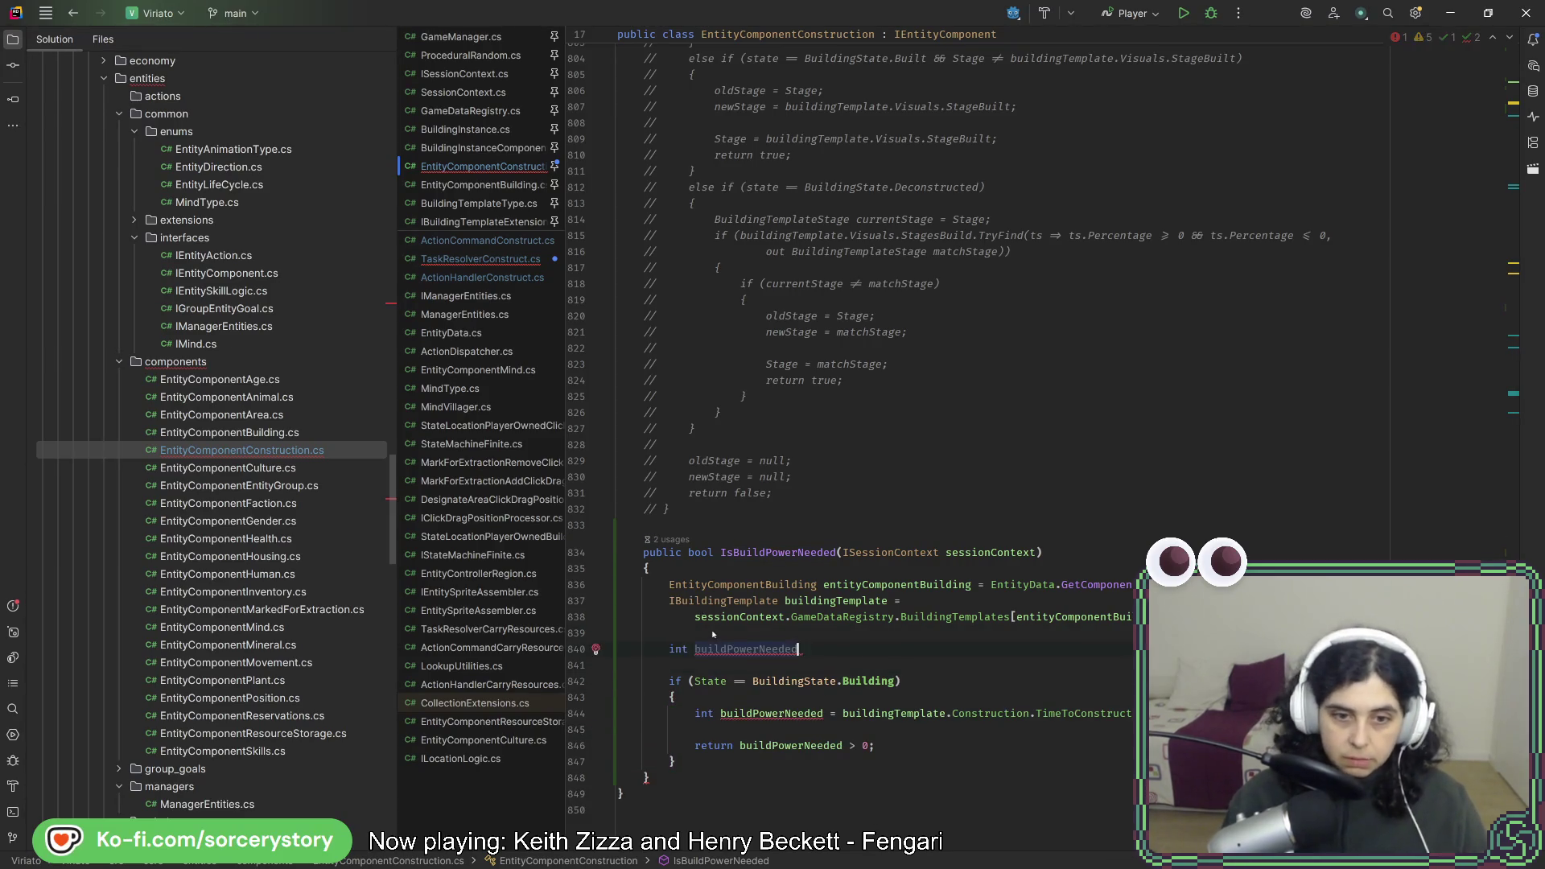
text( = 0;)
double_click(766, 745)
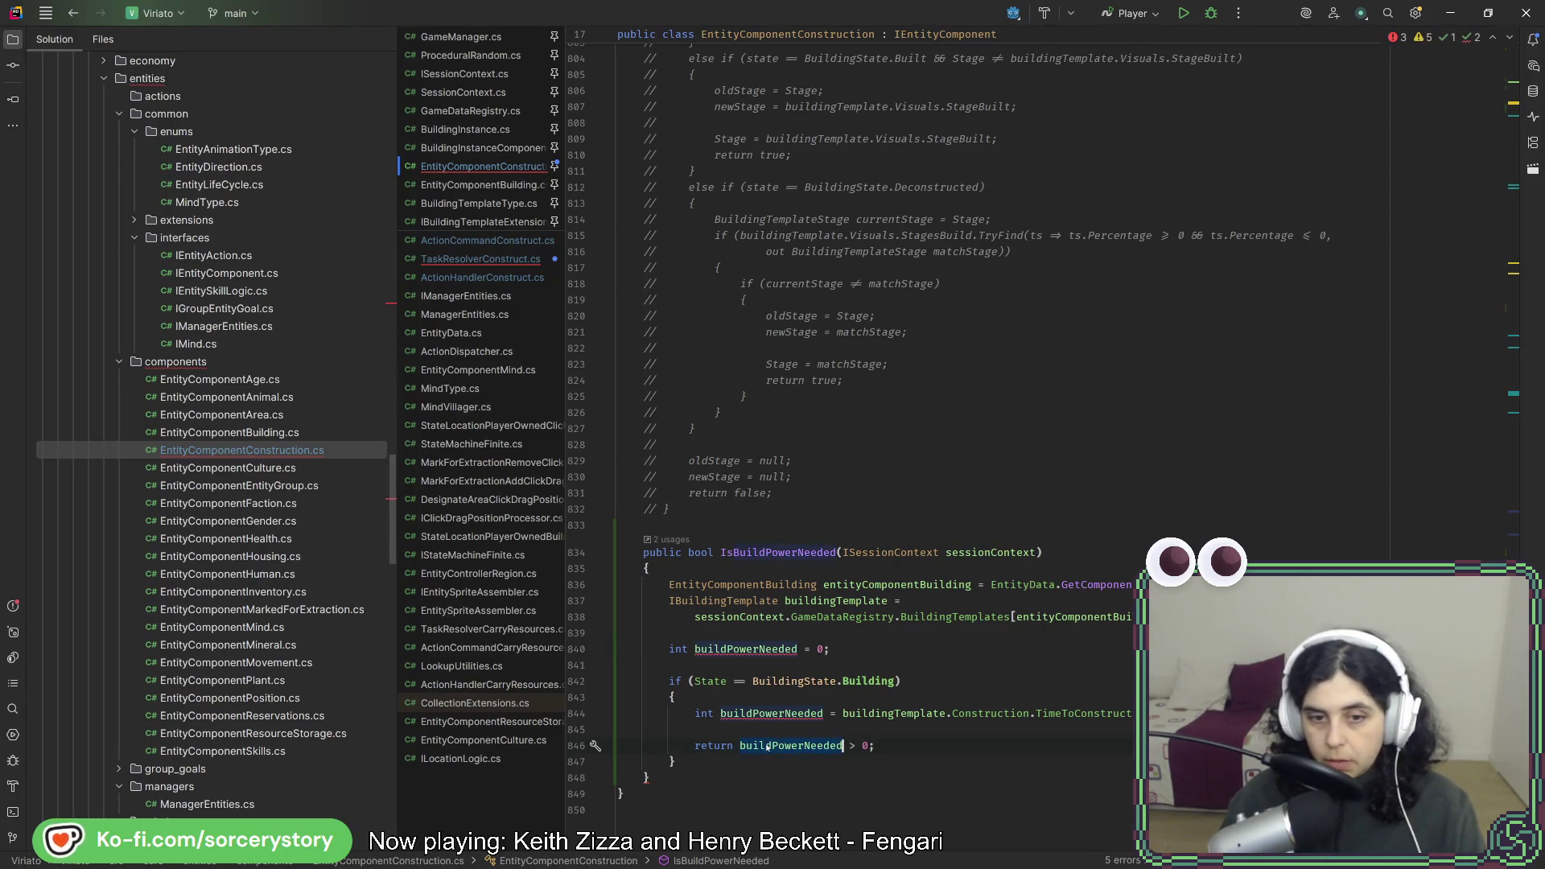
triple_click(909, 745)
key(BackSpace)
key(ctrl+z)
key(ctrl+z)
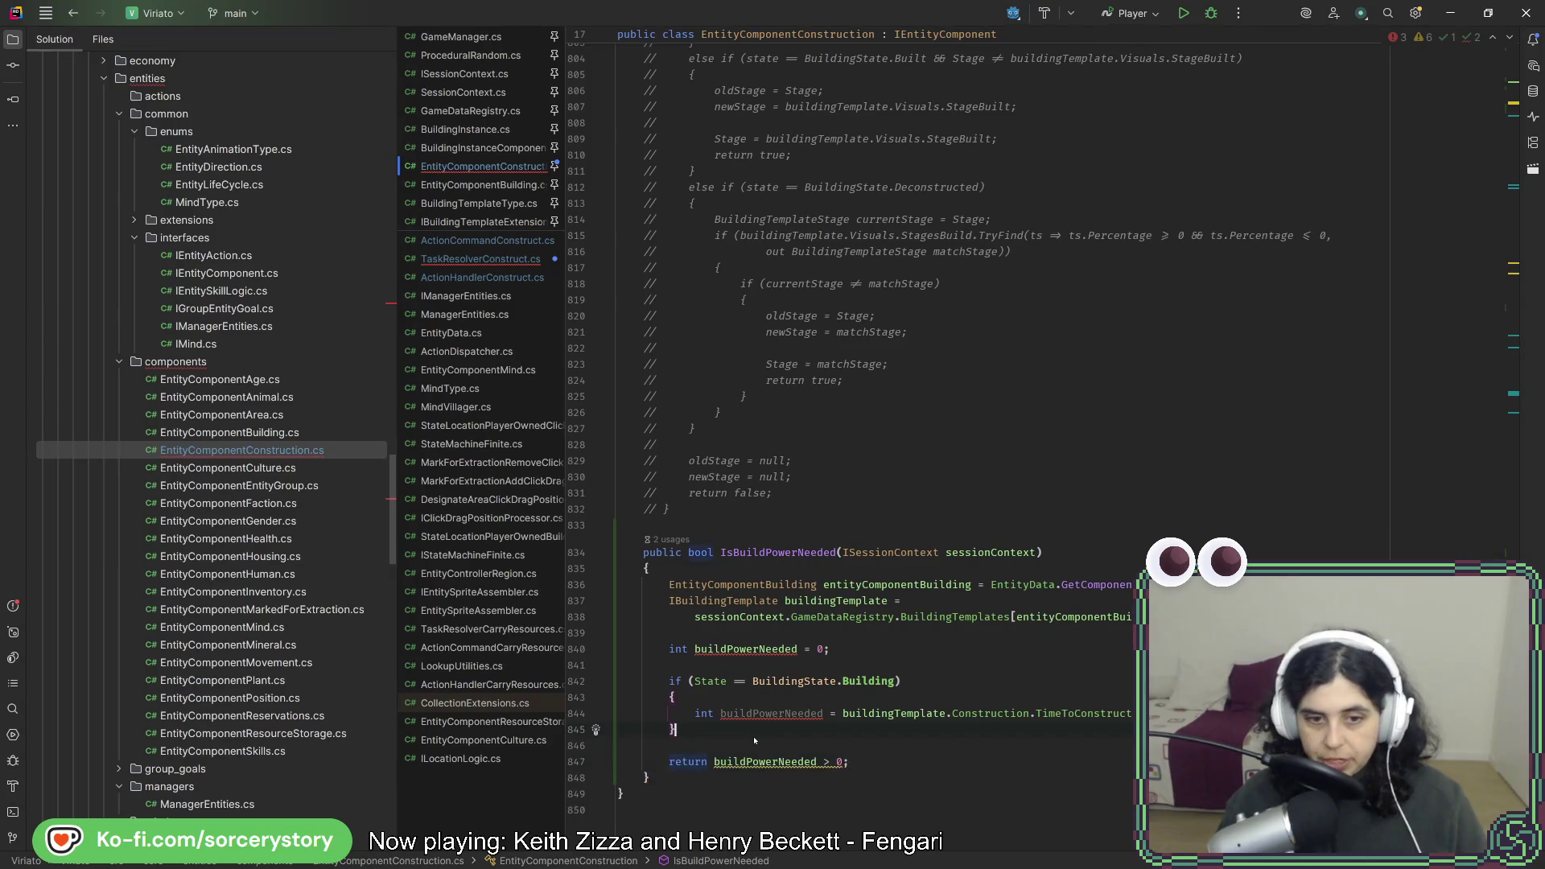
right_click(875, 681)
click(775, 663)
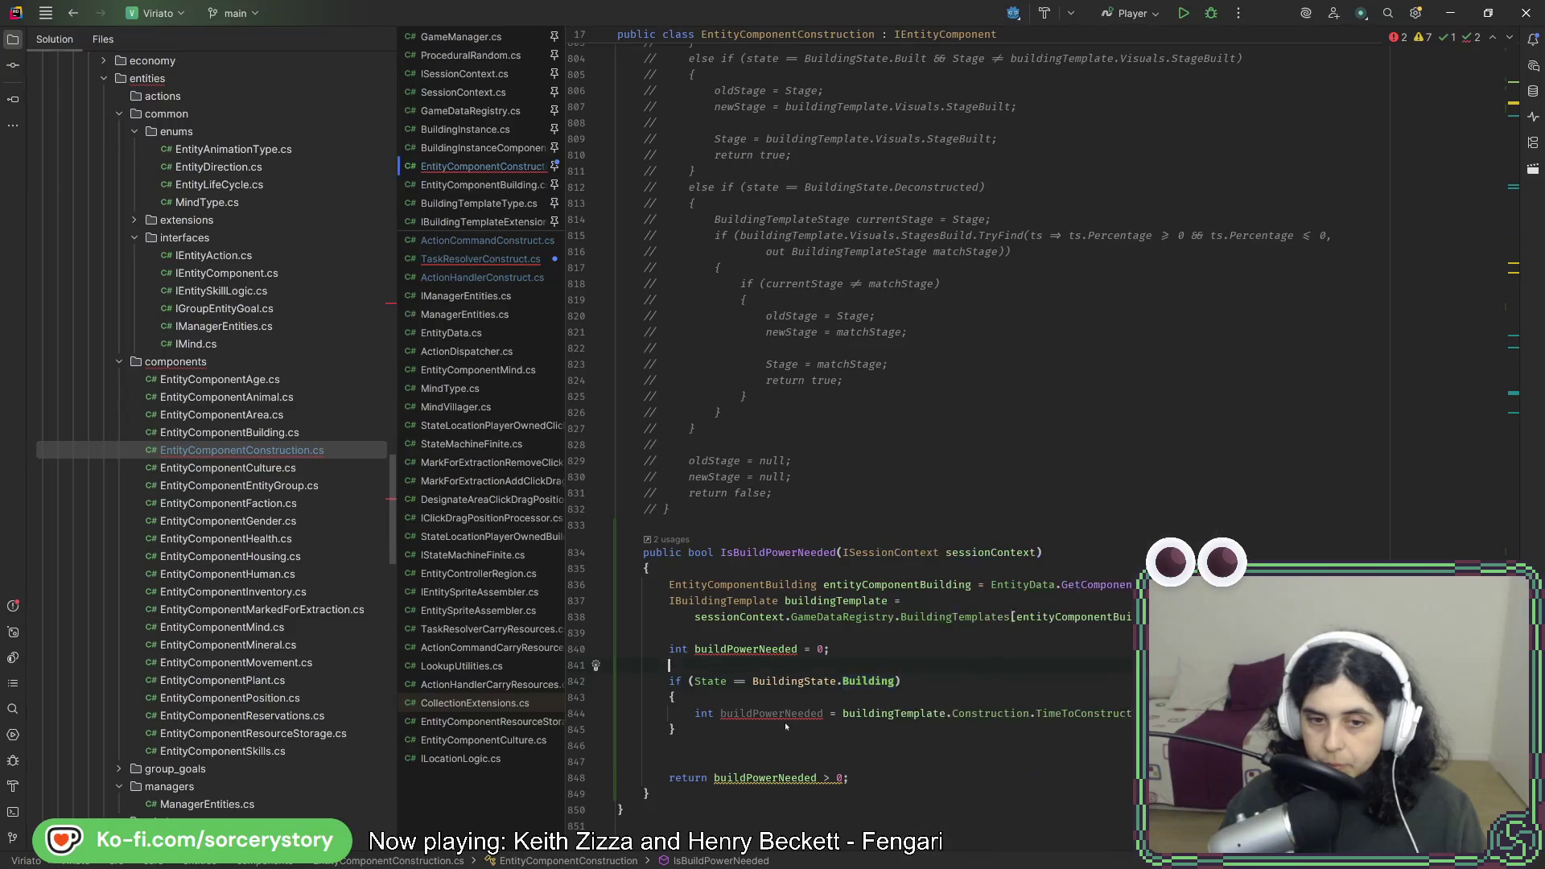
key(BackSpace)
key(BackSpace)
key(BackSpace)
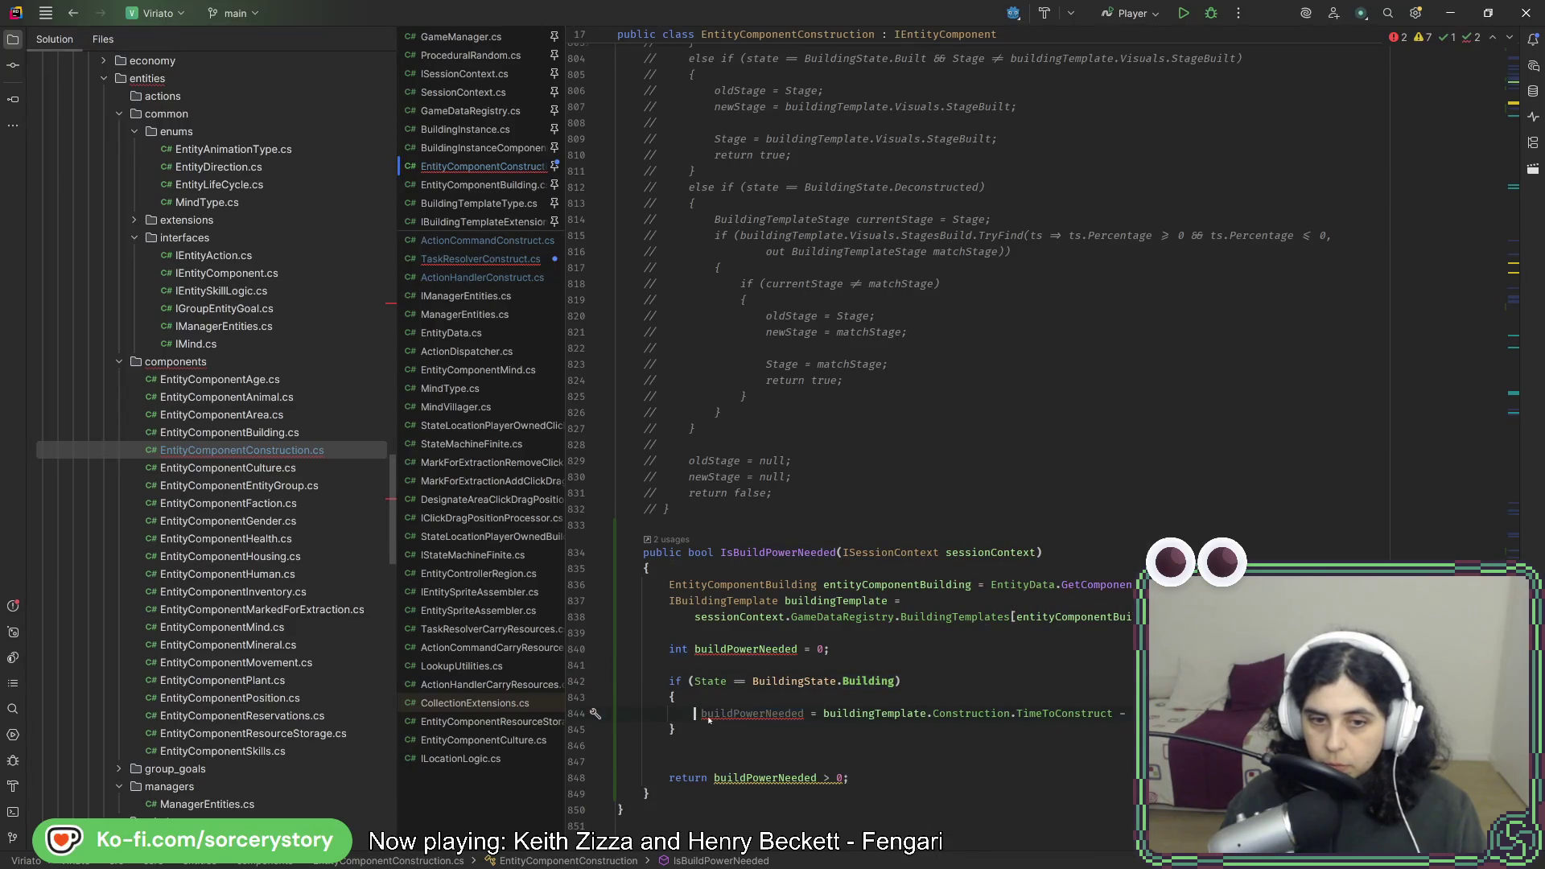
click(739, 727)
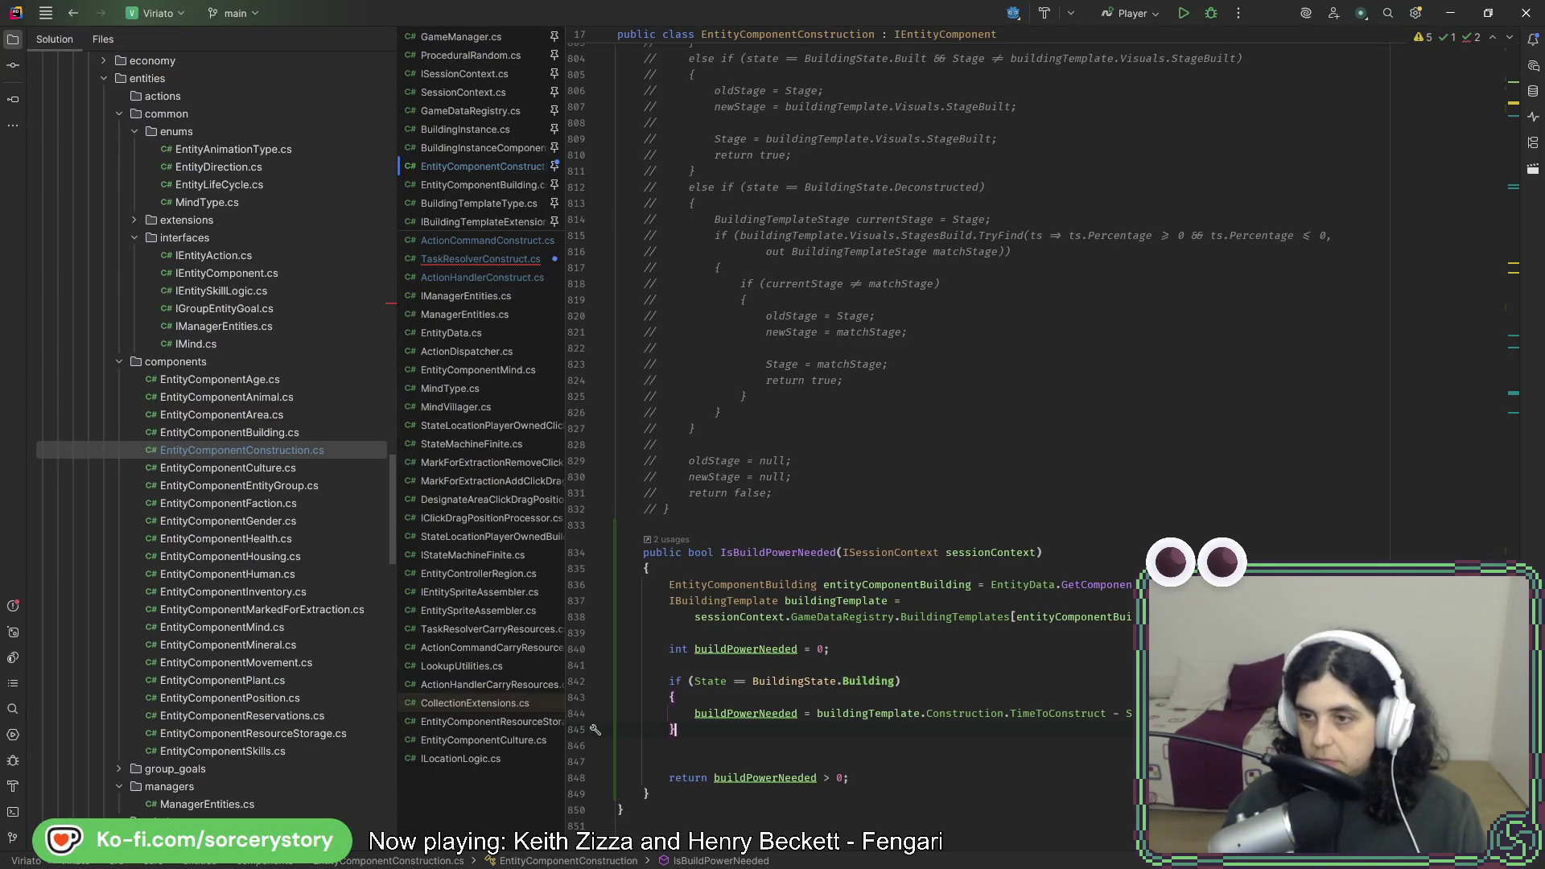
scroll(1480, 256, up, 20)
scroll(1480, 256, up, 10)
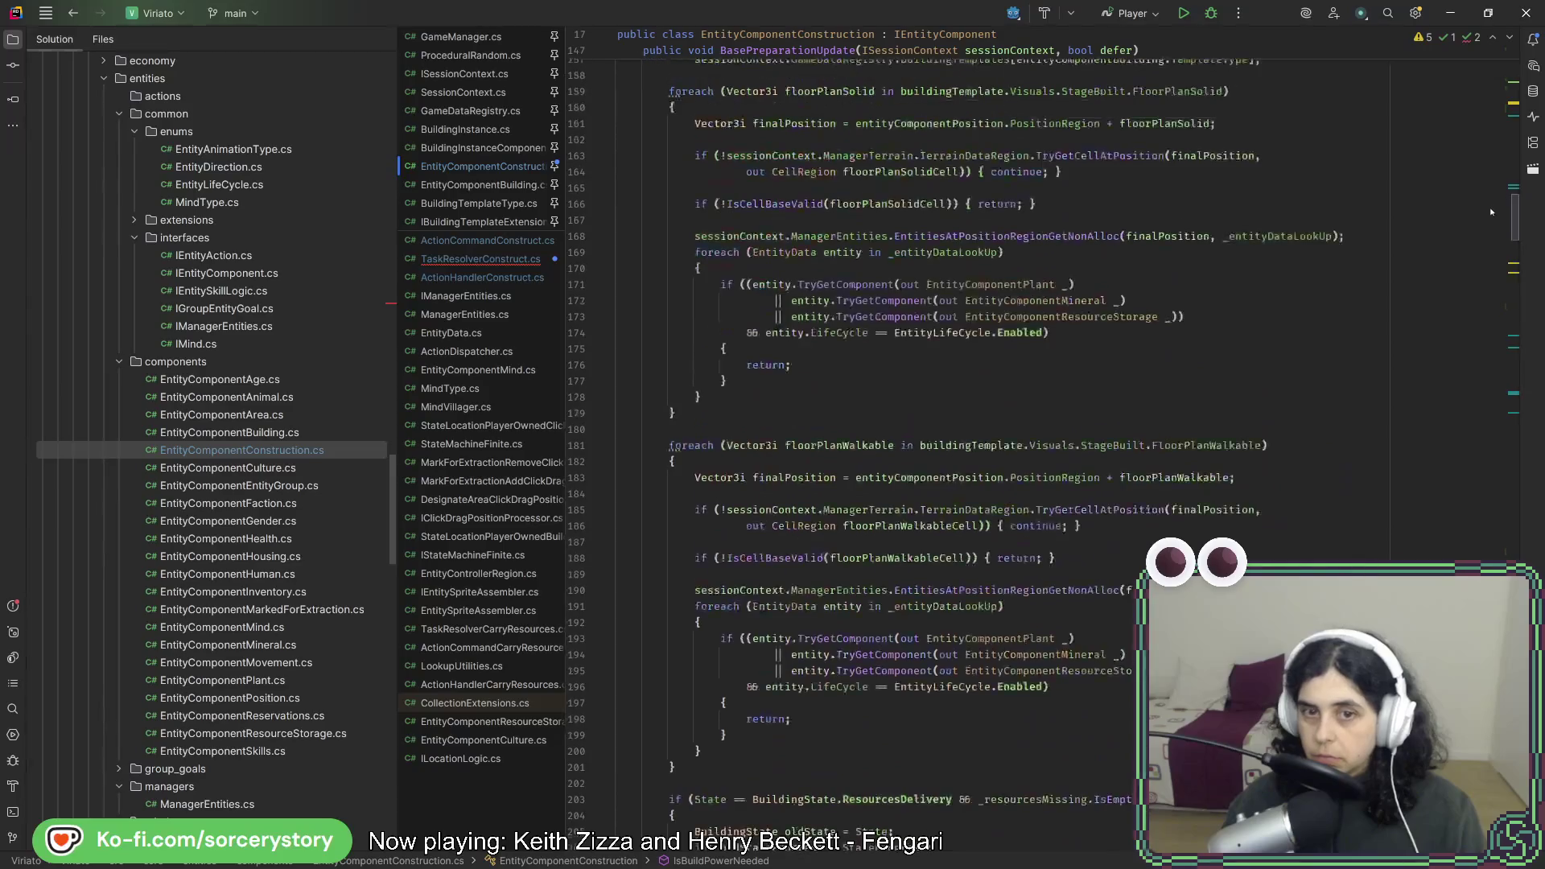
List StateProgress usages and open its usage in ProgressStage.
scroll(1490, 205, up, 5)
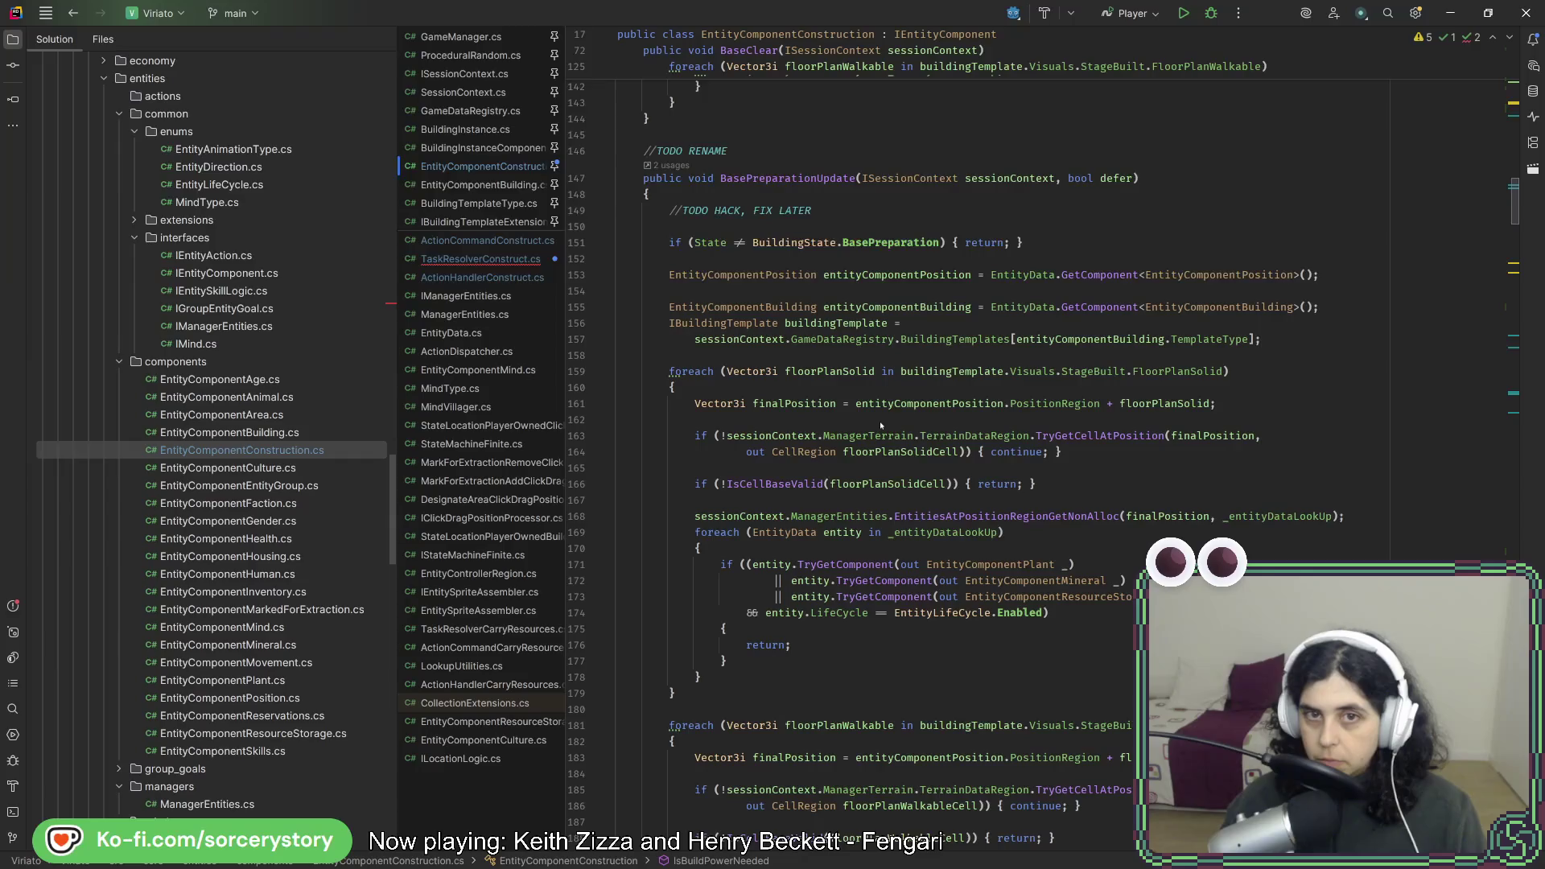
scroll(880, 421, down, 18)
scroll(880, 414, down, 10)
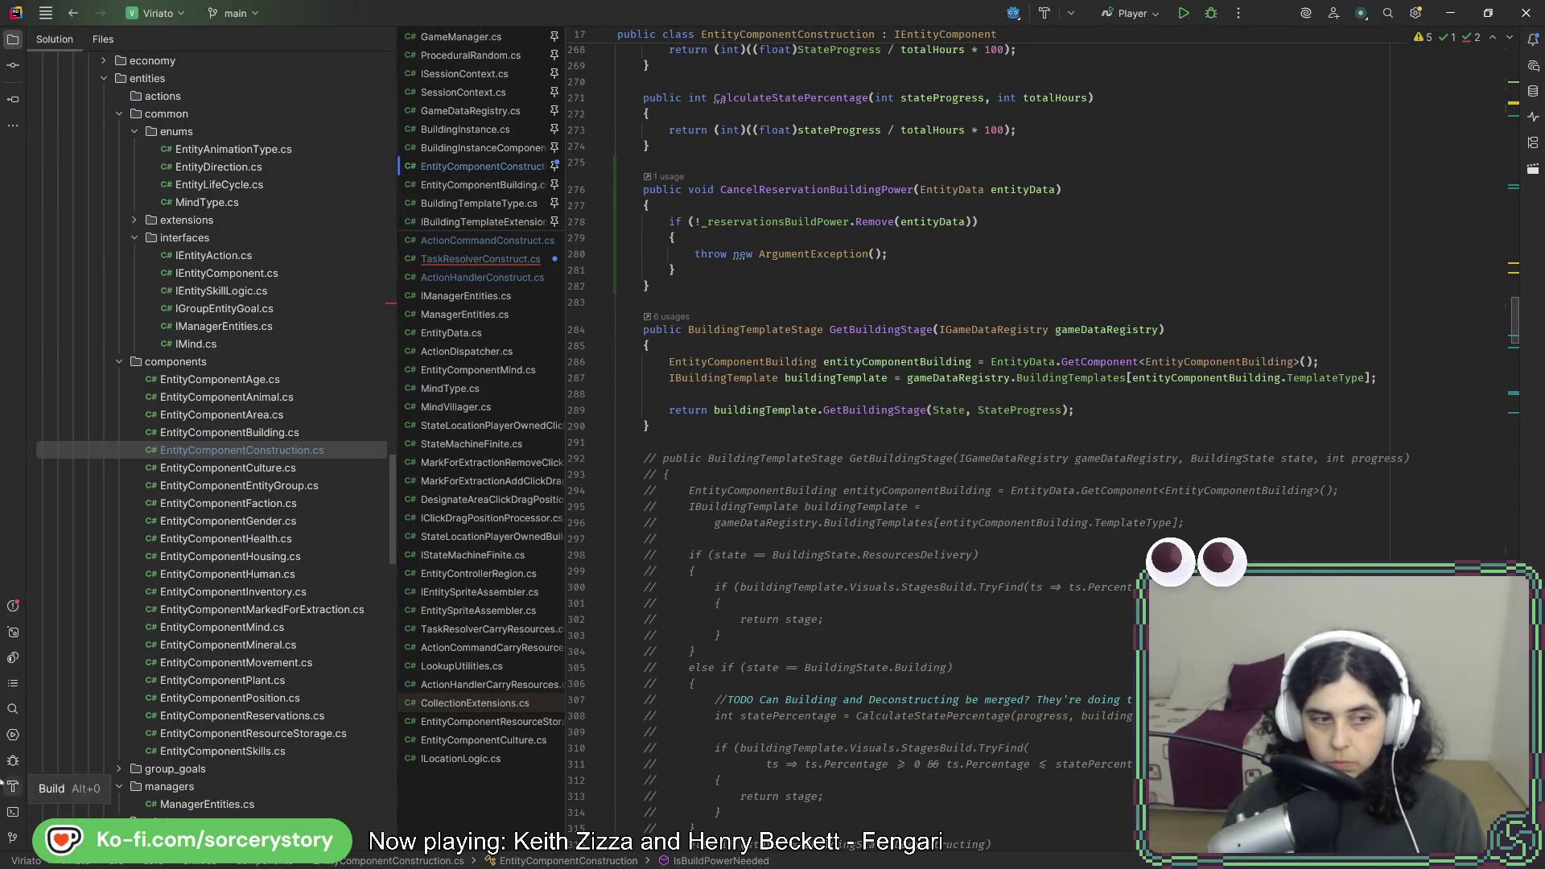
click(12, 708)
double_click(601, 731)
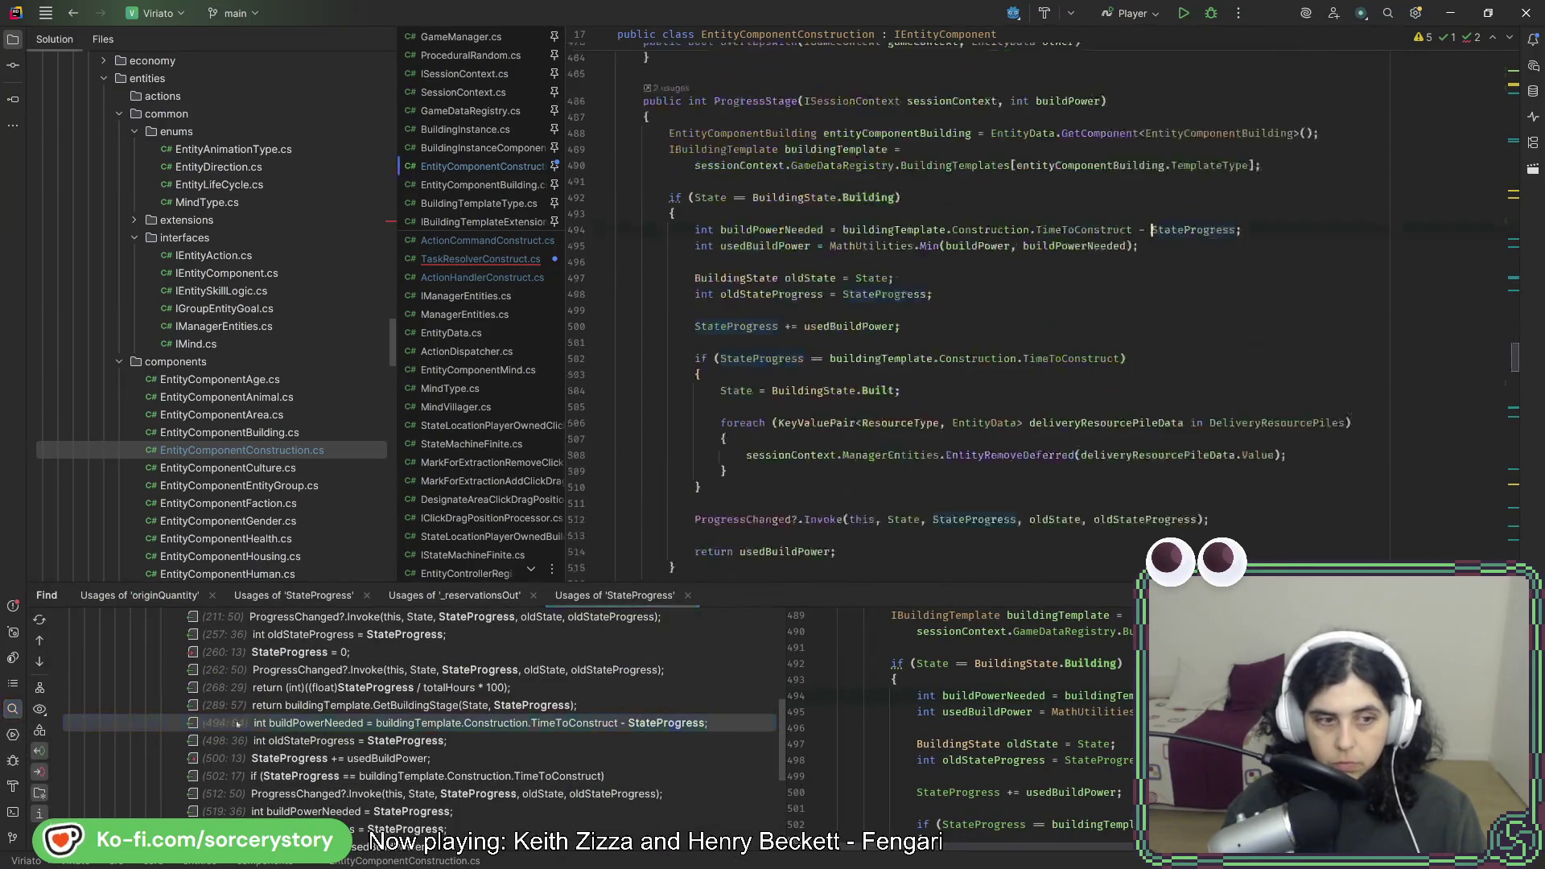
mouse_move(1051, 421)
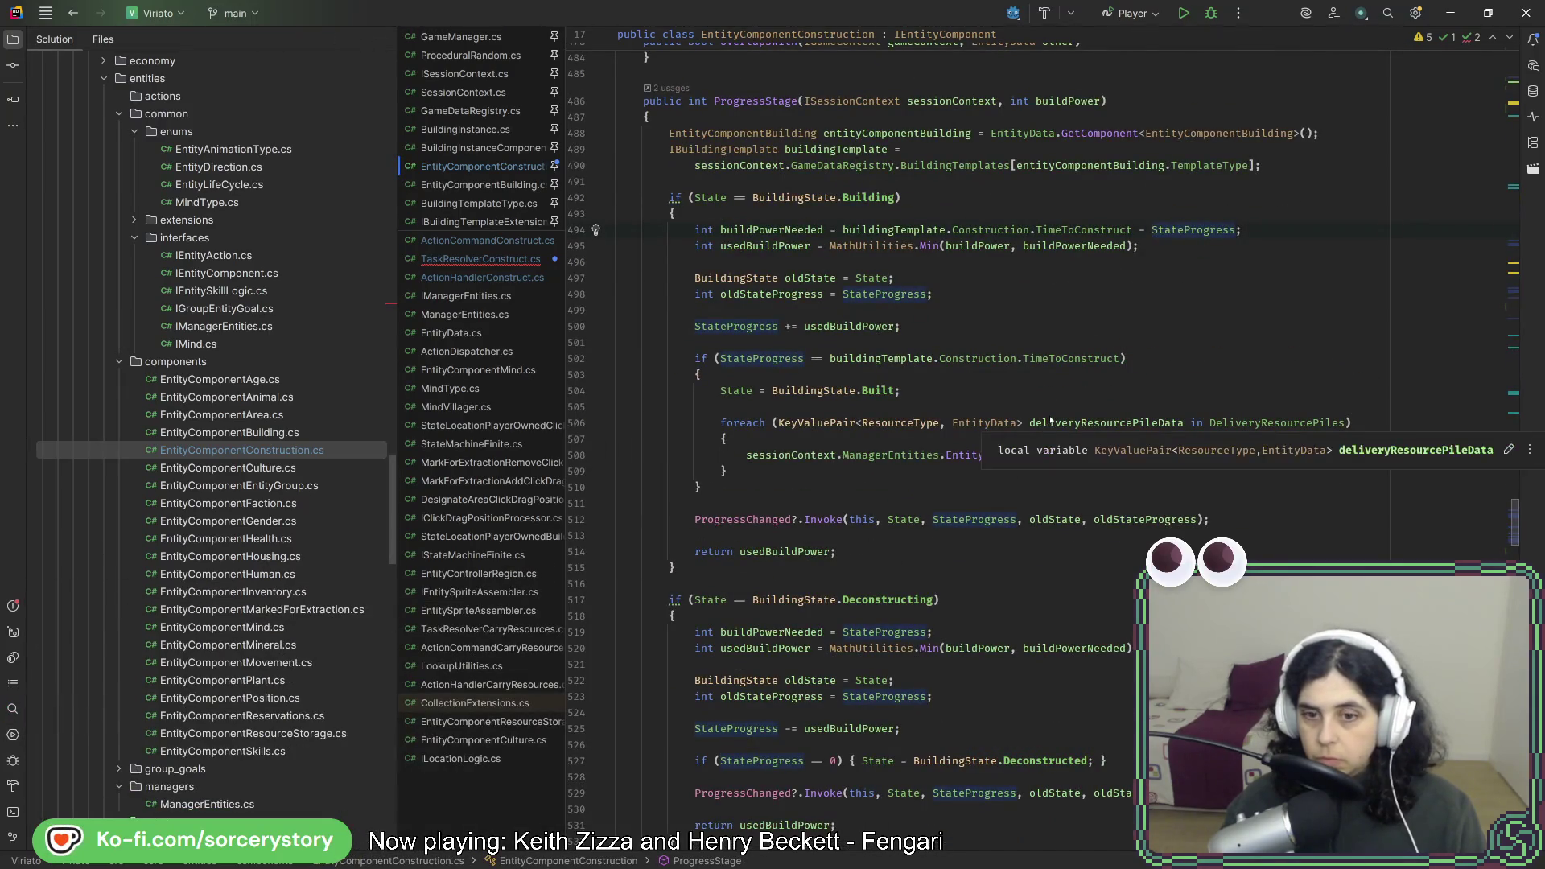
scroll(992, 554, down, 1)
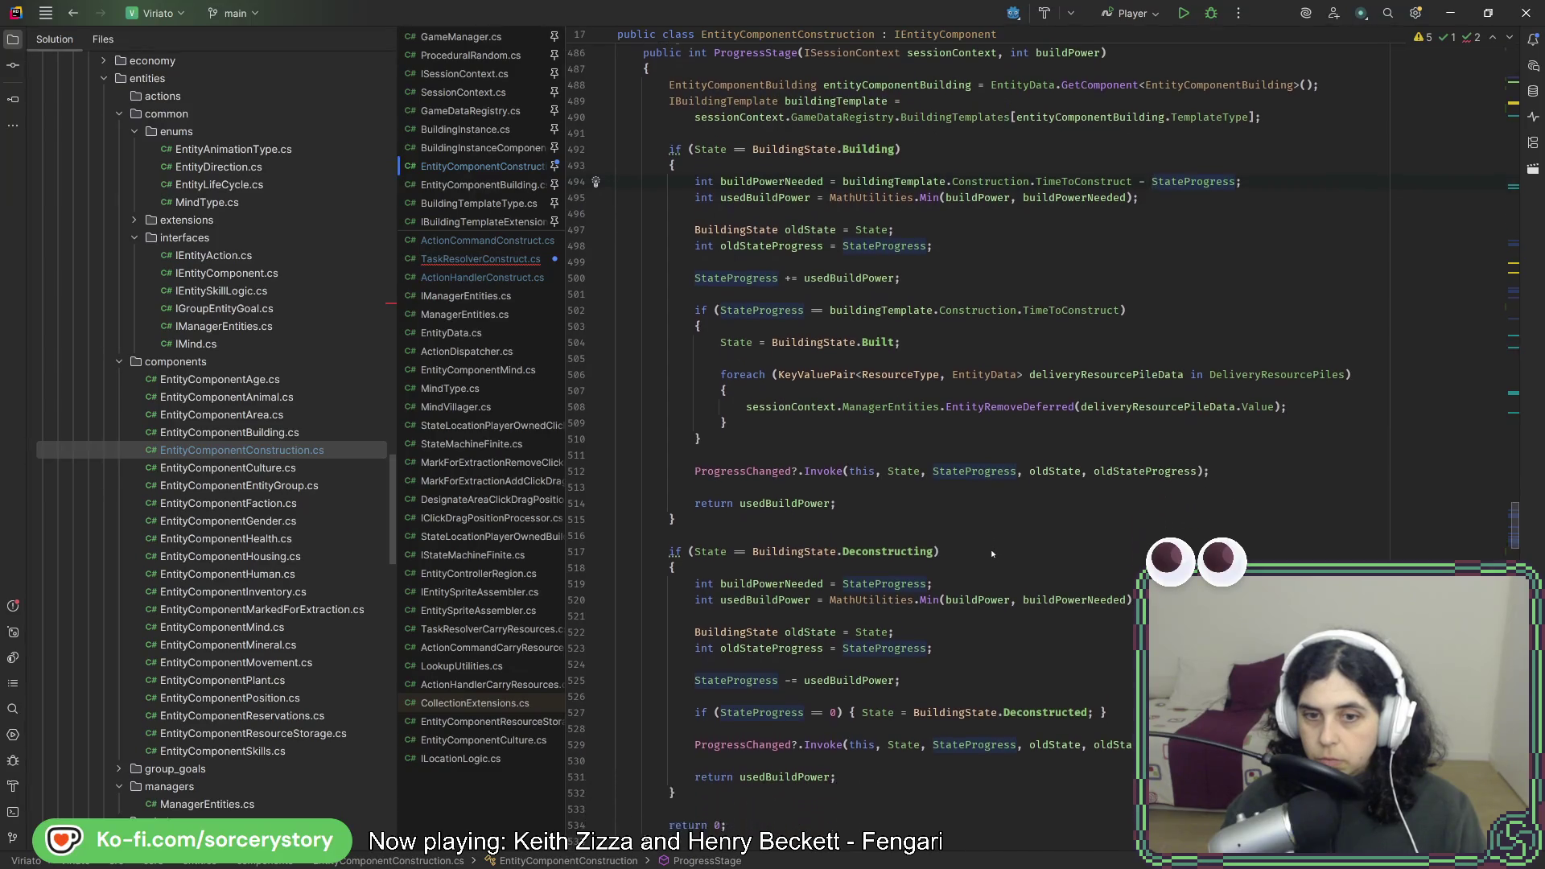
scroll(990, 523, down, 2)
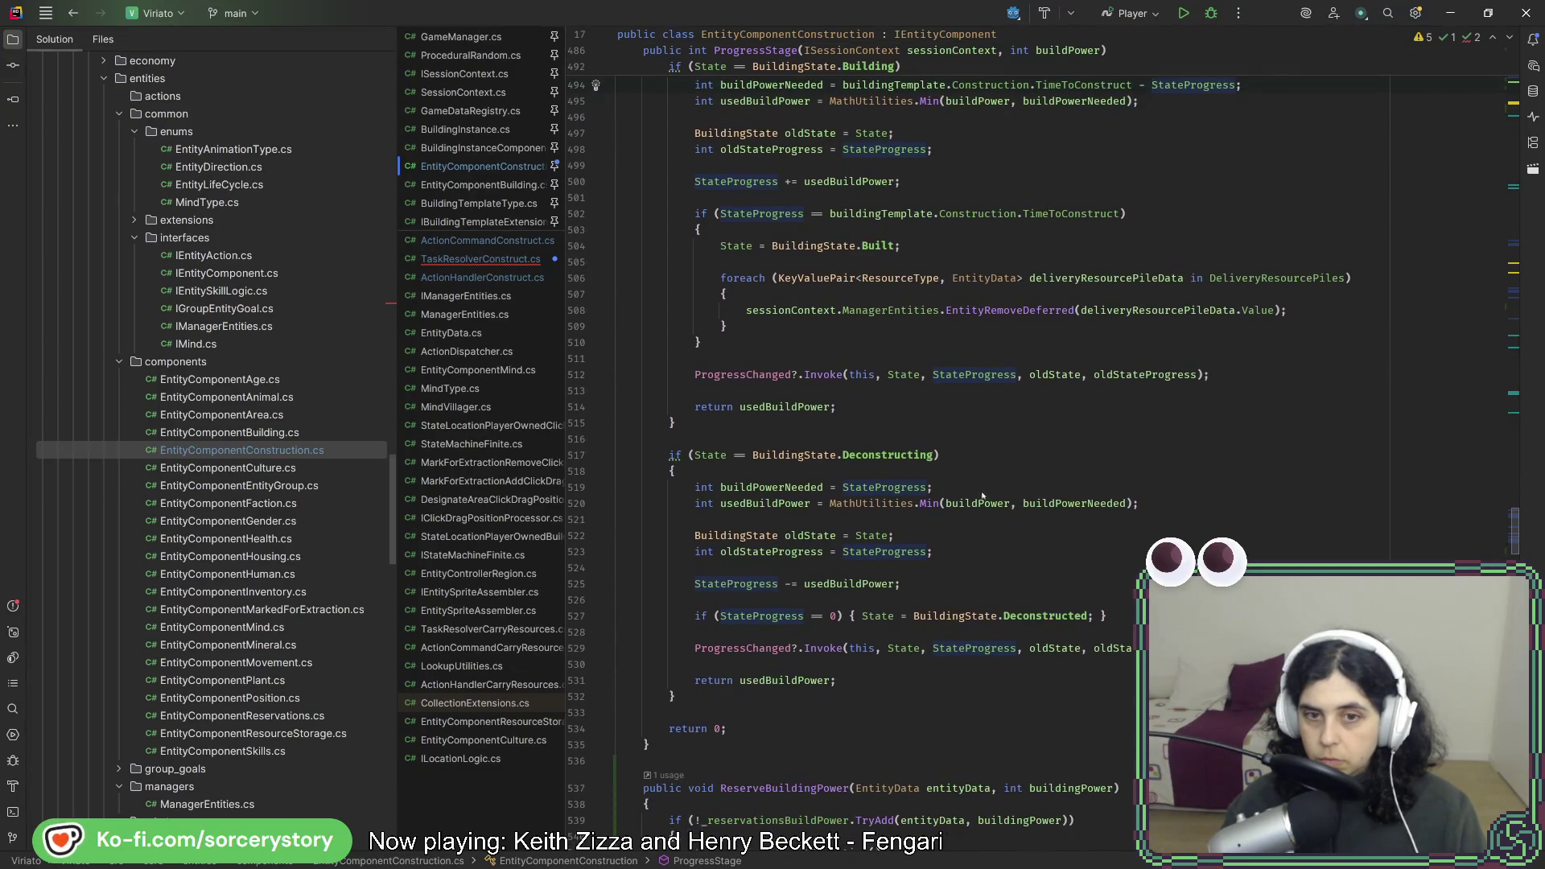
Select the Deconstructing condition and its buildPowerNeeded = StateProgress line for reuse.
drag(975, 483, 977, 475)
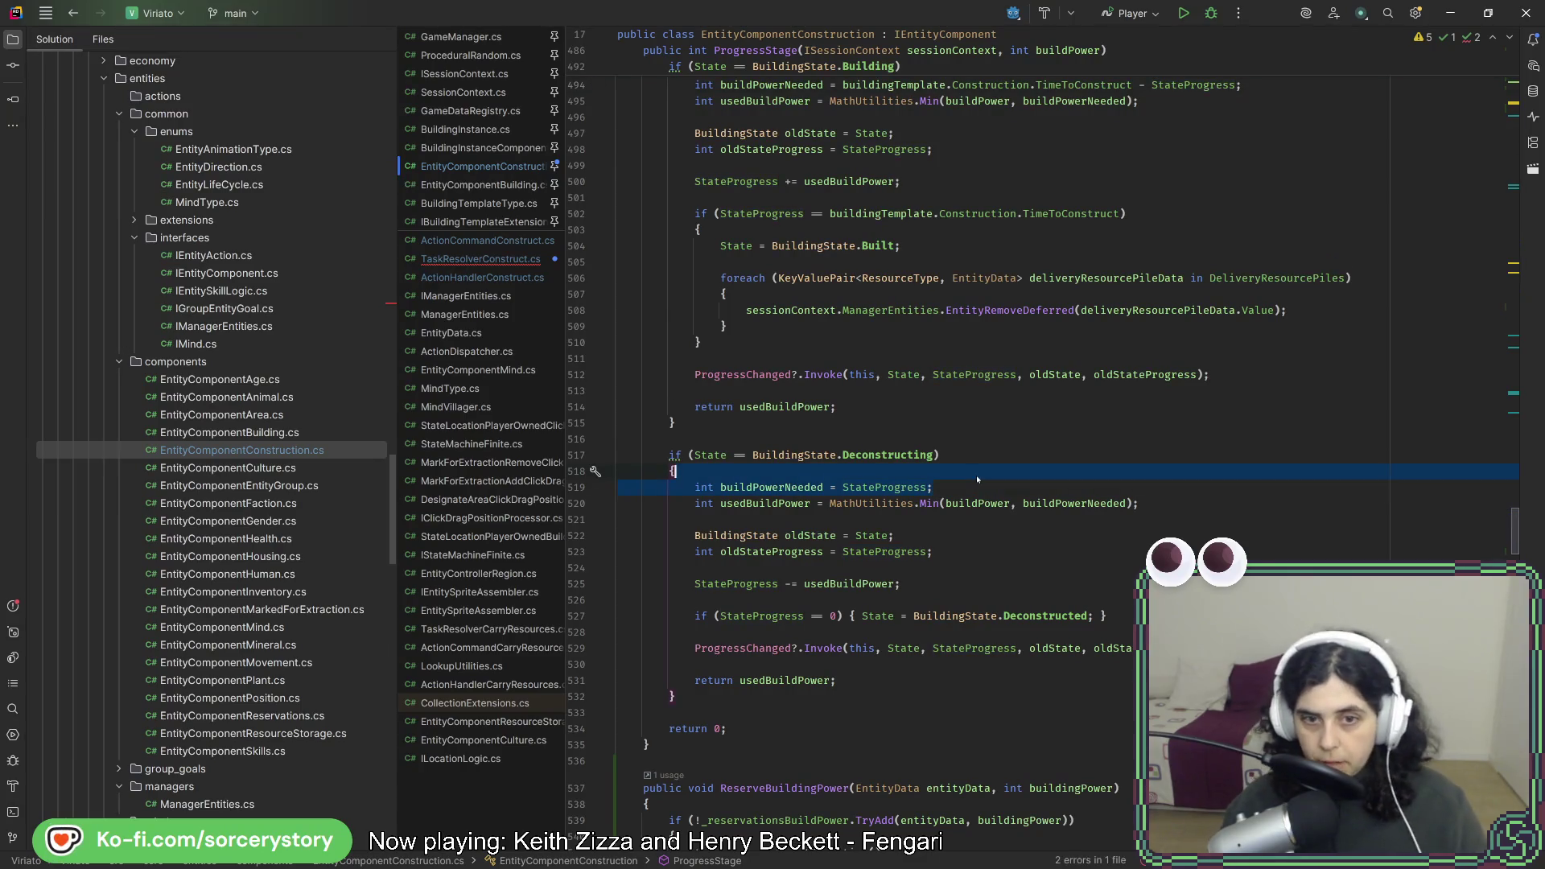
key(ctrl+End)
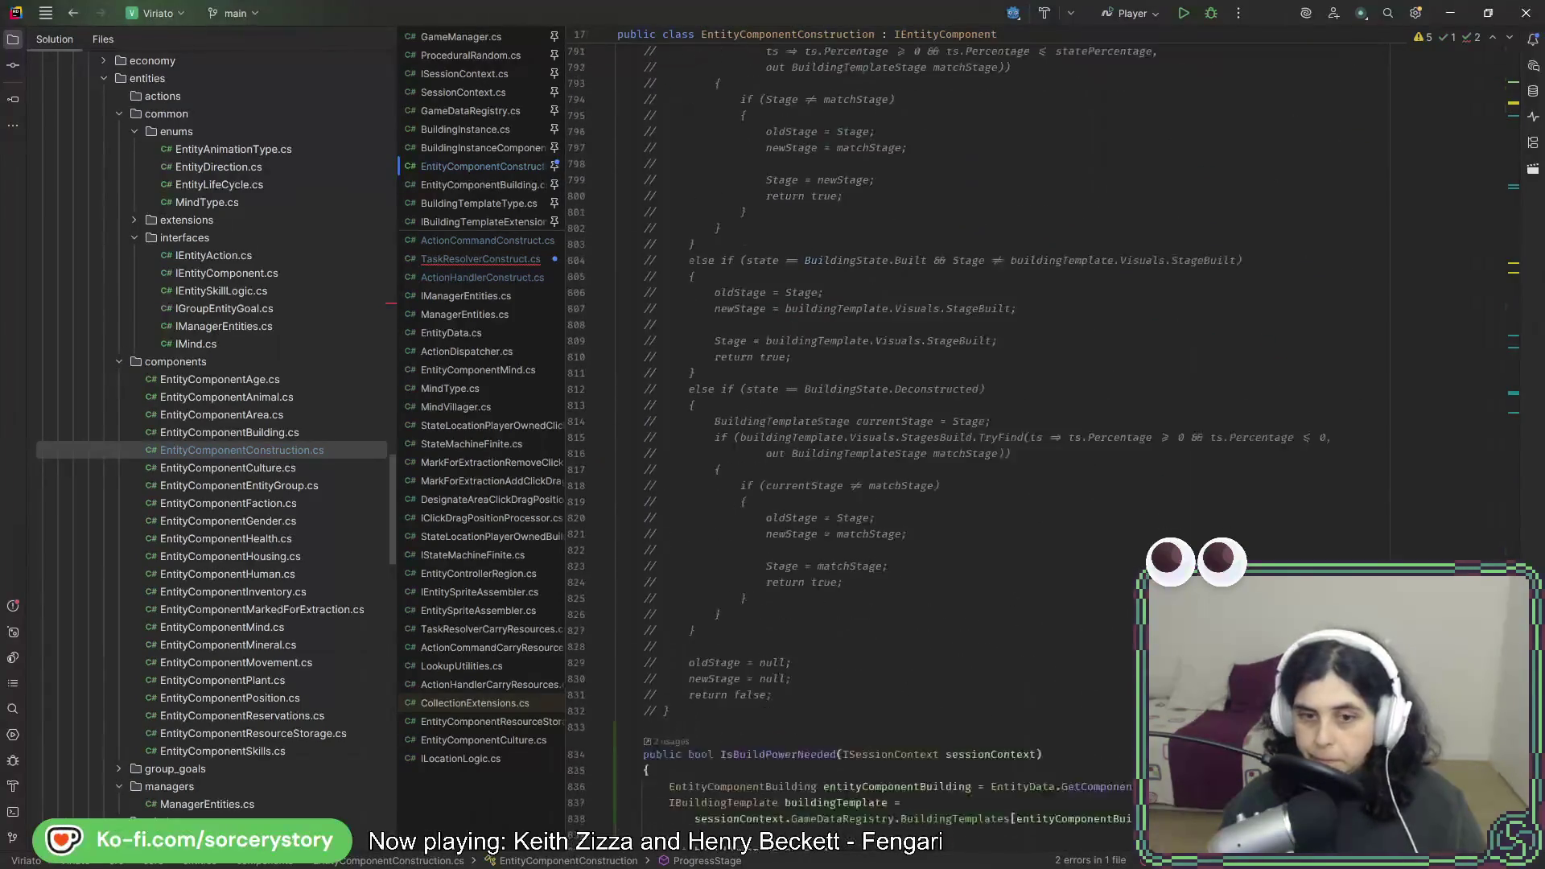
click(741, 679)
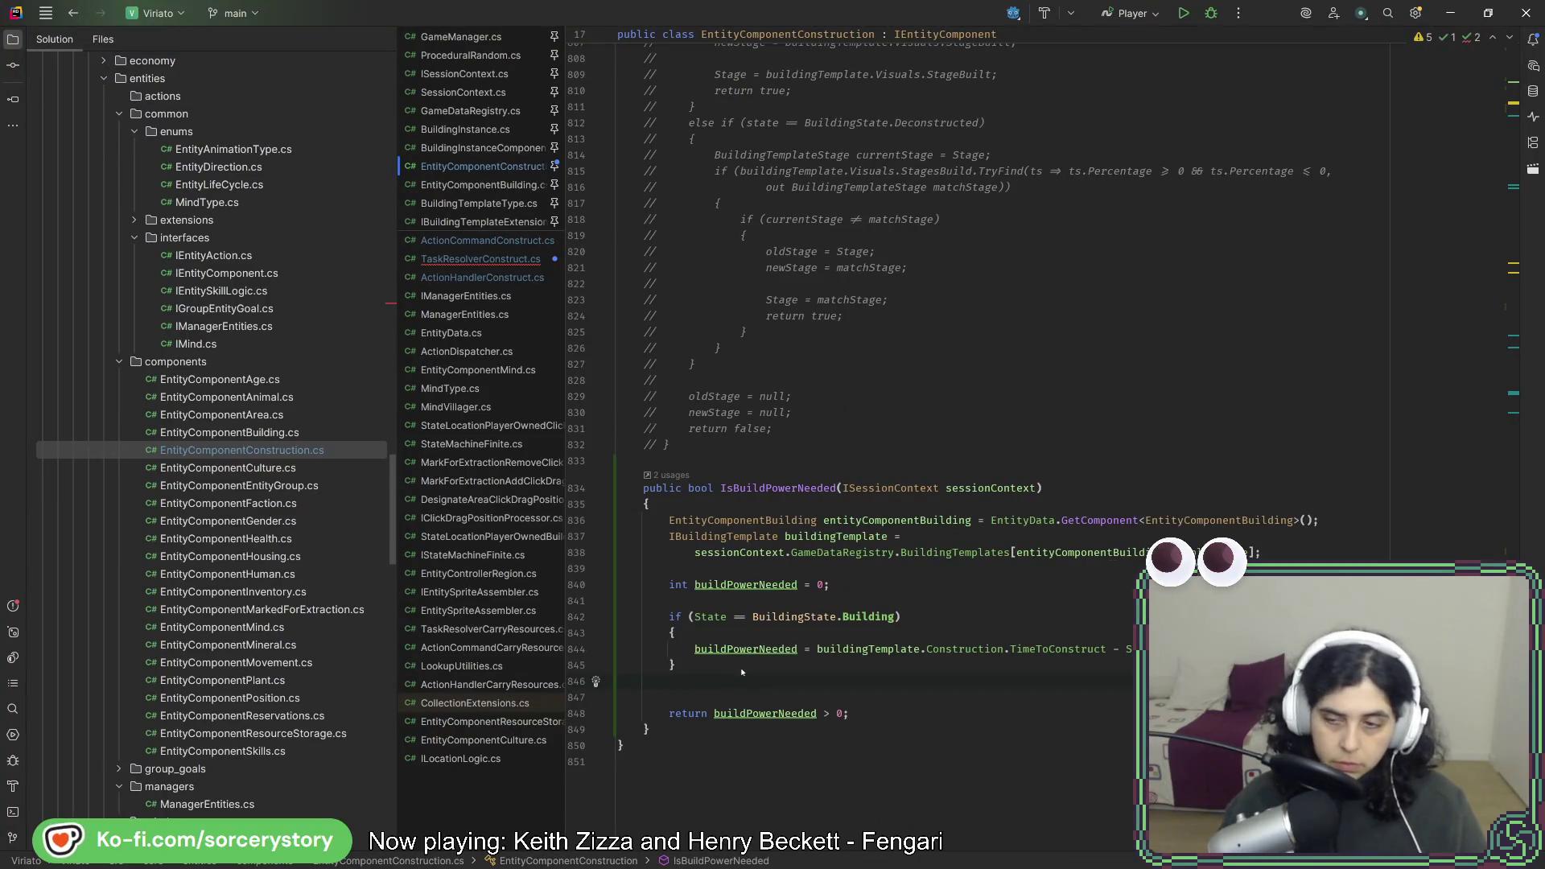
click(73, 20)
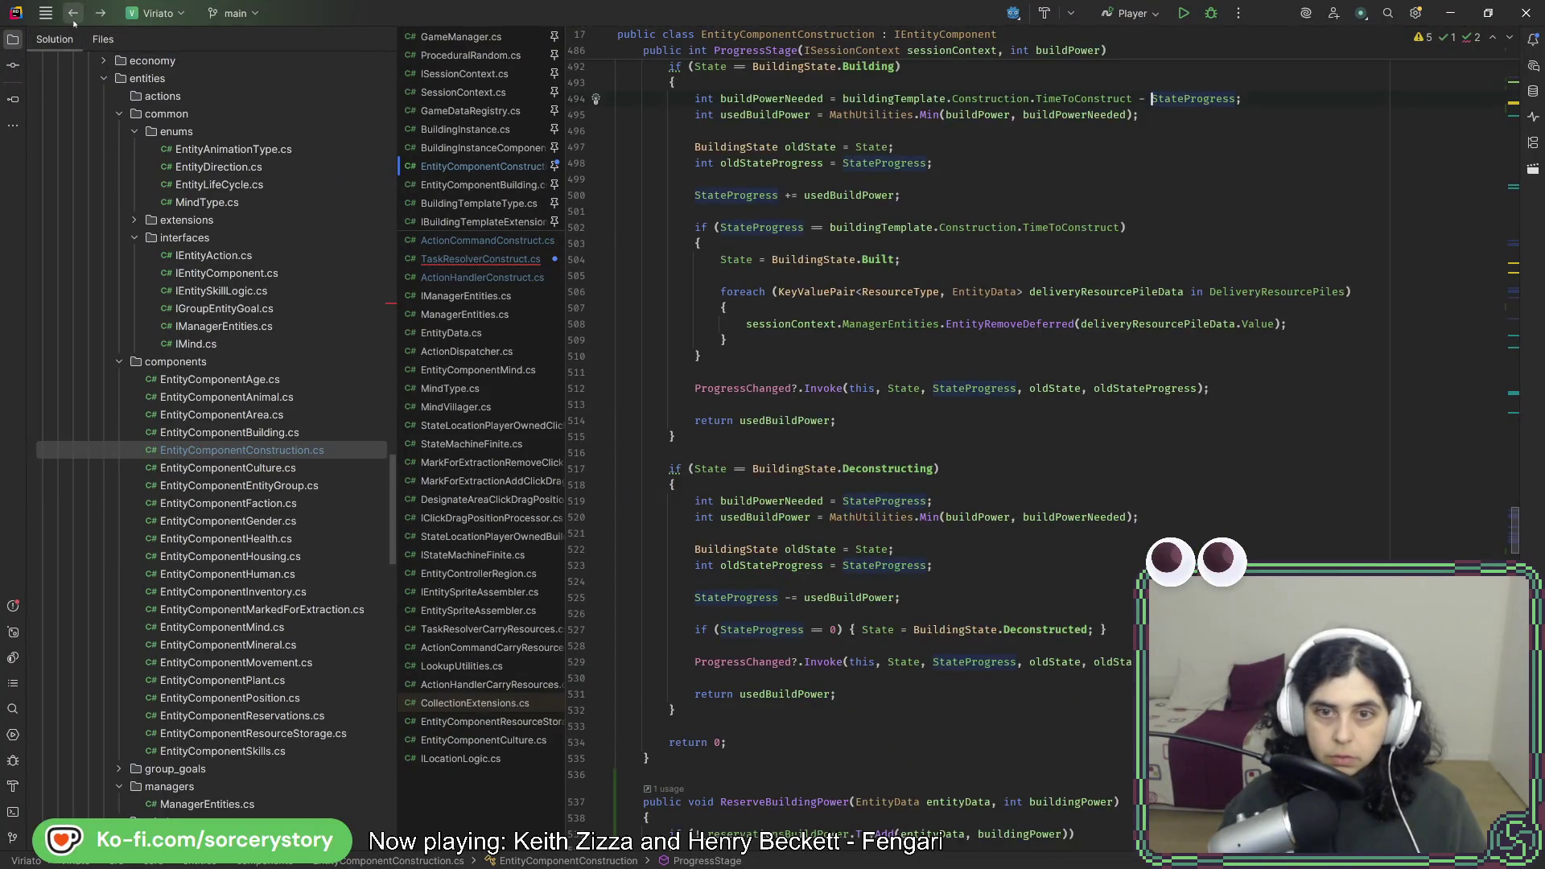
scroll(826, 392, down, 2)
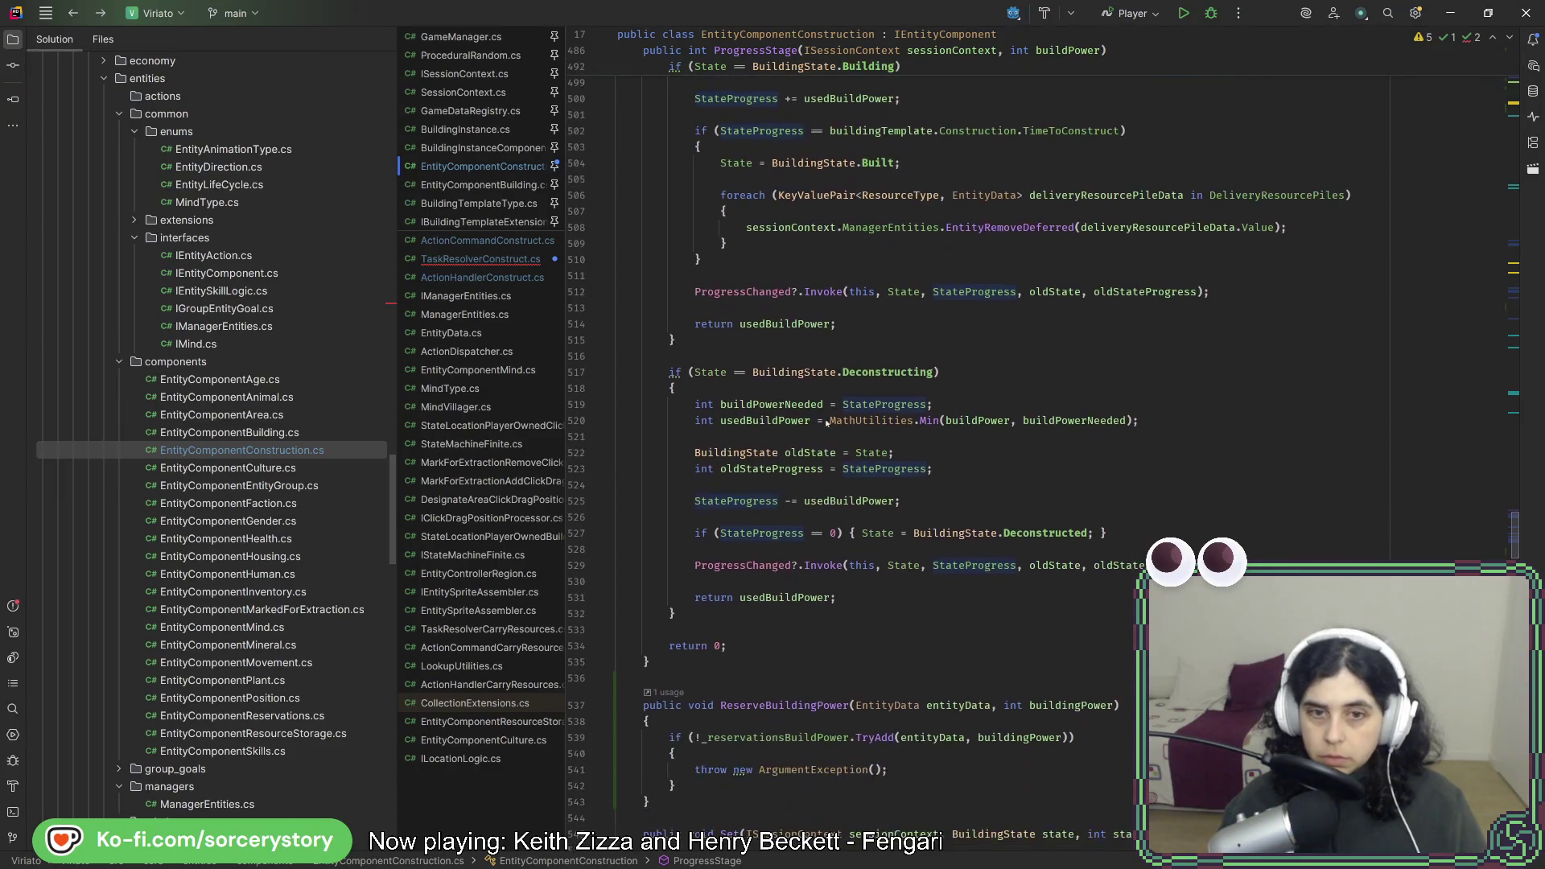
drag(1158, 411, 1123, 366)
key(ctrl+c)
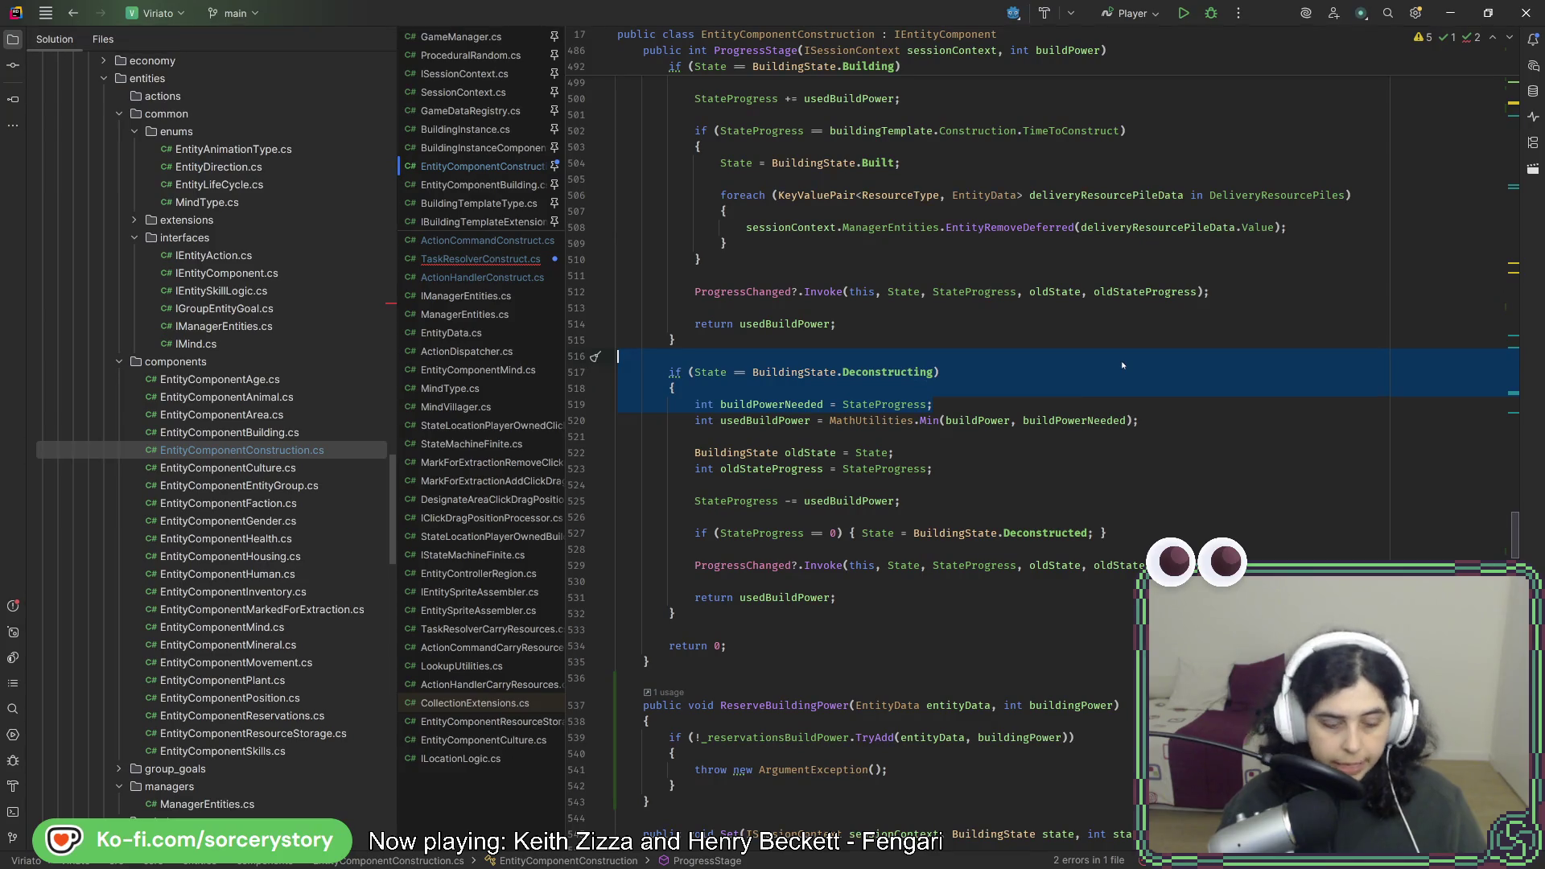
drag(1518, 547, 1519, 837)
Paste the Deconstructing branch into IsBuildPowerNeeded as an else-if after the Building block.
key(ctrl+v)
click(736, 667)
text(else {)
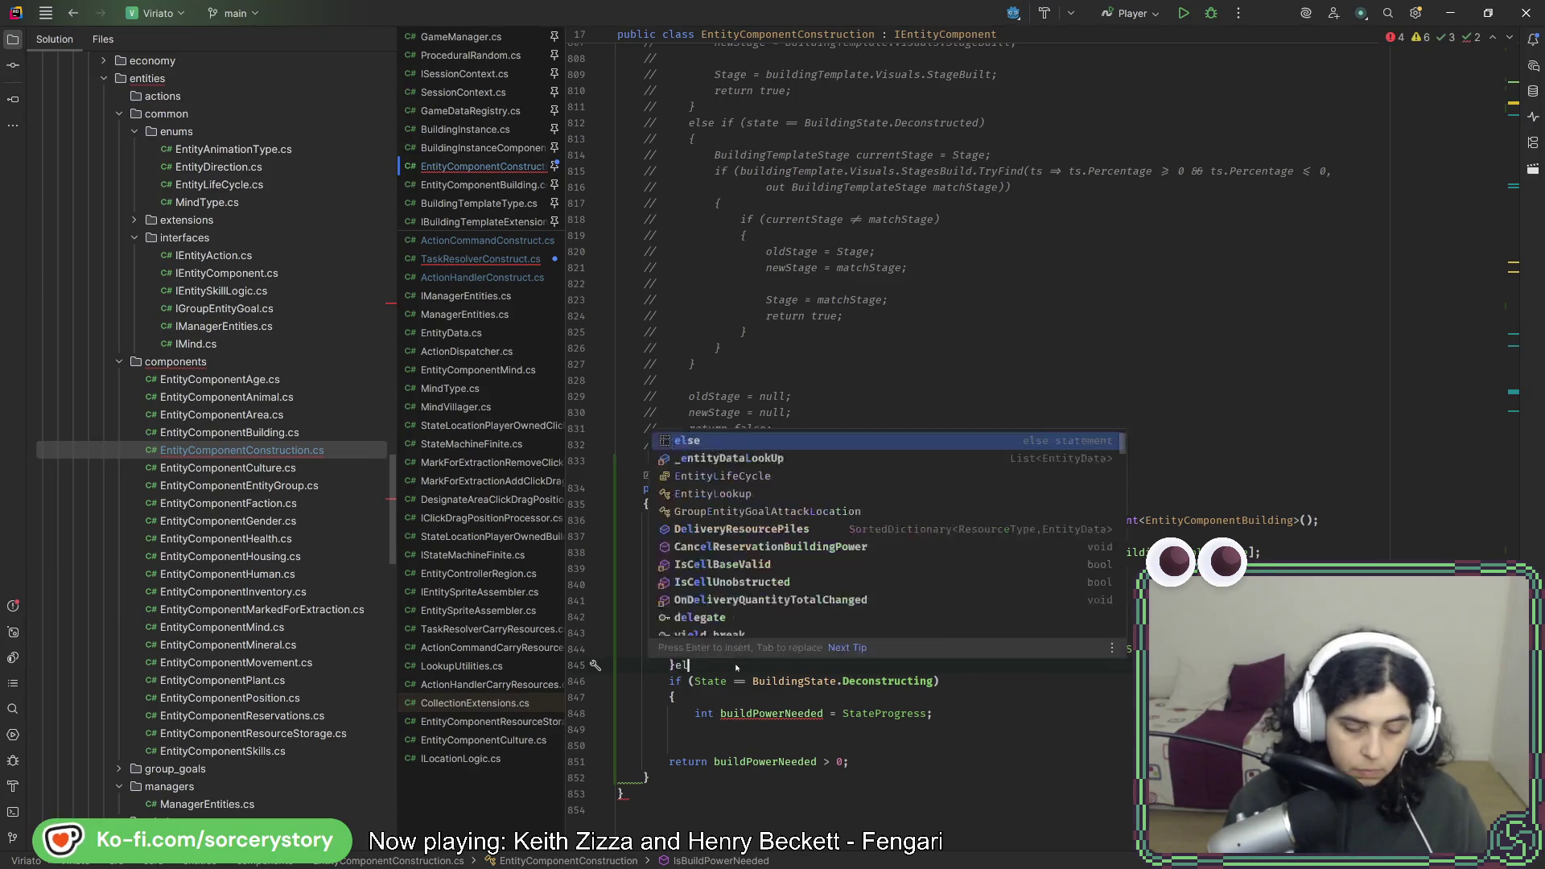
key(BackSpace)
key(BackSpace)
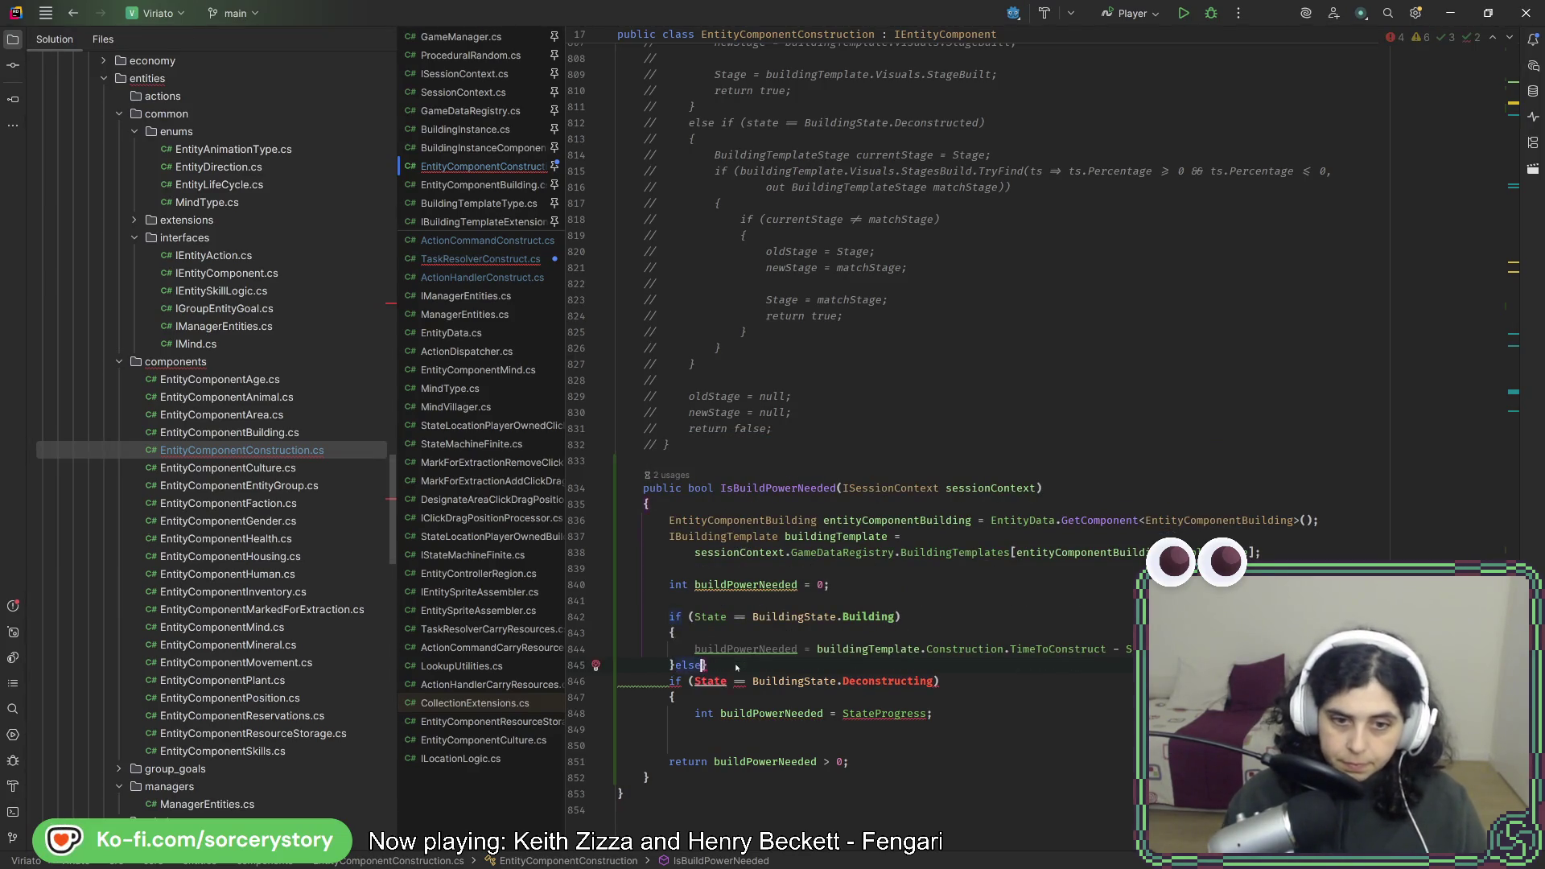
key(Delete)
text(})
Drop the duplicate int and convert the if/else-if chain into a switch expression over State.
key(Up)
key(Home)
key(ctrl+Delete)
key(Delete)
click(729, 718)
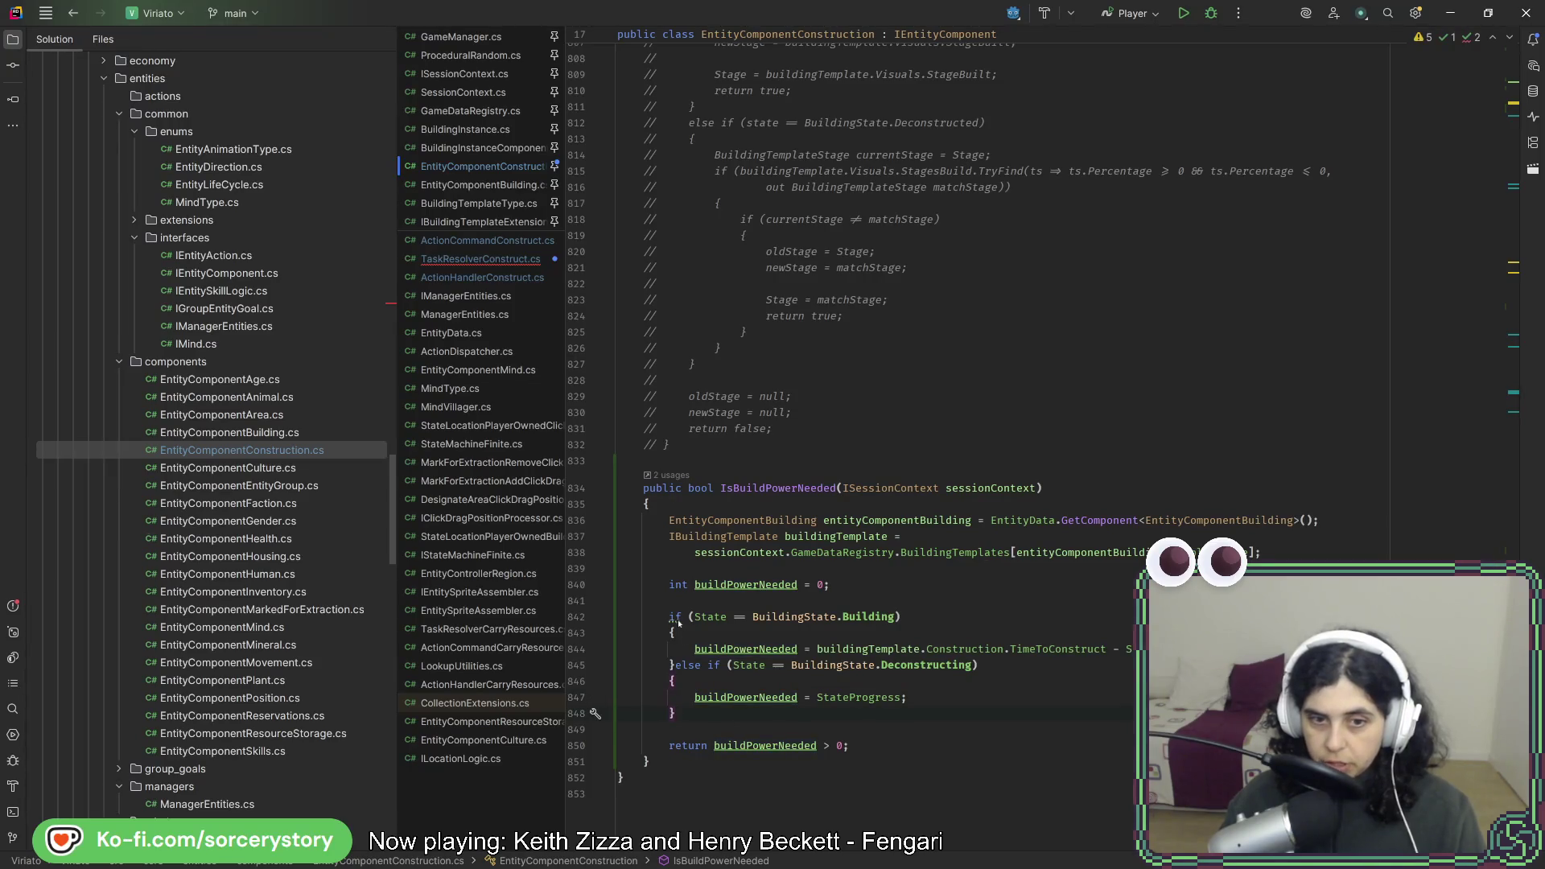
key(alt+Return)
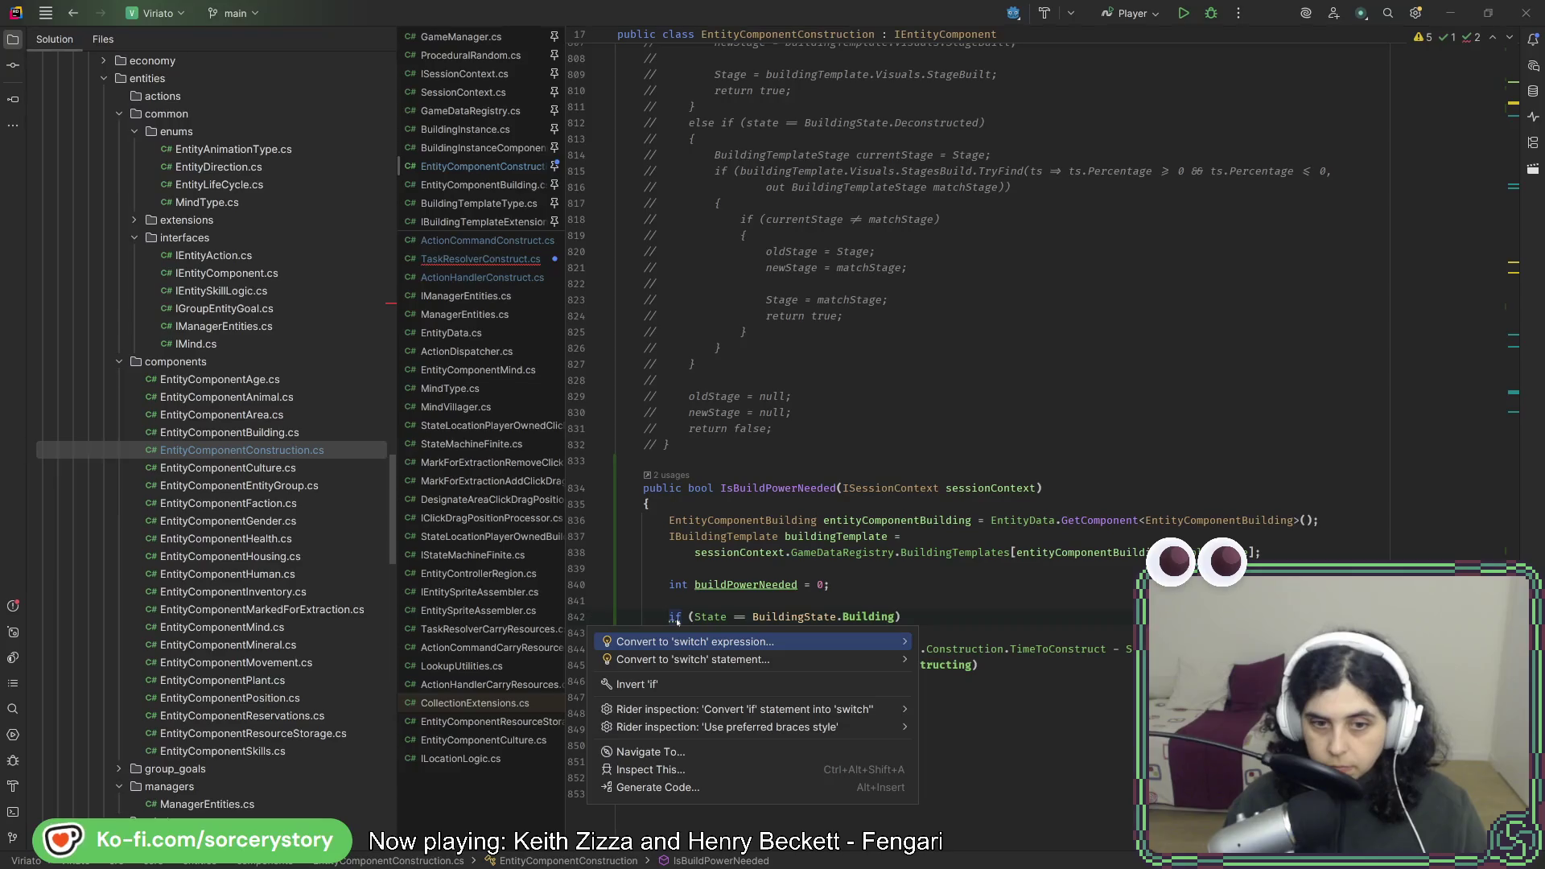
key(Return)
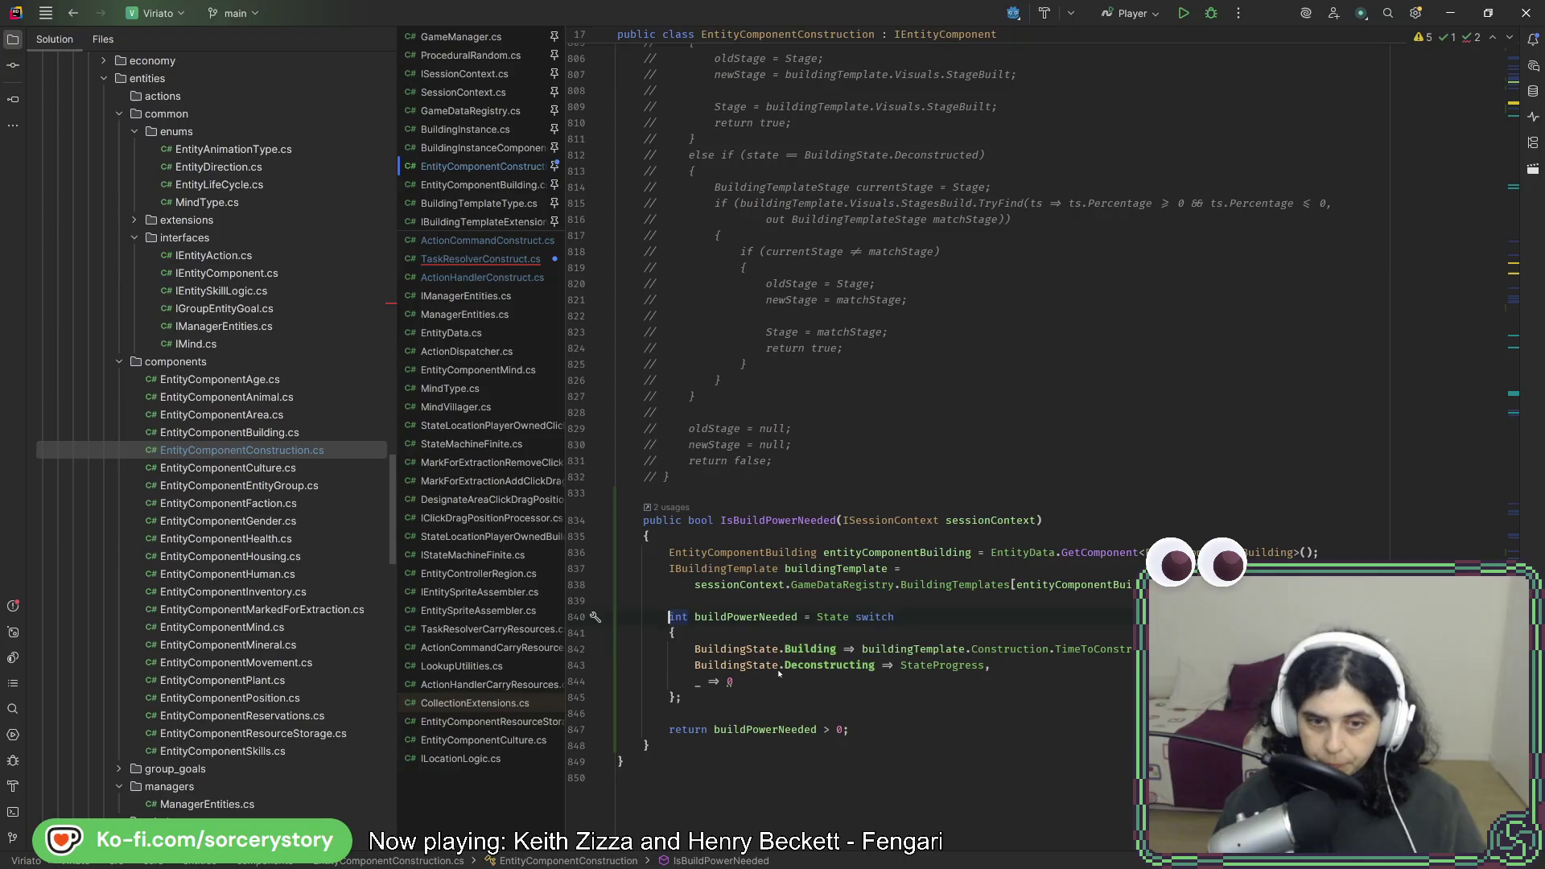
Add the switch expression's trailing comma and run code cleanup on EntityComponentConstruction.cs.
text(,)
click(970, 600)
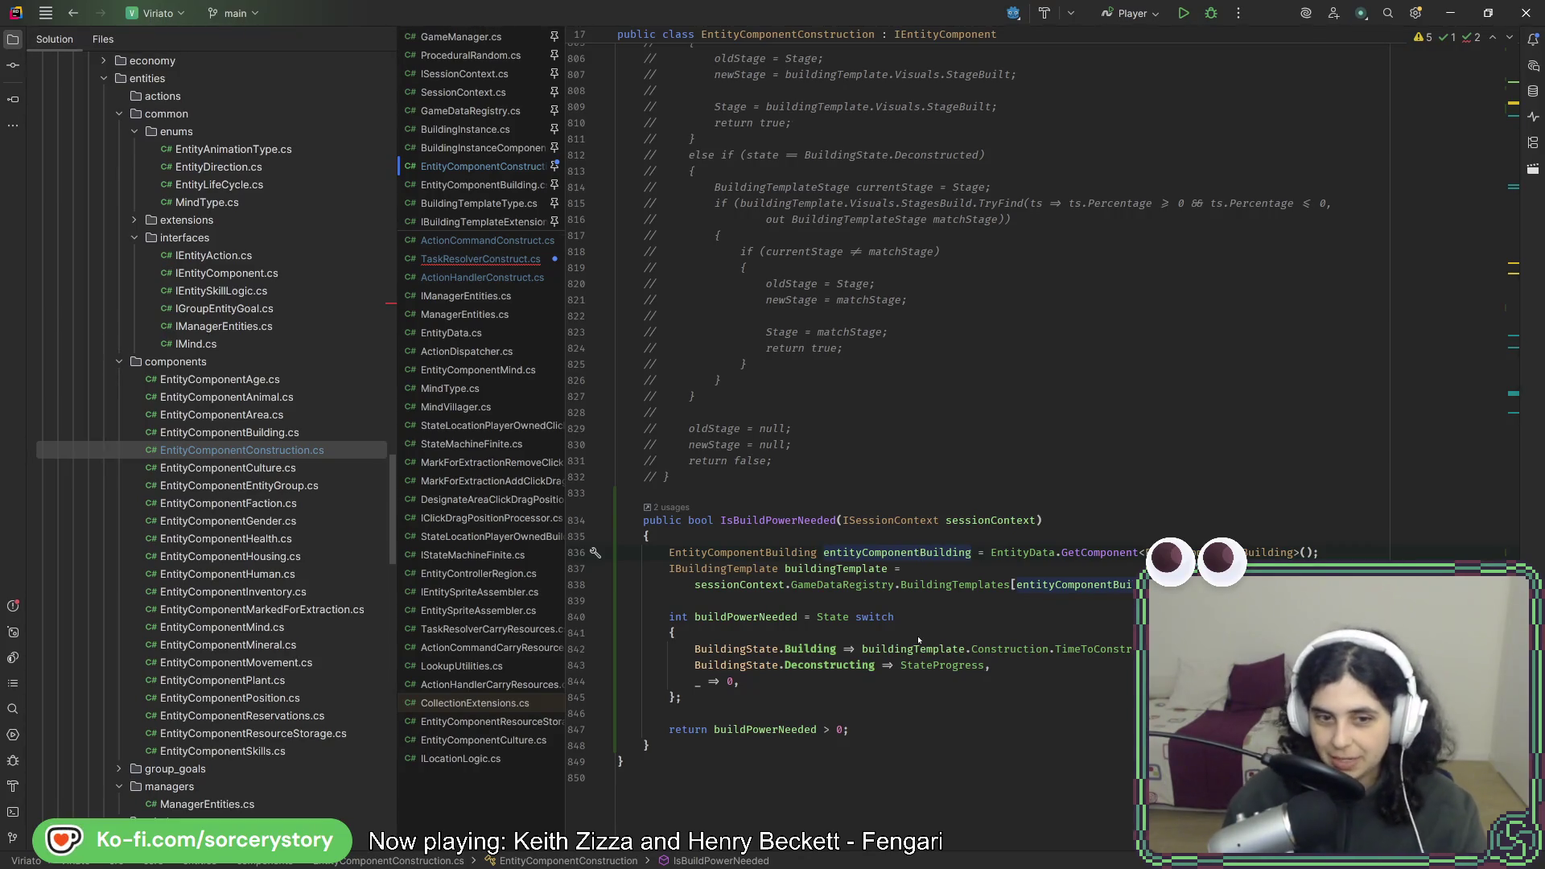
click(841, 348)
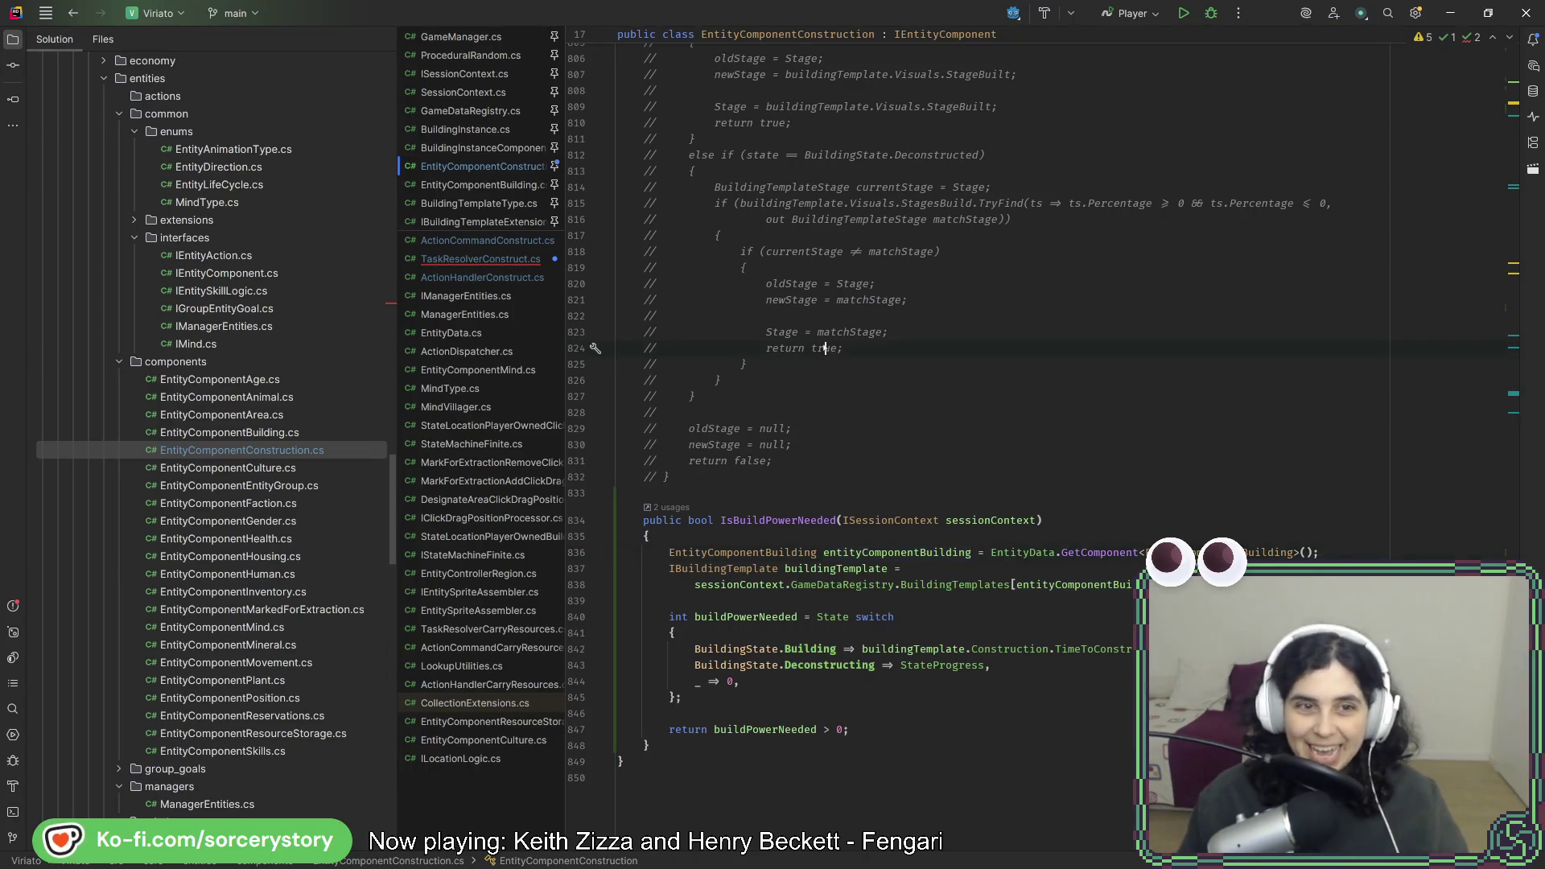
key(ctrl+alt+l)
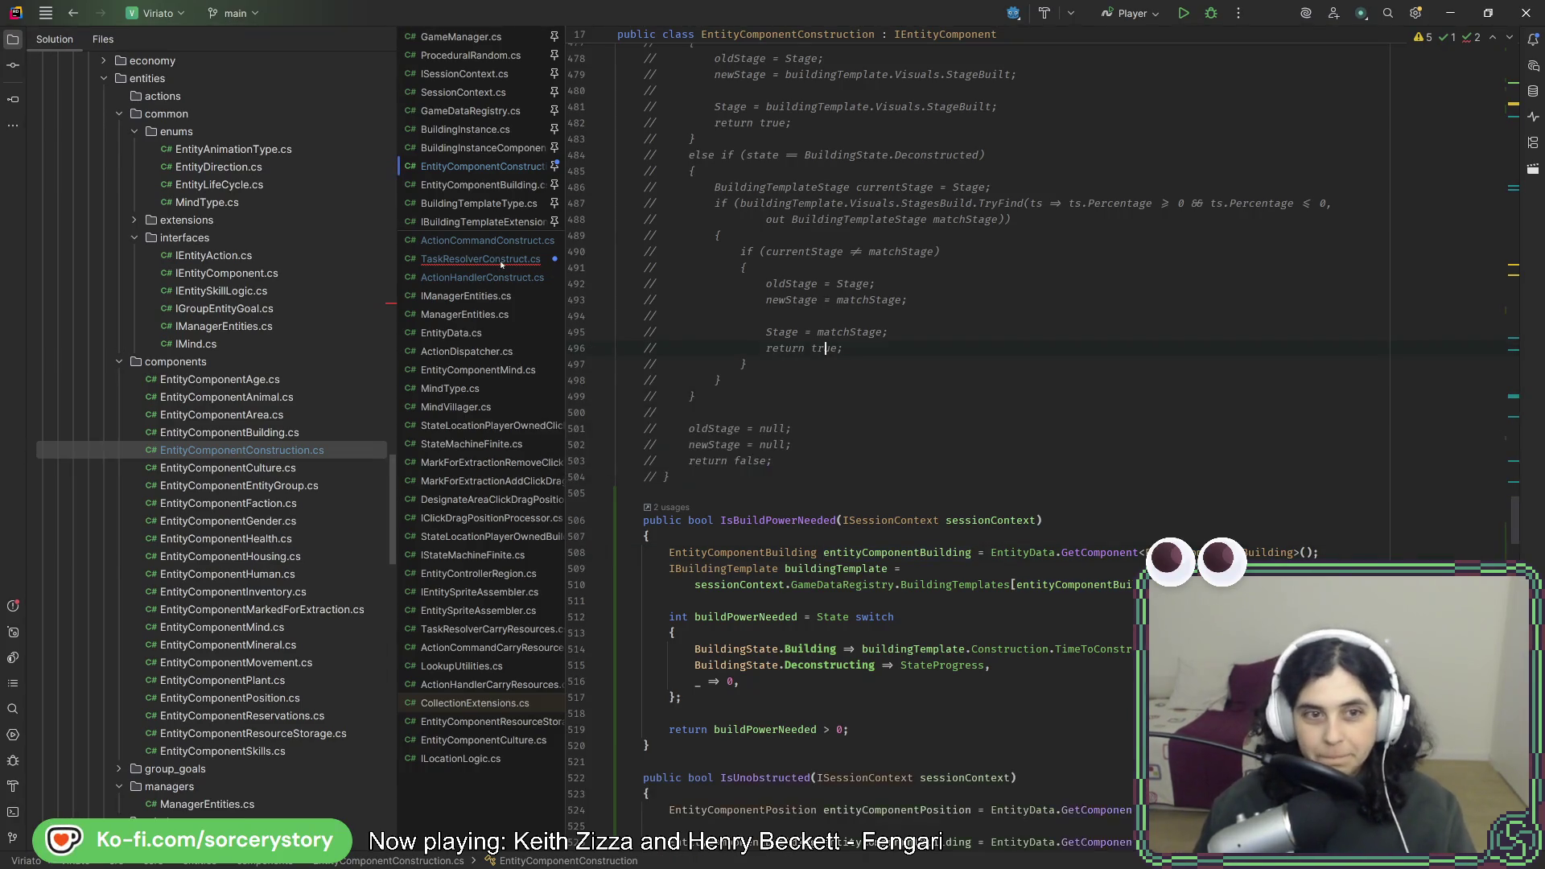
Pass sessionContext to both IsBuildPowerNeeded calls in TaskResolverConstruct.cs and run the game.
click(480, 258)
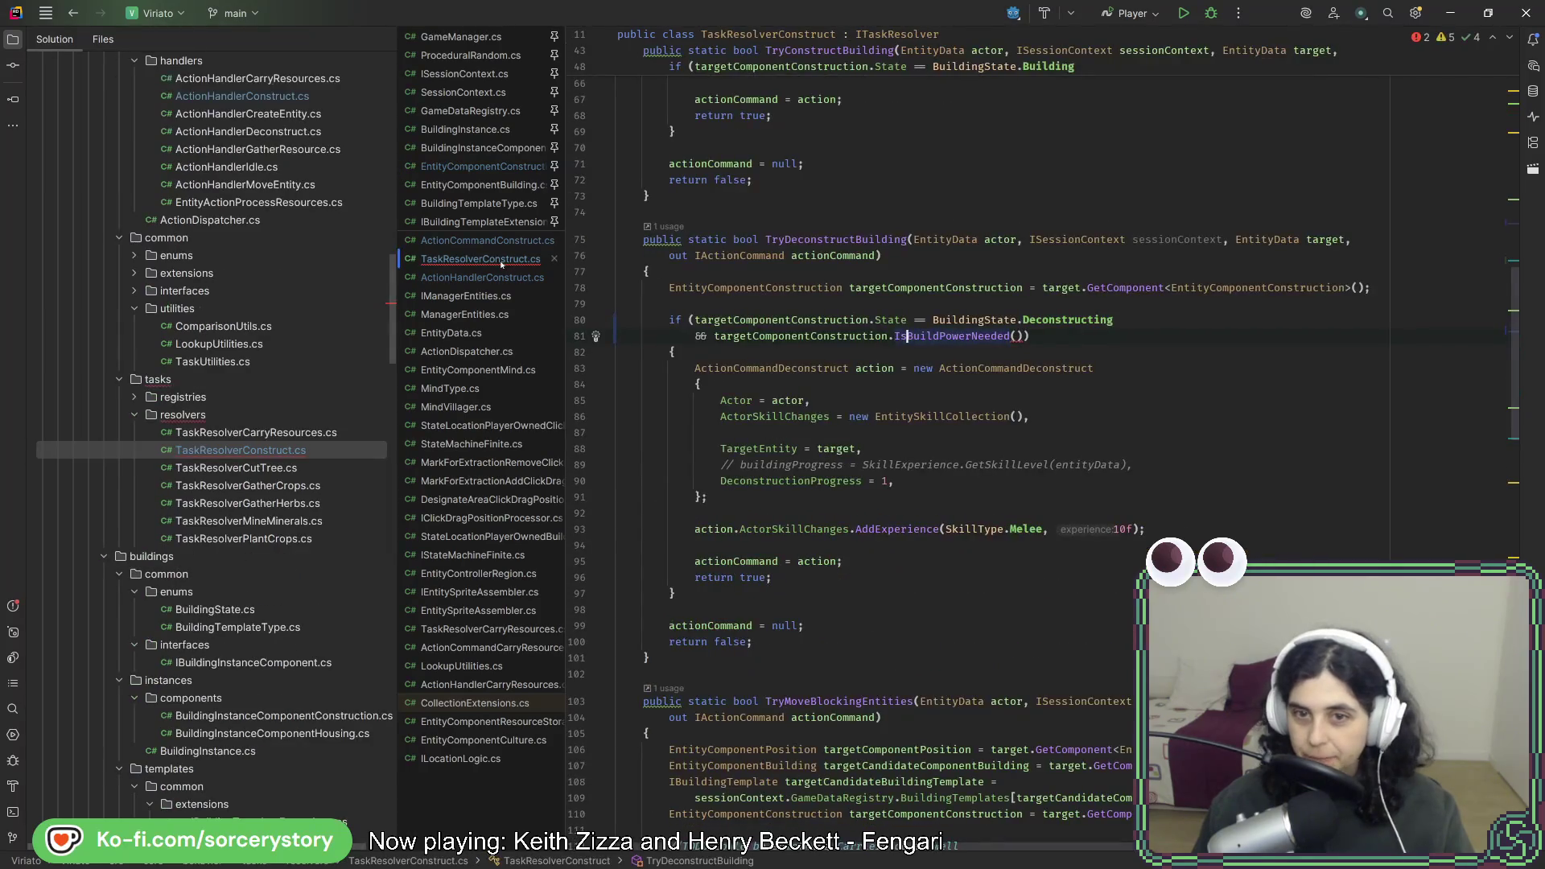
key(shift+F2)
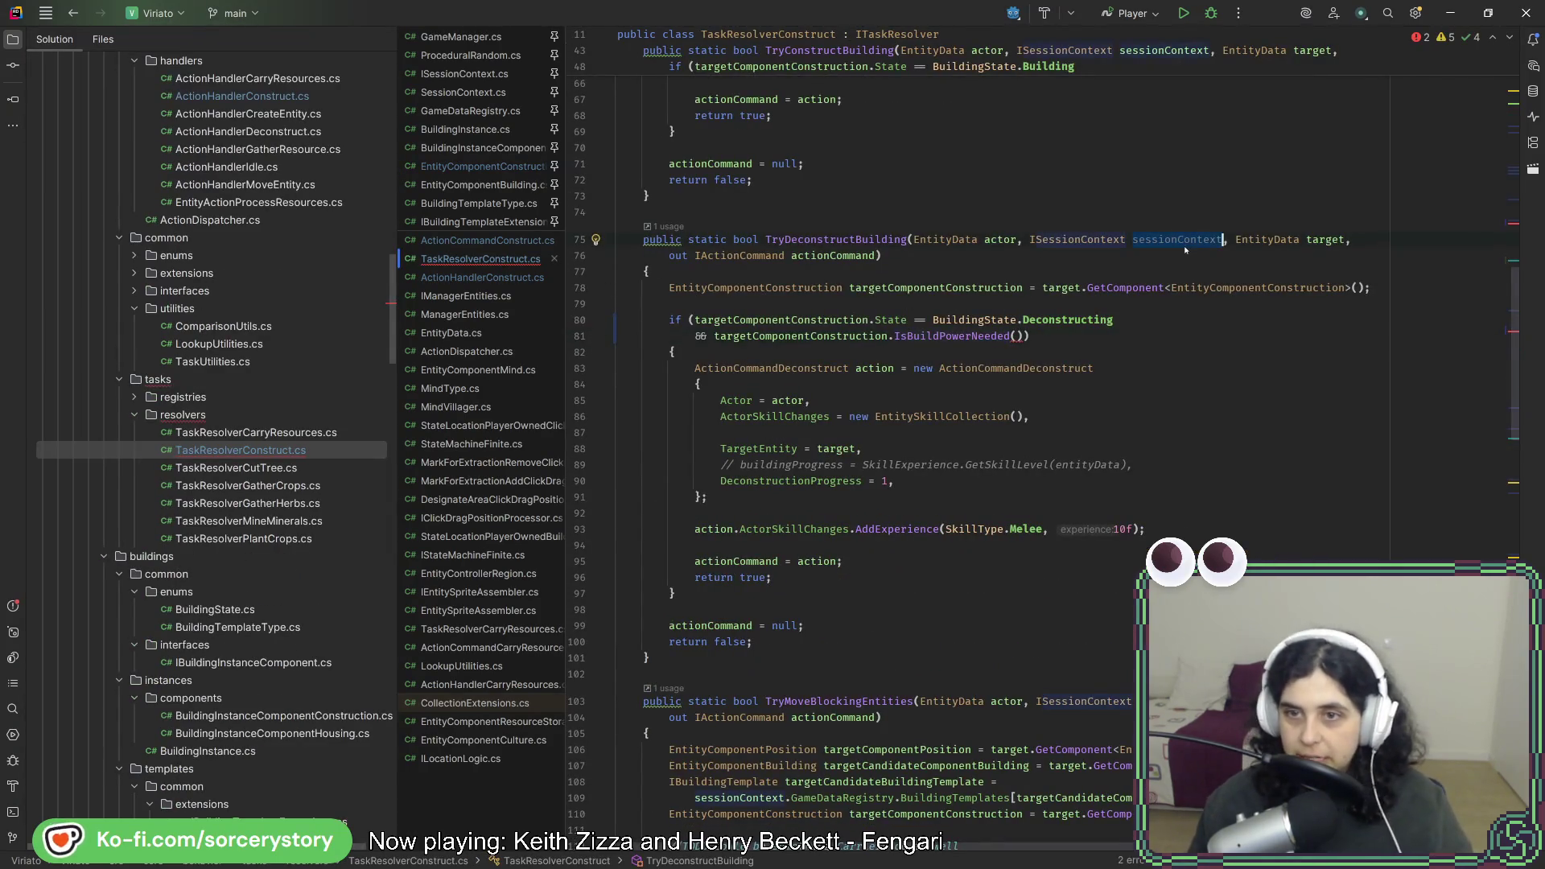
click(1019, 336)
text(sessionContext)
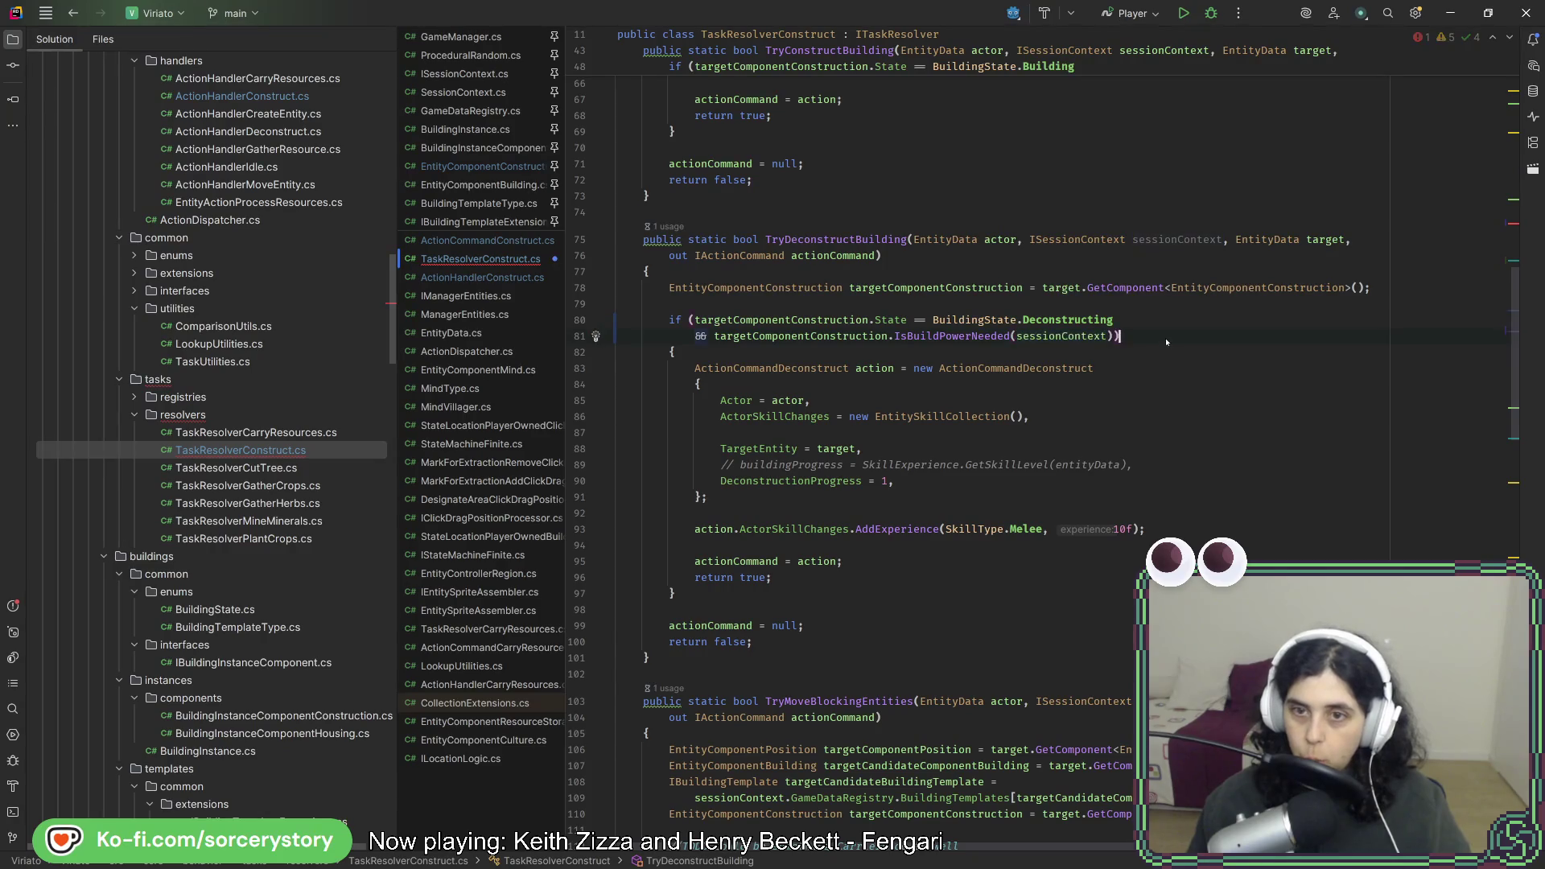
scroll(1103, 442, up, 5)
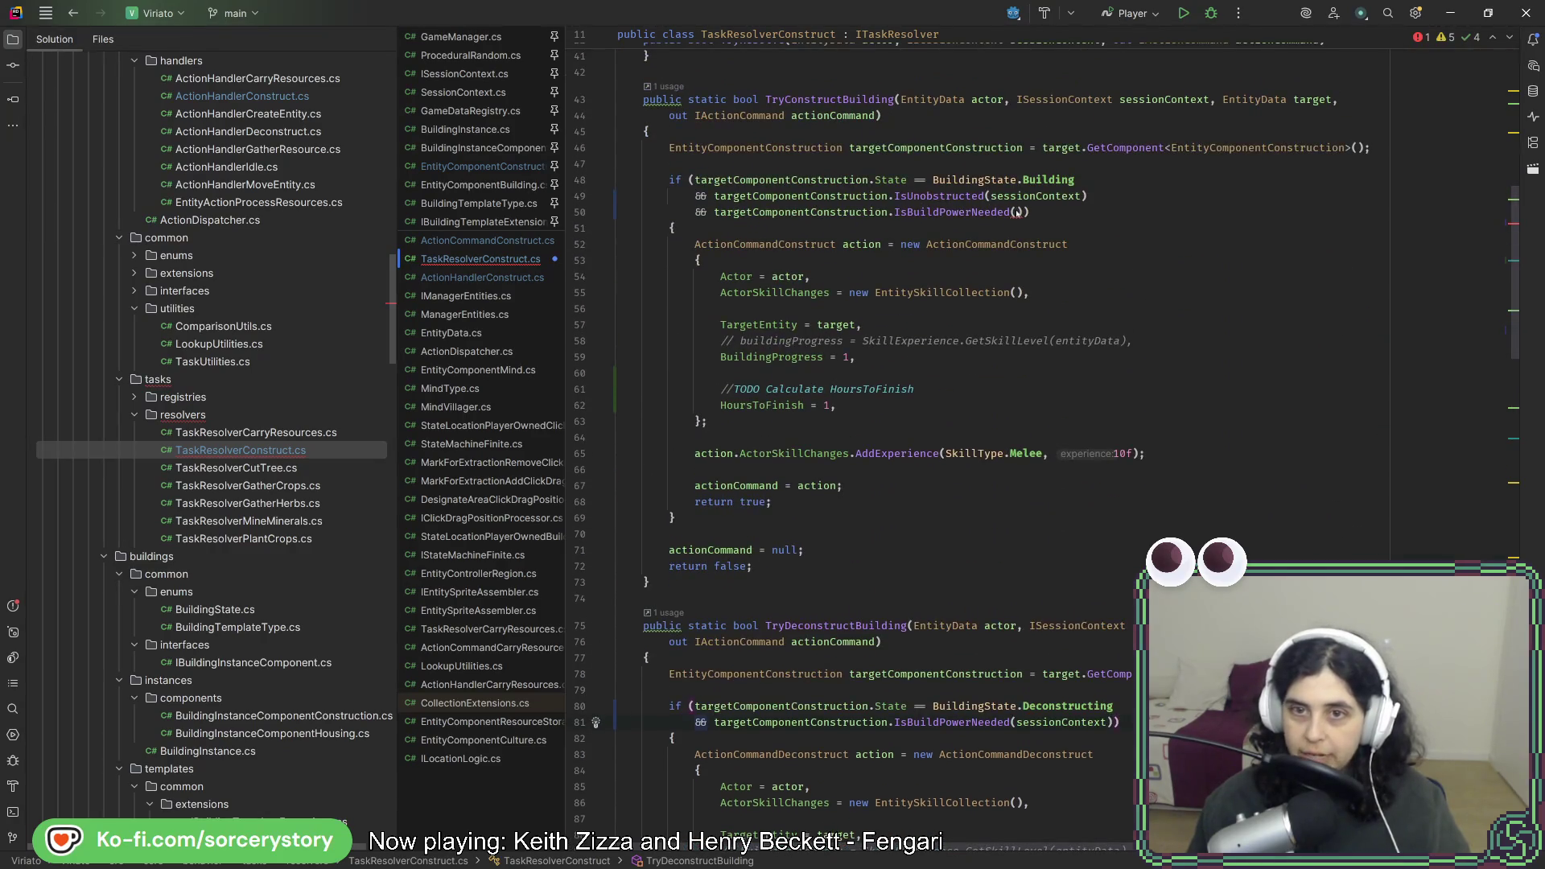
text(sessionContext)
click(1198, 203)
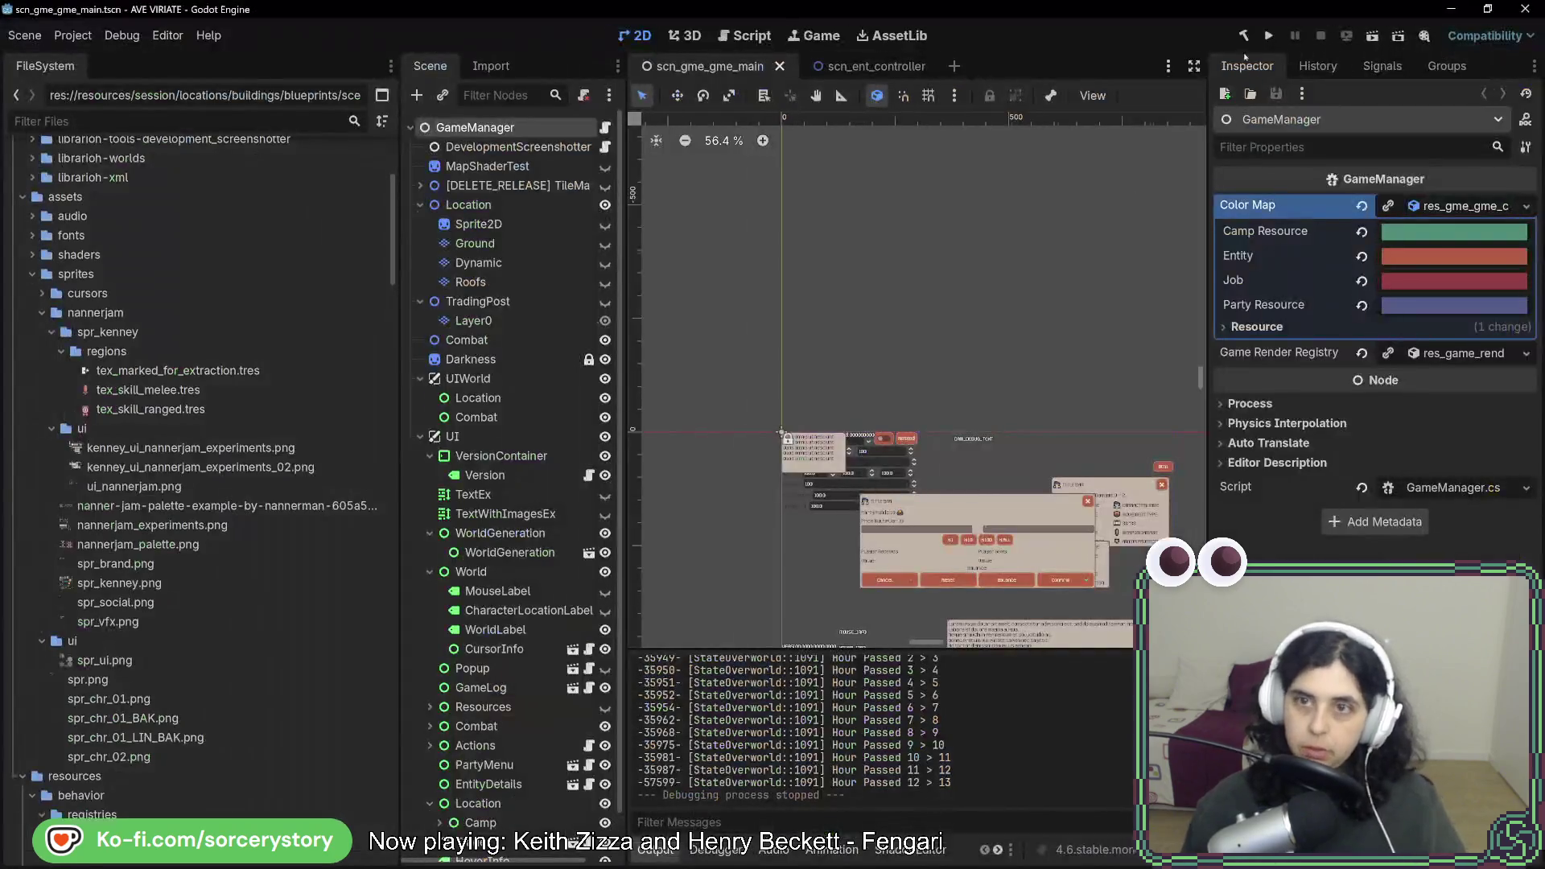
click(1268, 35)
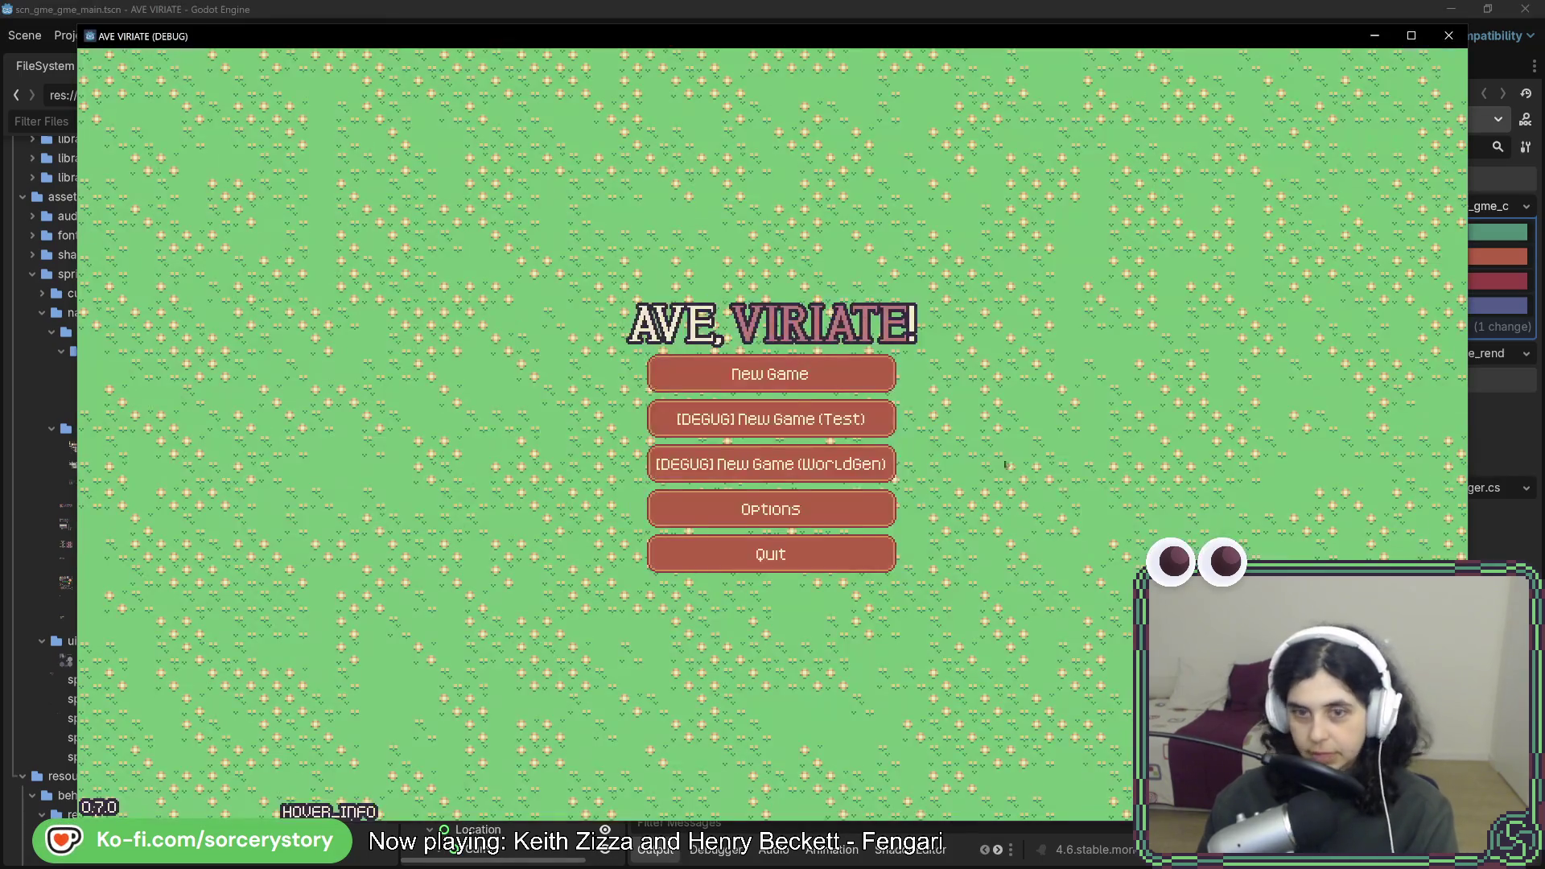
Start a new game and visit the player settlement.
click(873, 383)
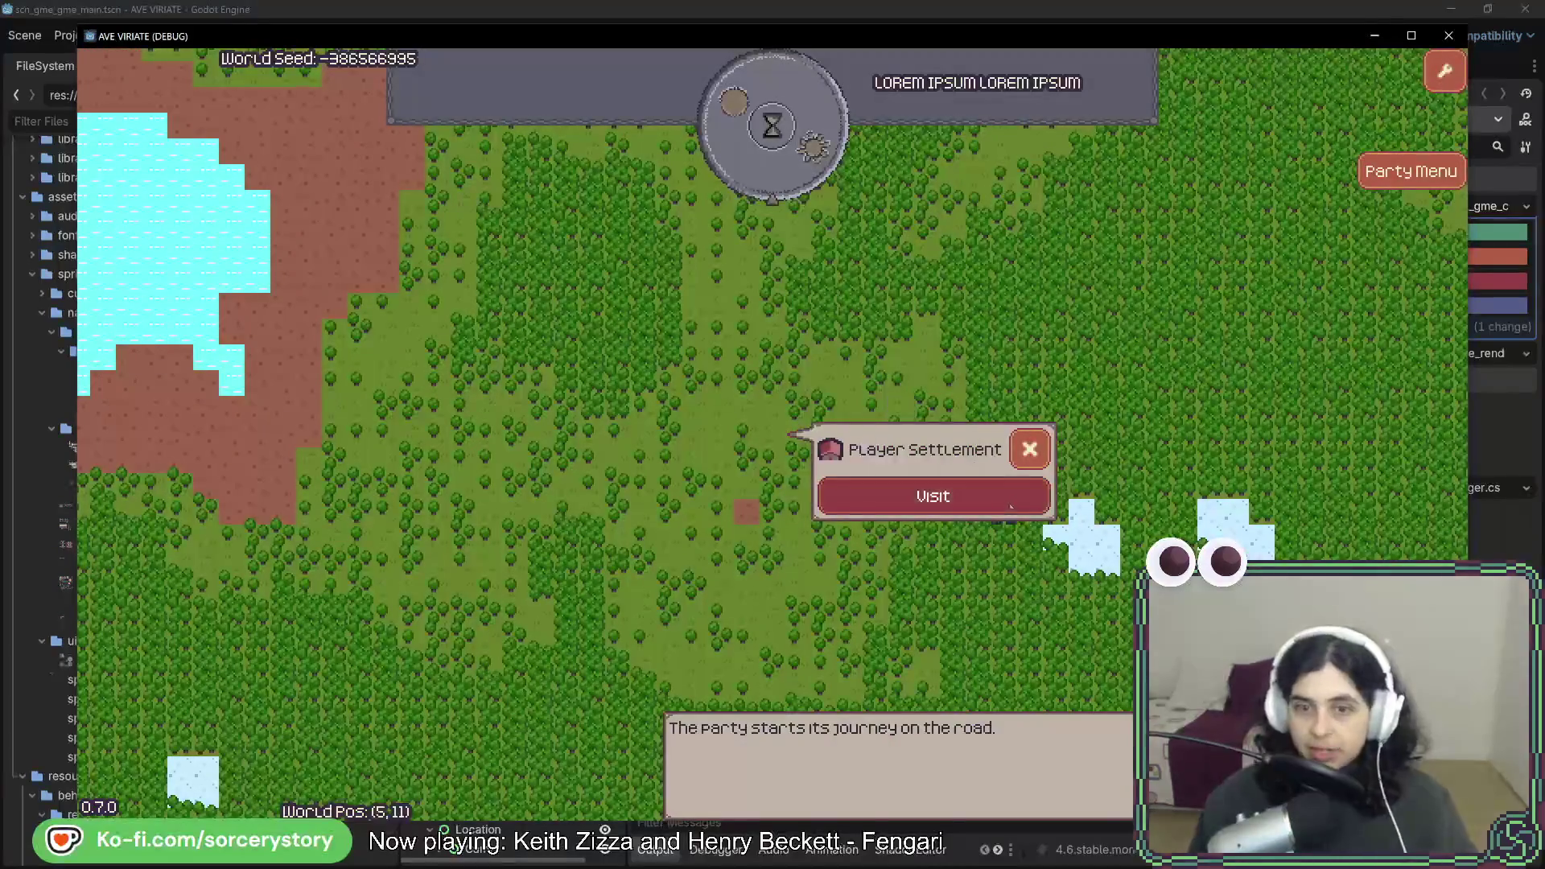
click(933, 494)
click(795, 773)
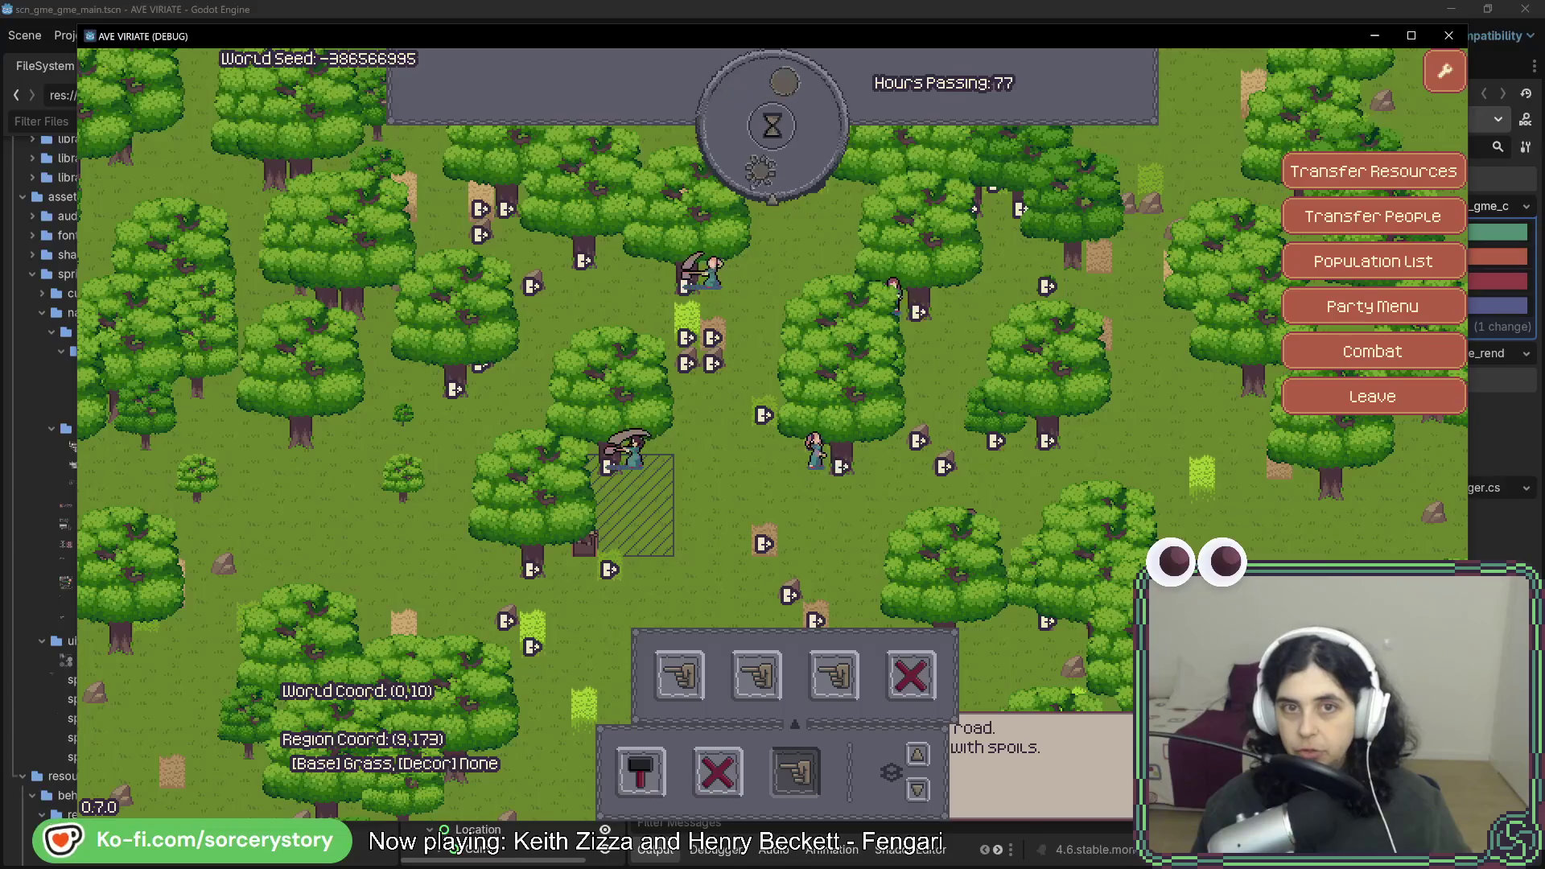
key(w)
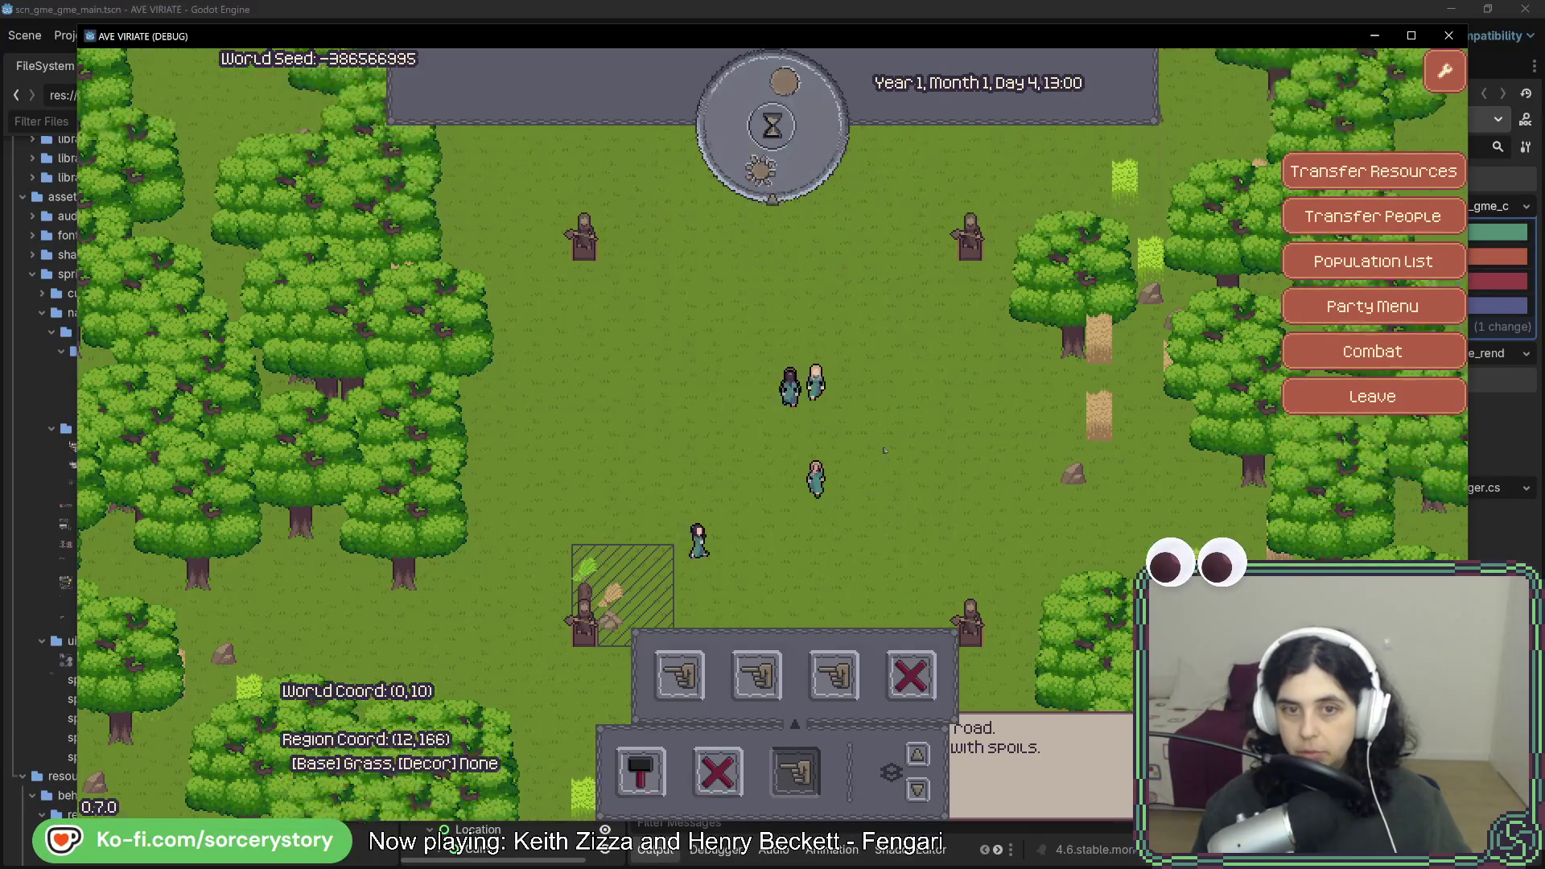
Move a house blueprint around the map, cancel the placement, and close the game with F8.
key(s)
click(679, 674)
click(601, 674)
key(s)
key(d)
key(w)
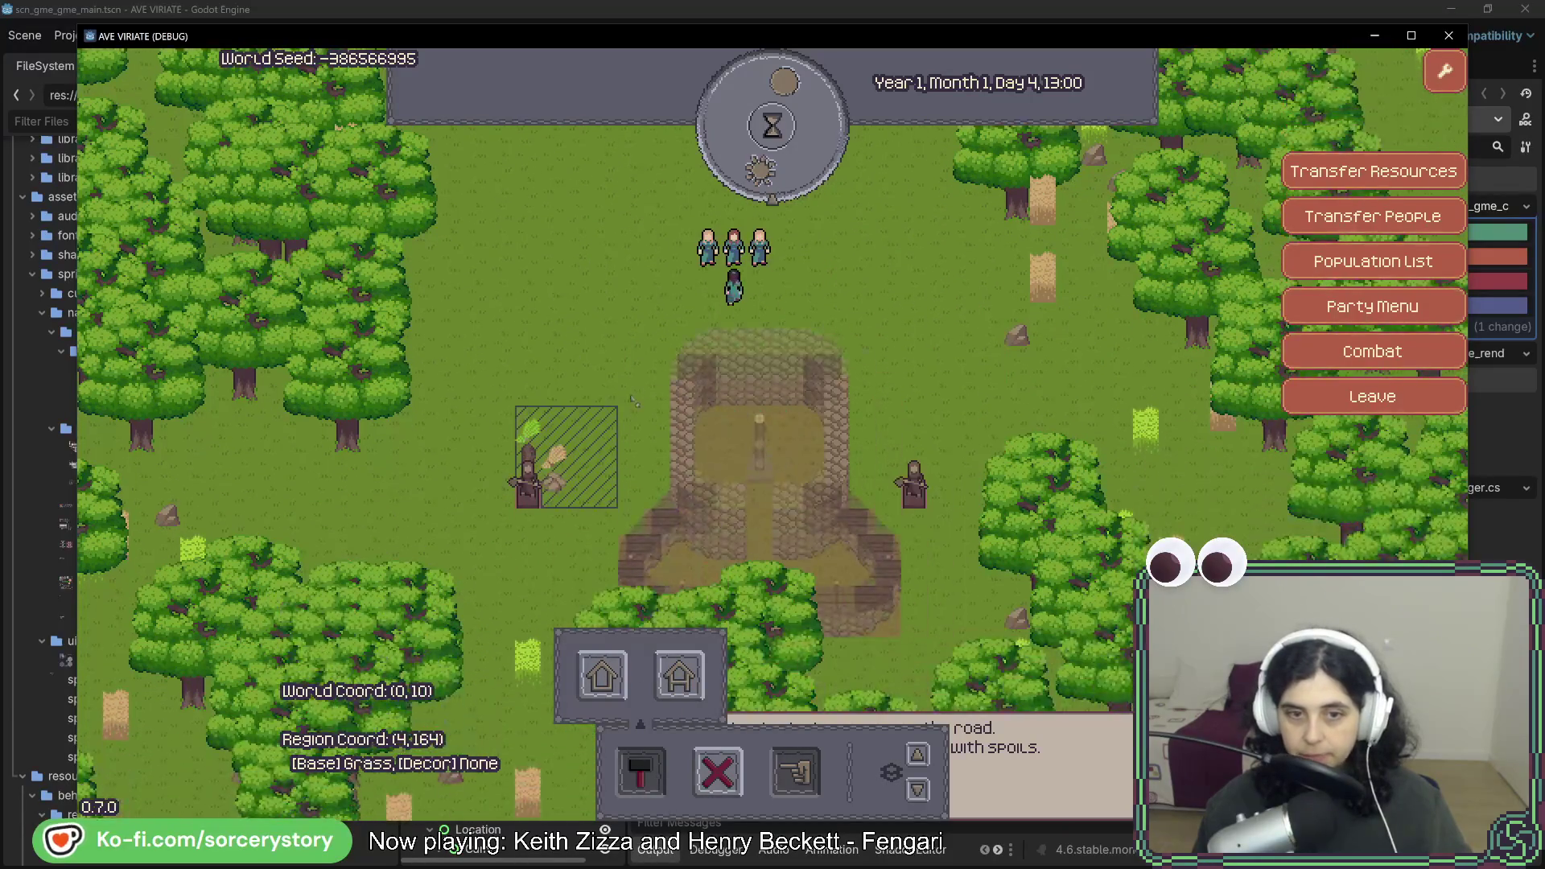
key(w)
key(a)
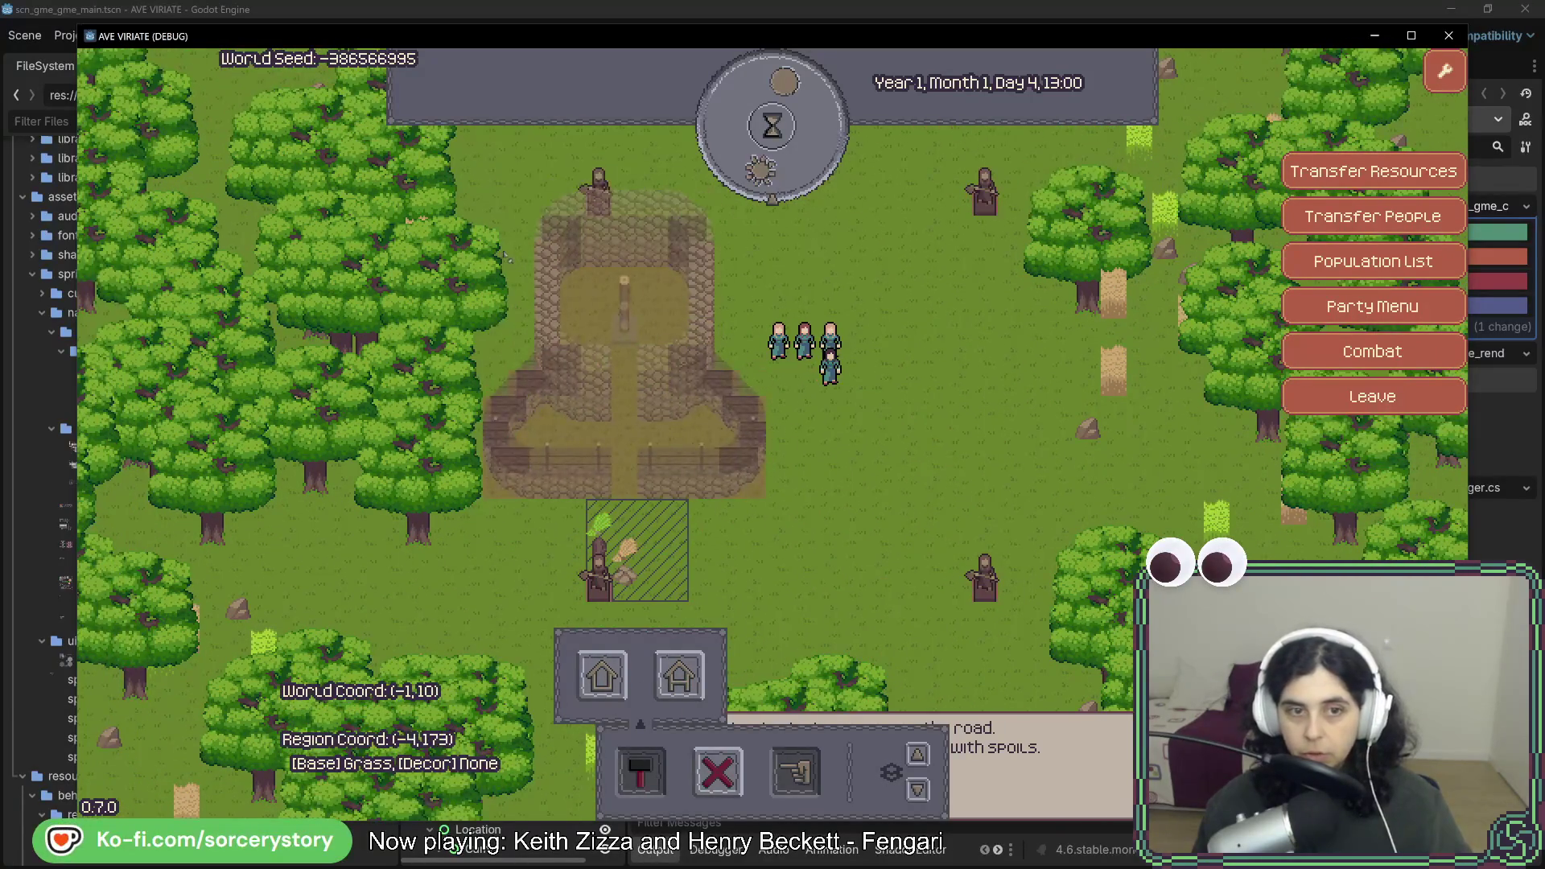
right_click(506, 256)
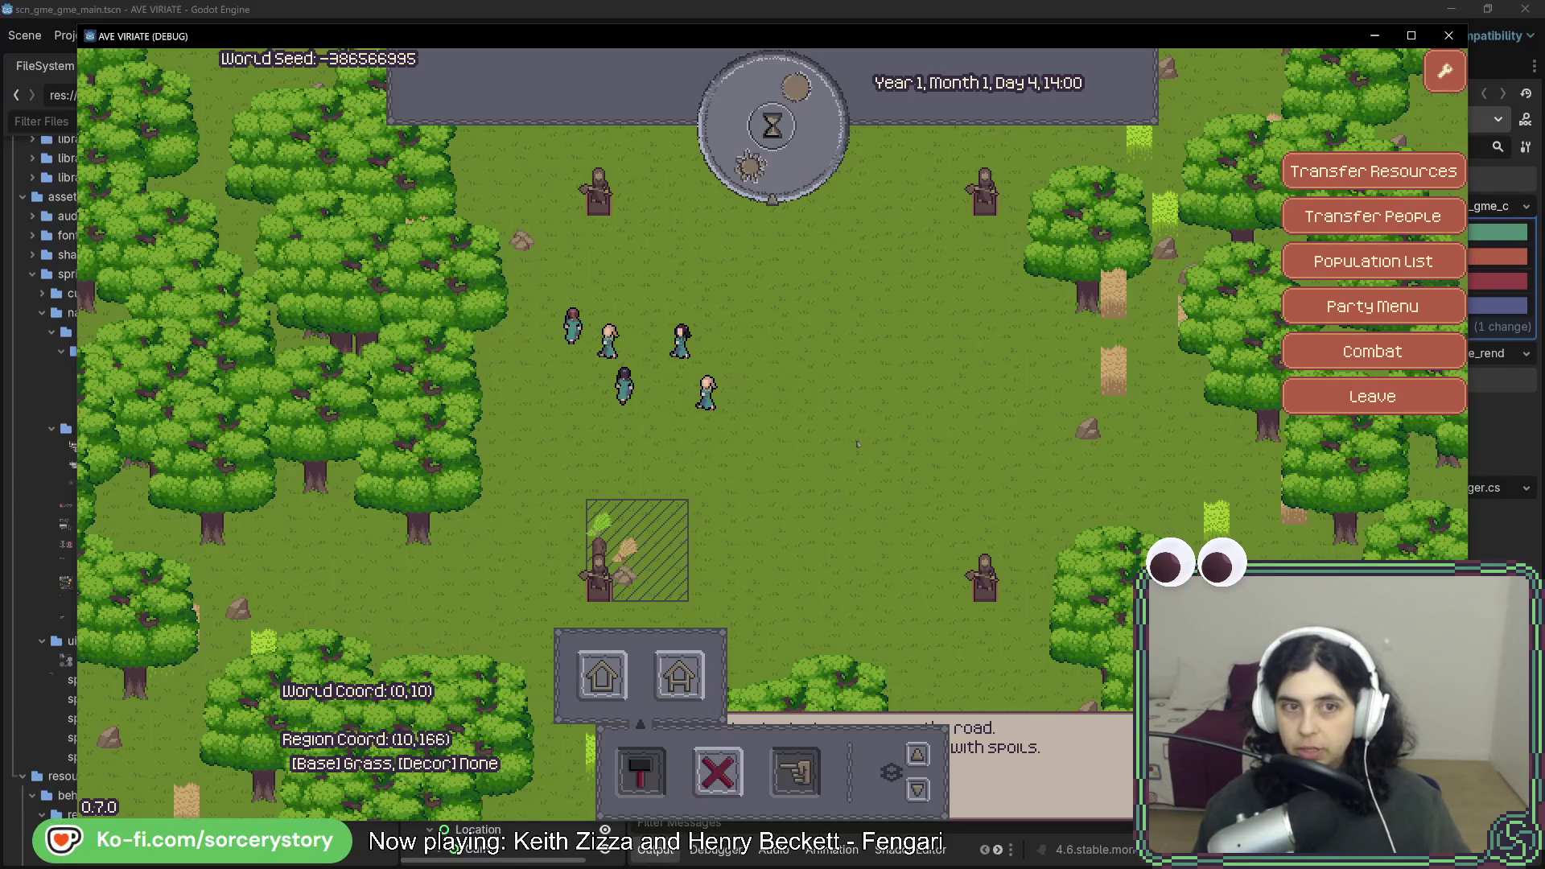
key(F8)
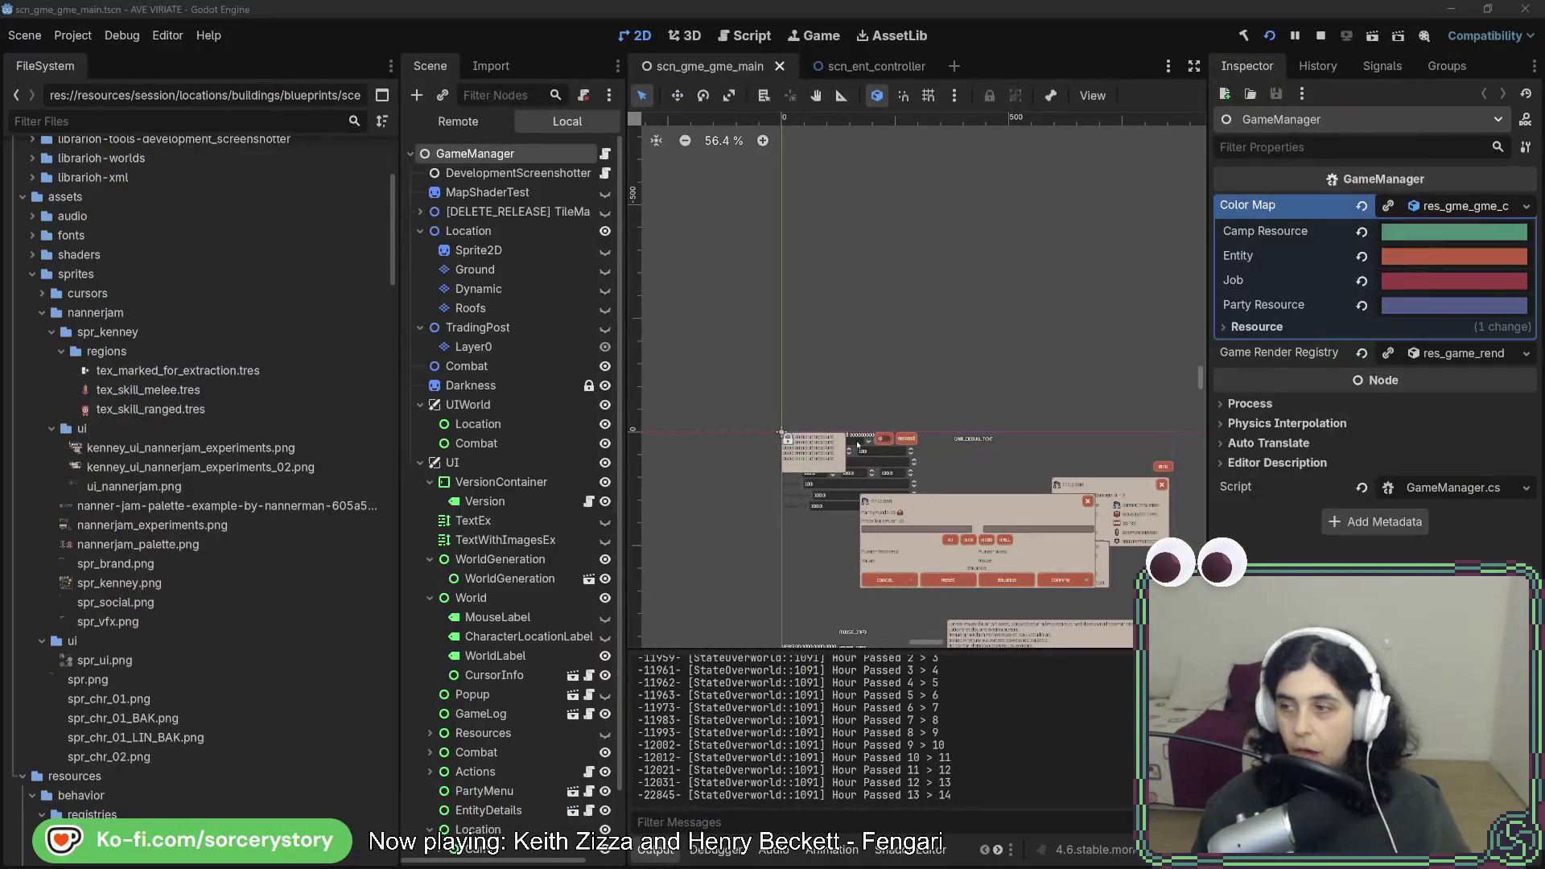
Back in Rider, jump from the IsBuildPowerNeeded call to its definition in EntityComponentConstruction.cs.
key(alt+Tab)
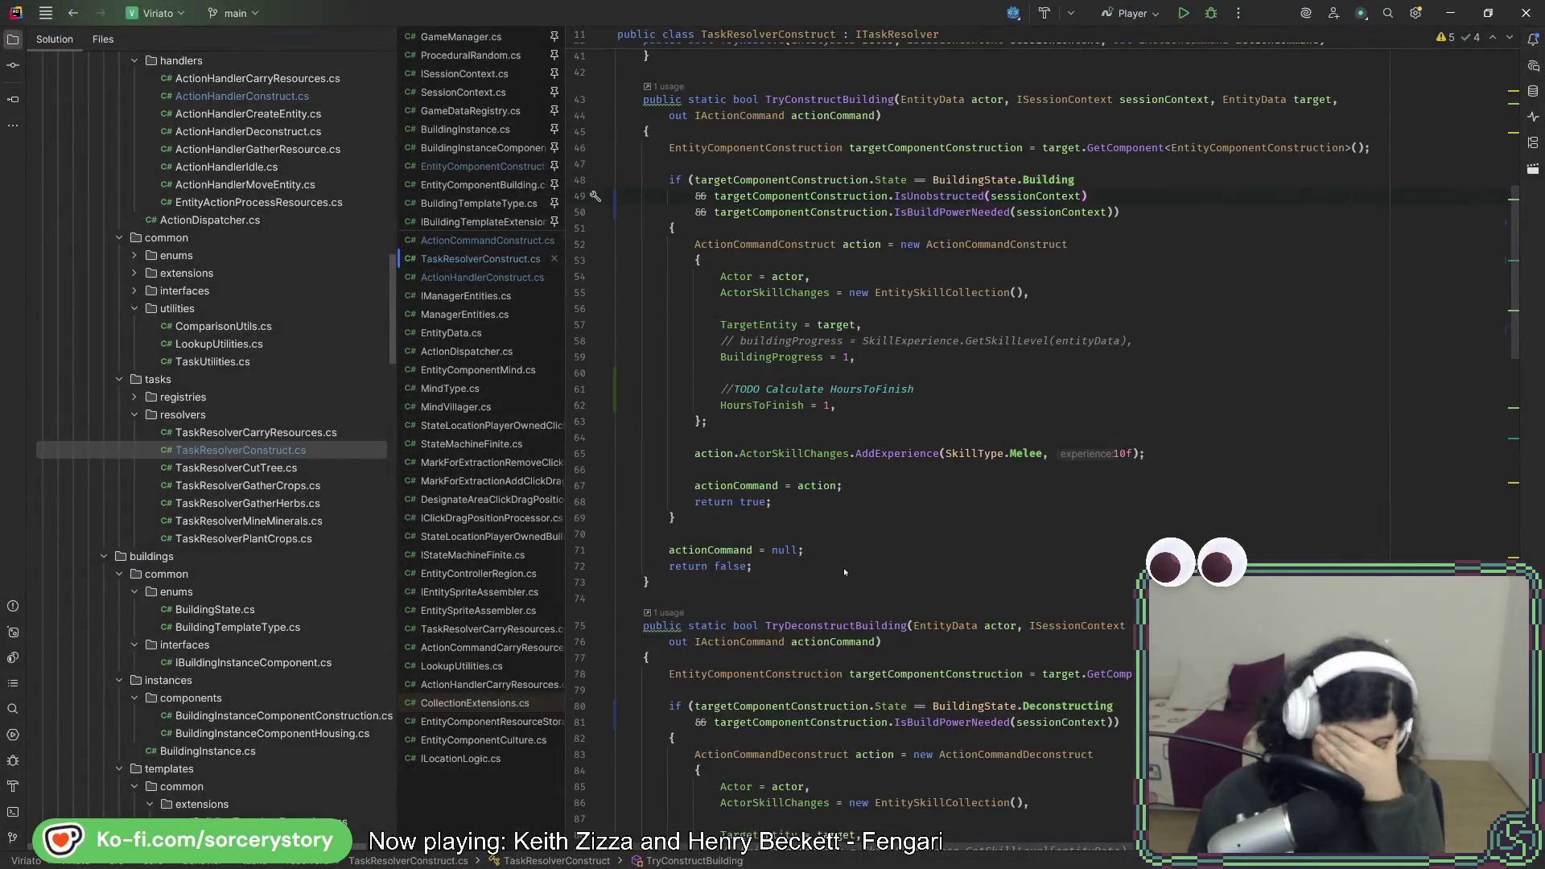
scroll(828, 562, down, 10)
scroll(885, 561, up, 6)
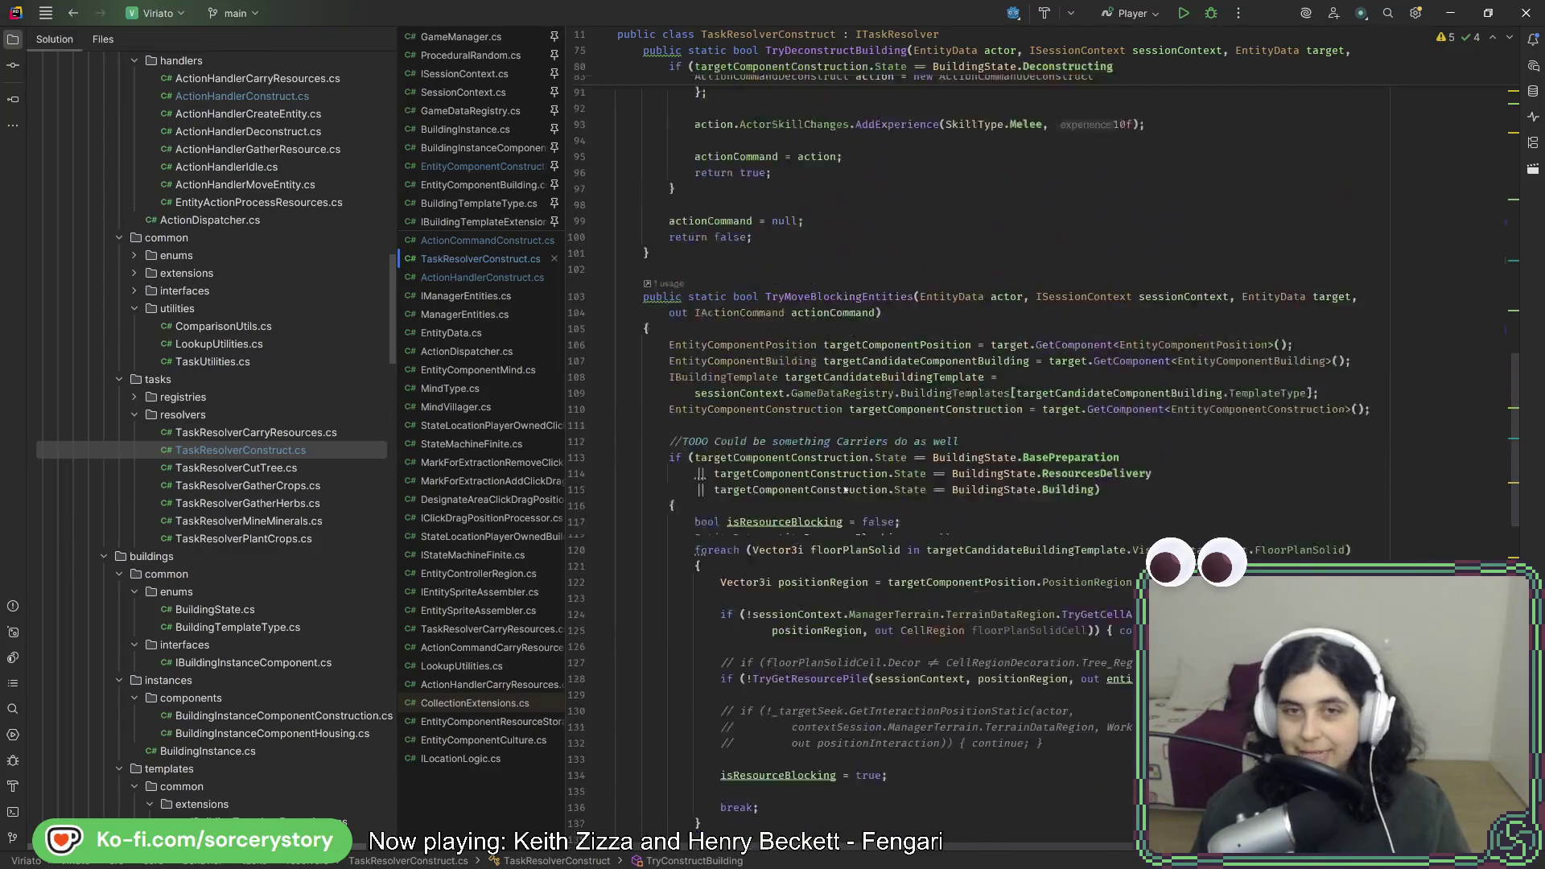
scroll(907, 561, up, 1)
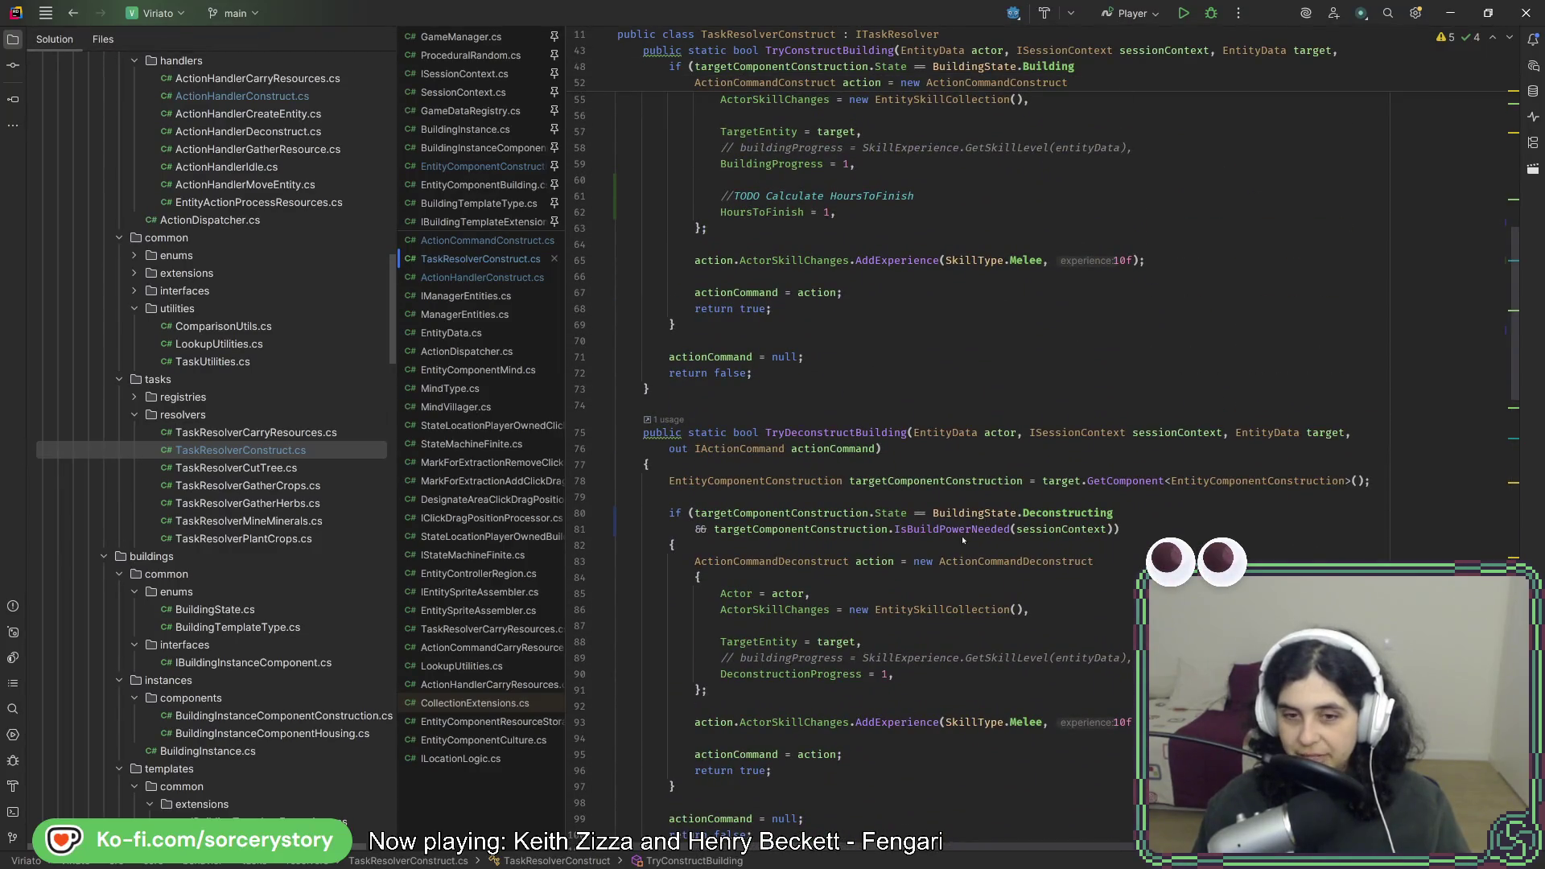
key(F12)
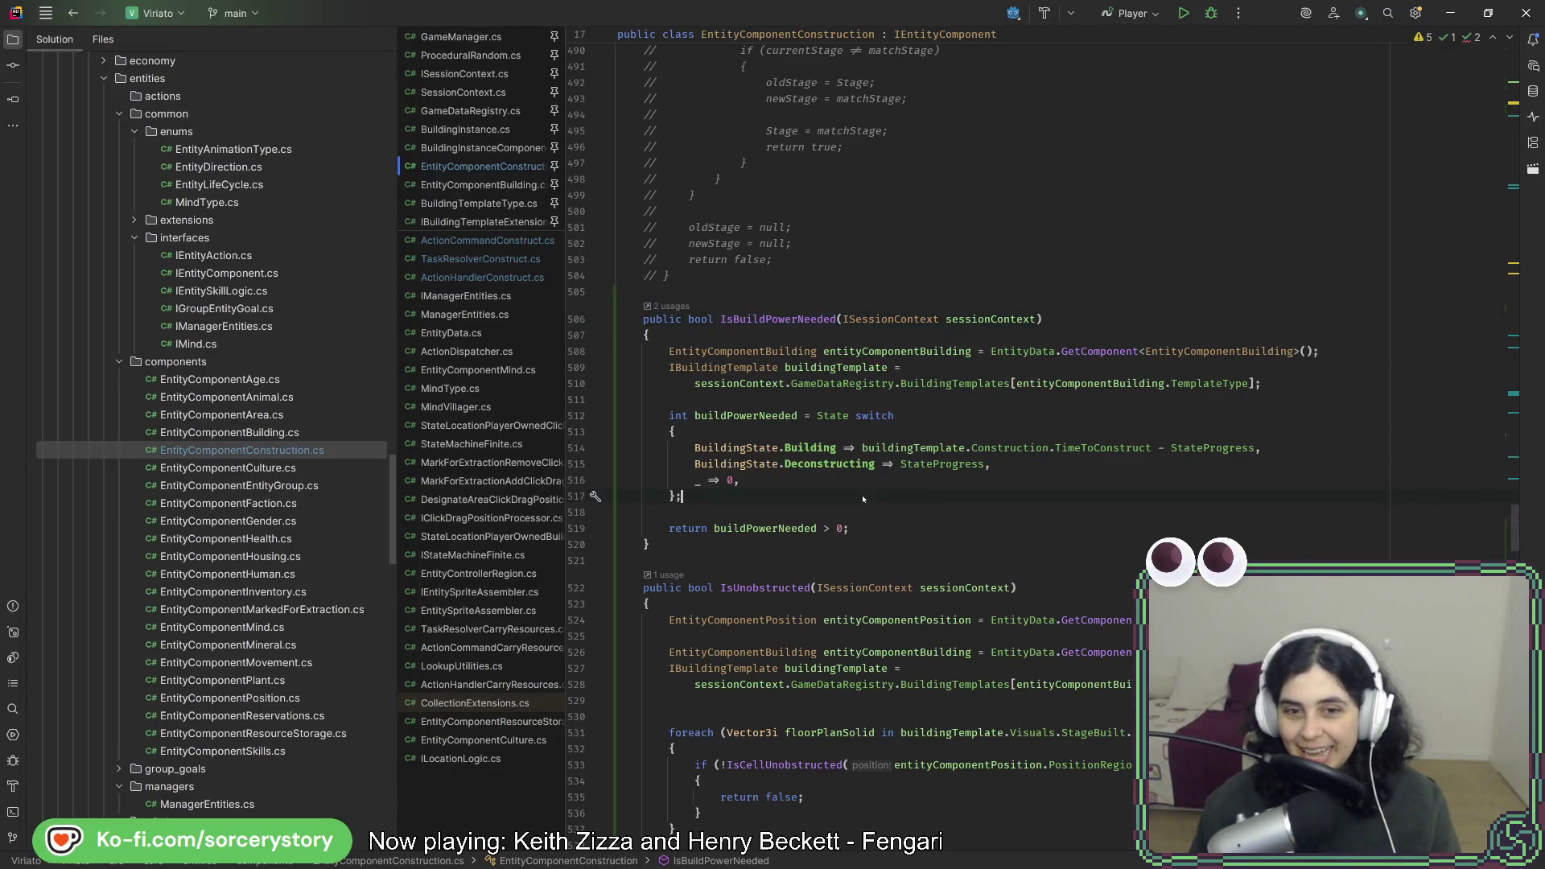
Start a buildPowerNeeded subtraction line after the switch expression, with blank lines above it.
key(Return)
key(Return)
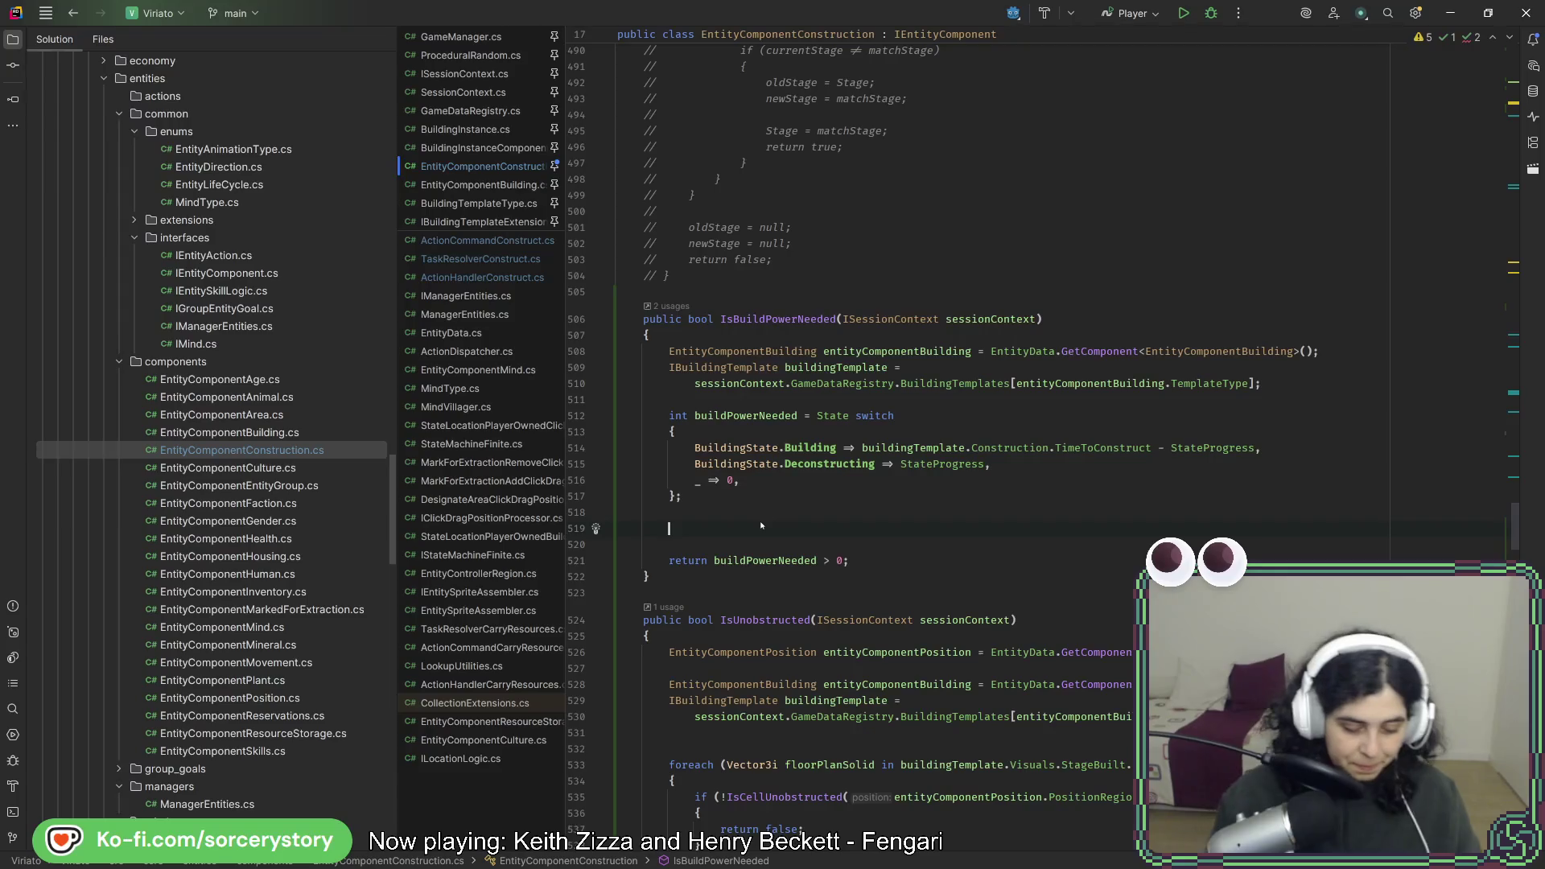
text(bu)
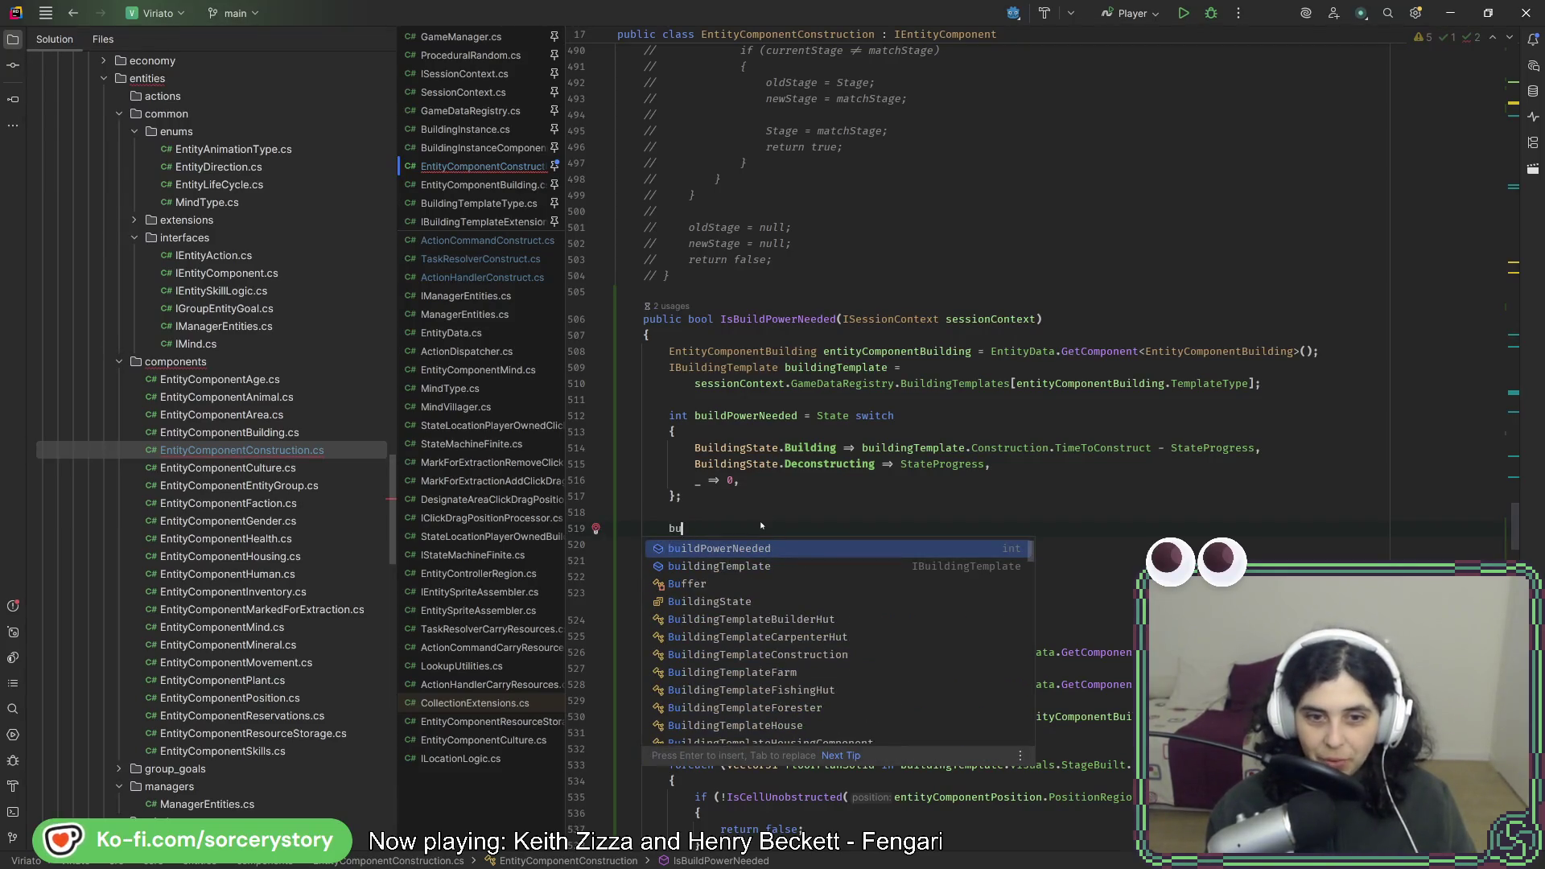
key(Return)
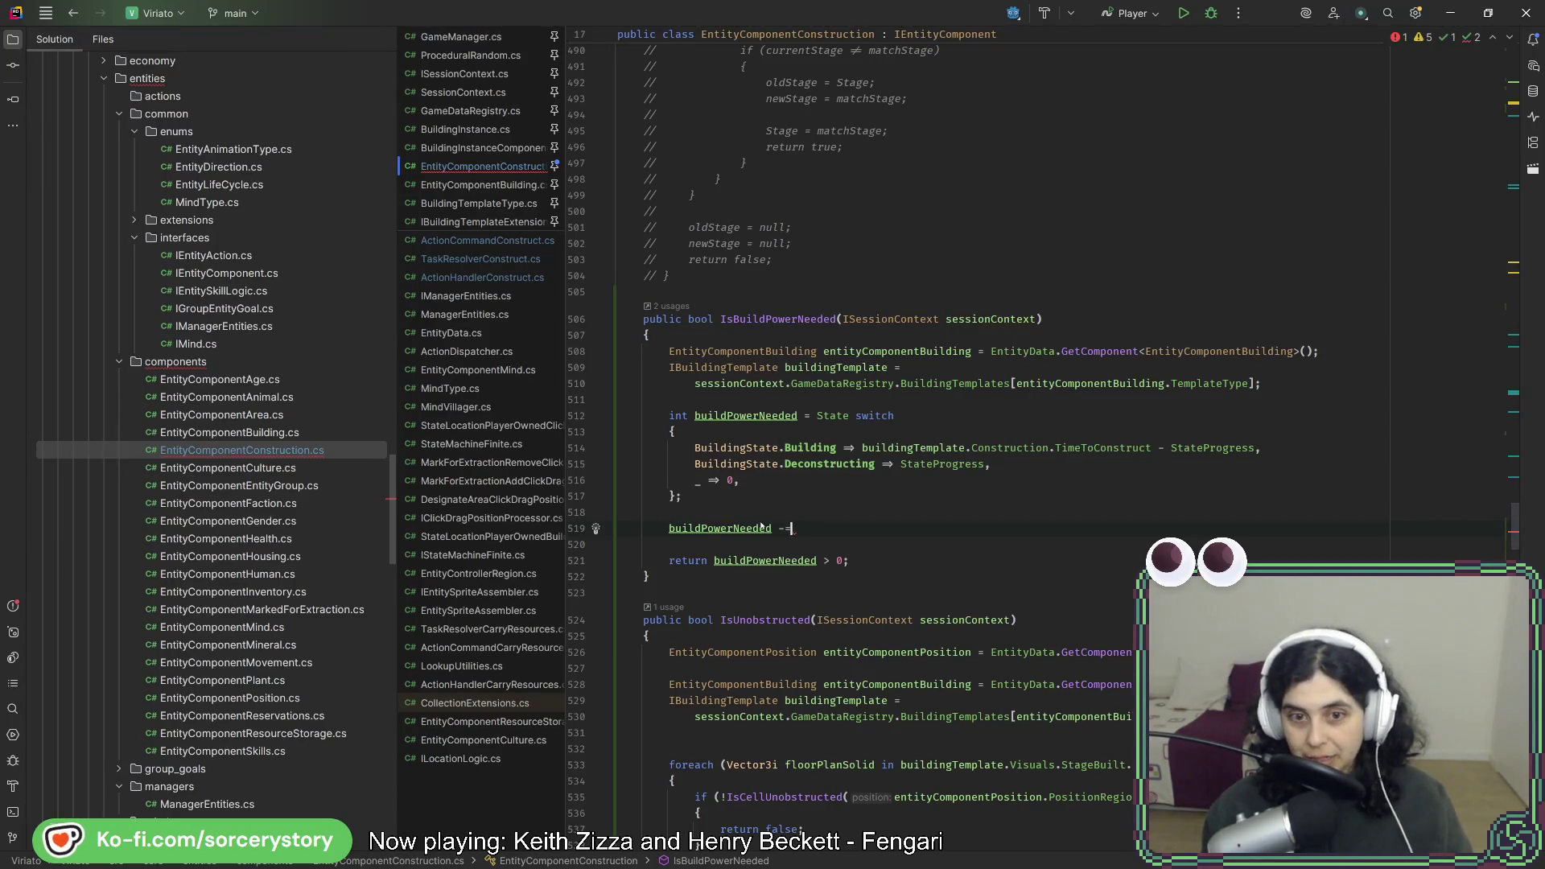
key(ctrl+alt+Return)
key(Return)
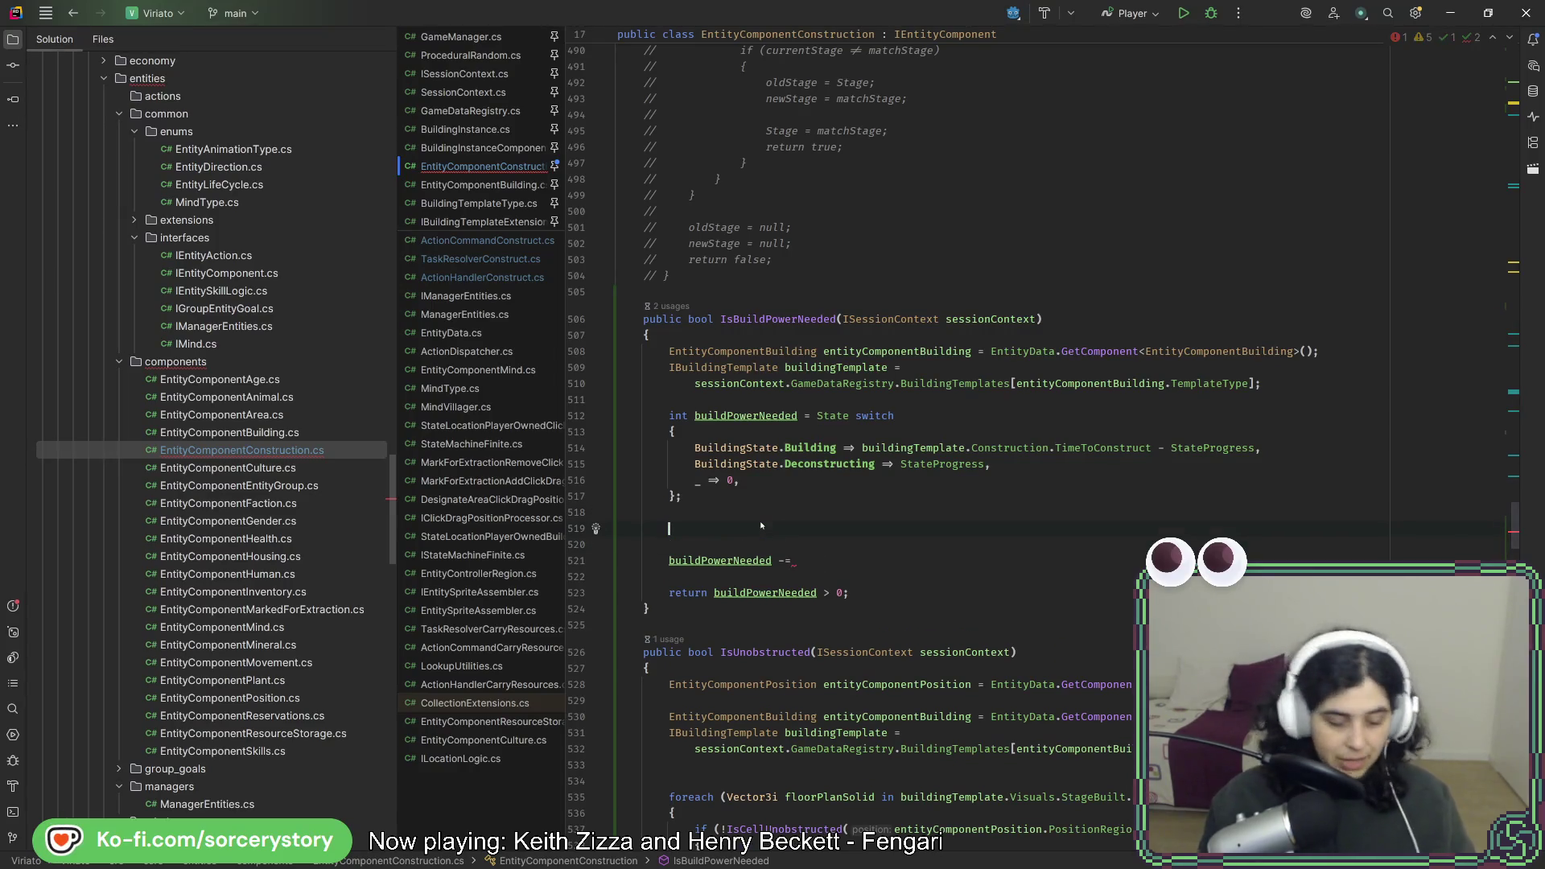
Add a foreach over _reservationsBuildPower and move the subtraction line into its body.
text(fore)
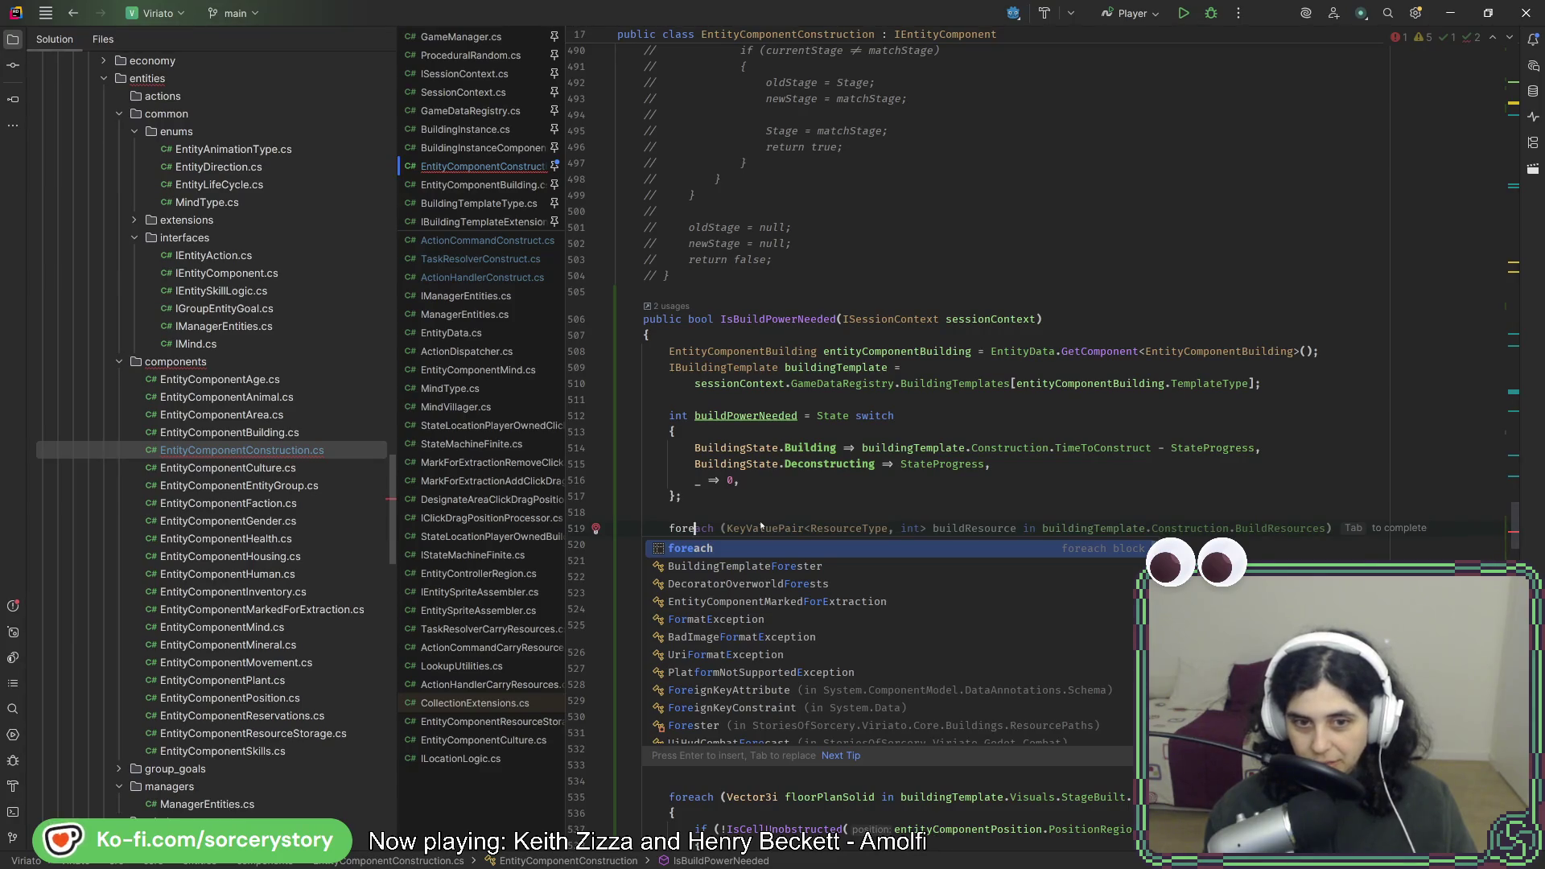
key(Return)
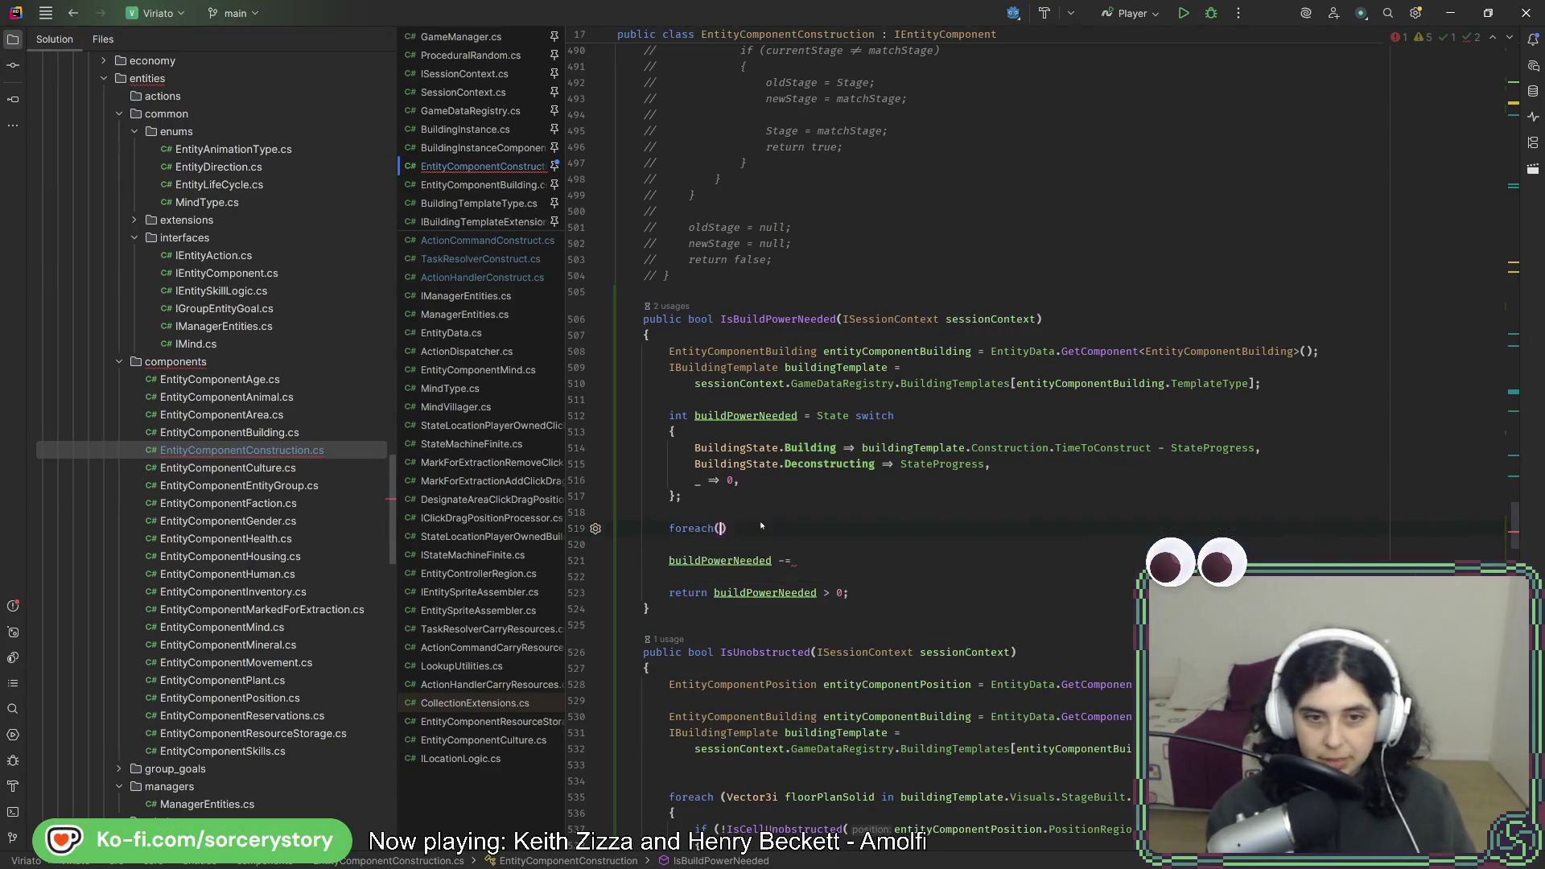
text((var buildingPower)
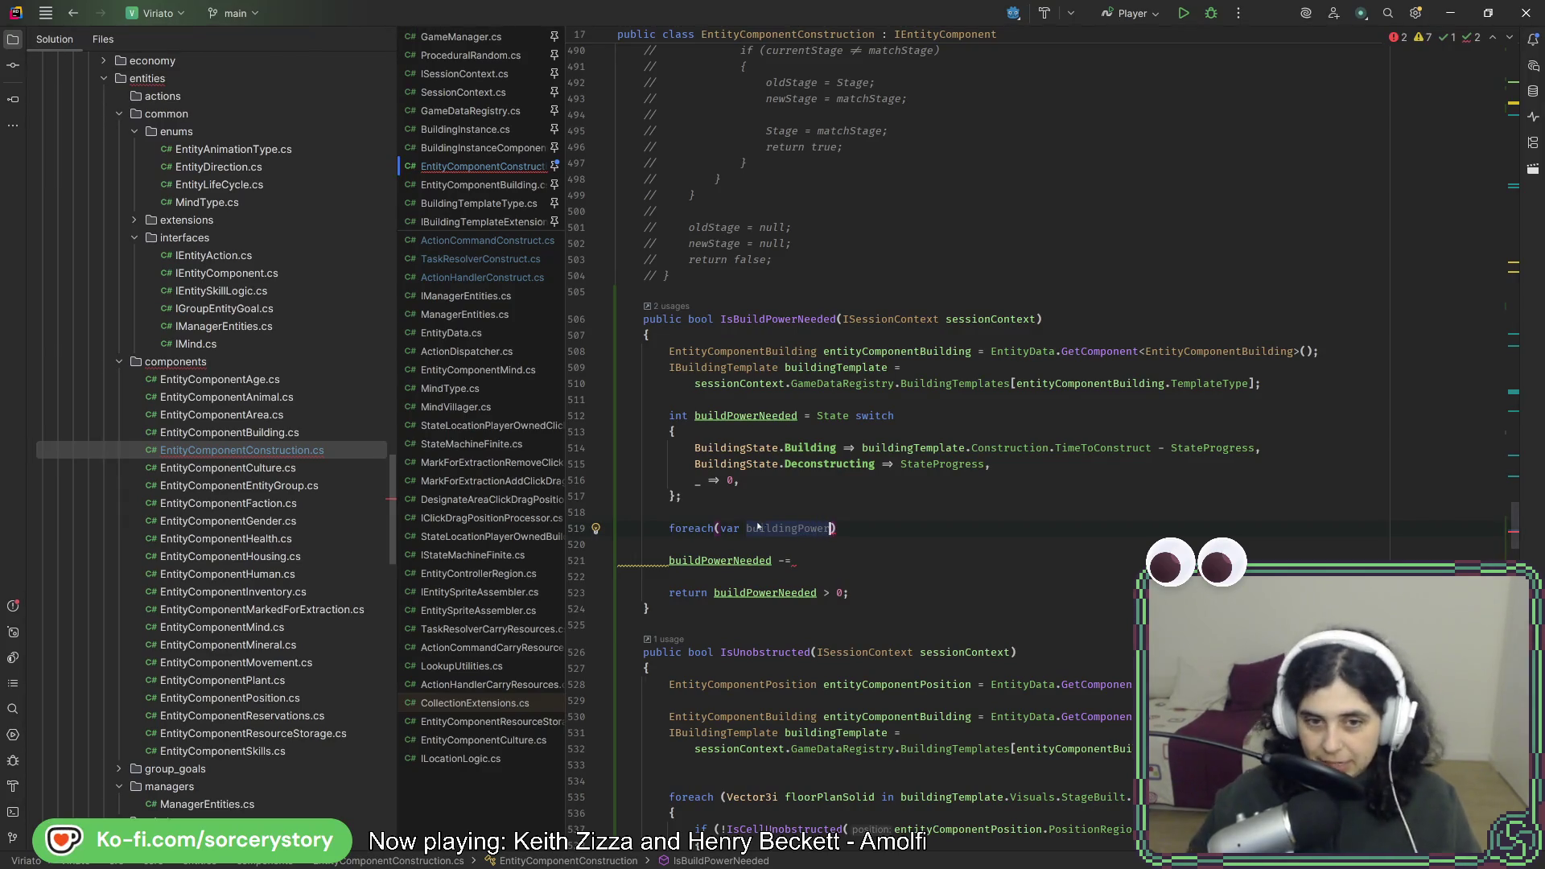
text(int)
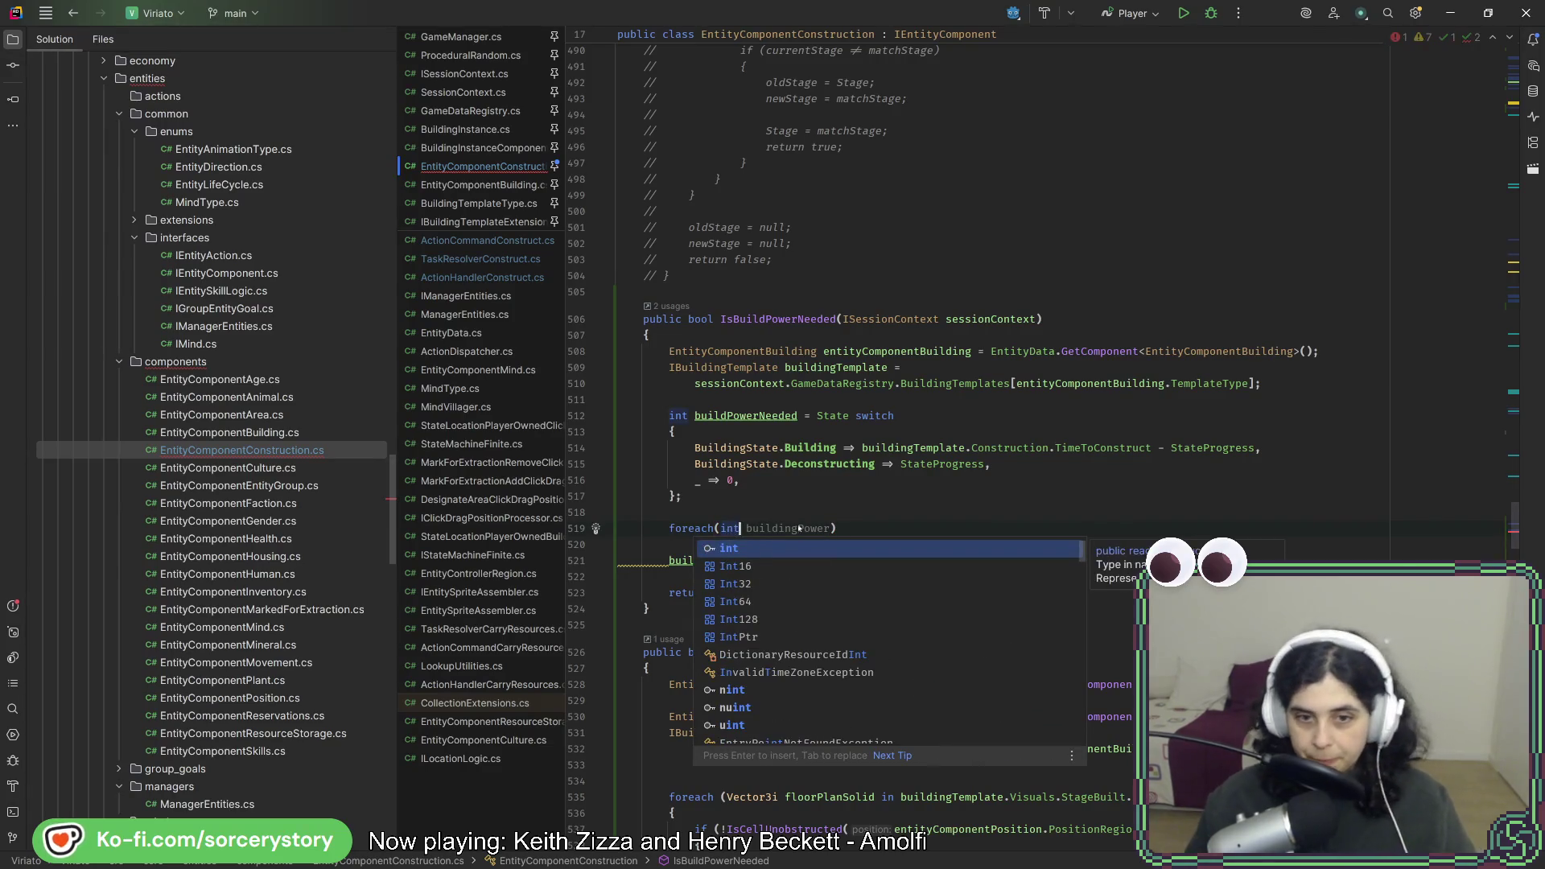
key(ctrl+z)
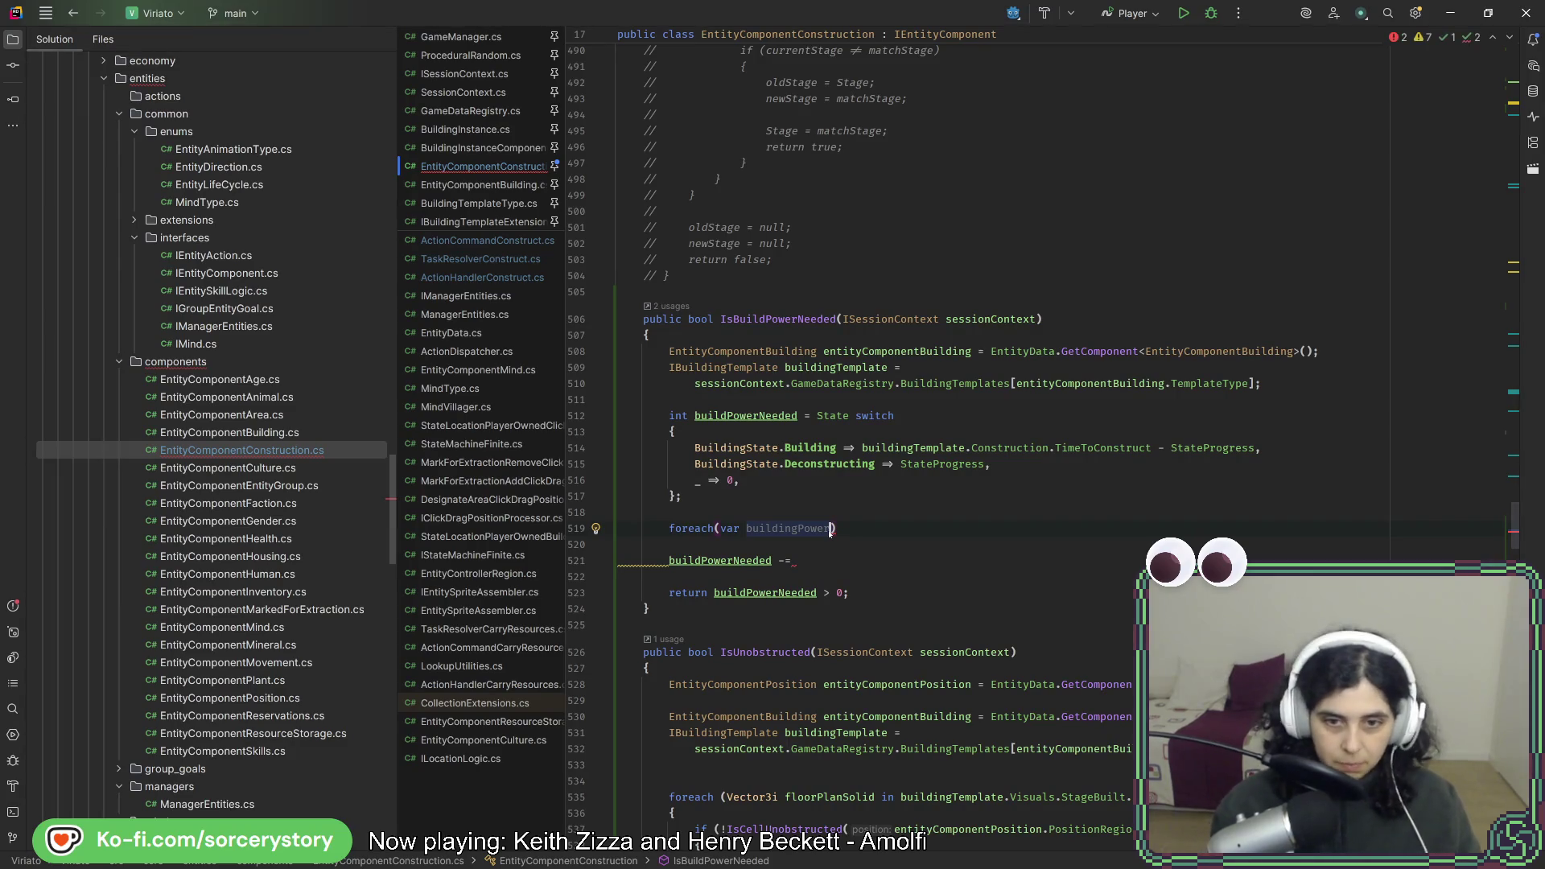
text(Entry)
text( in _re)
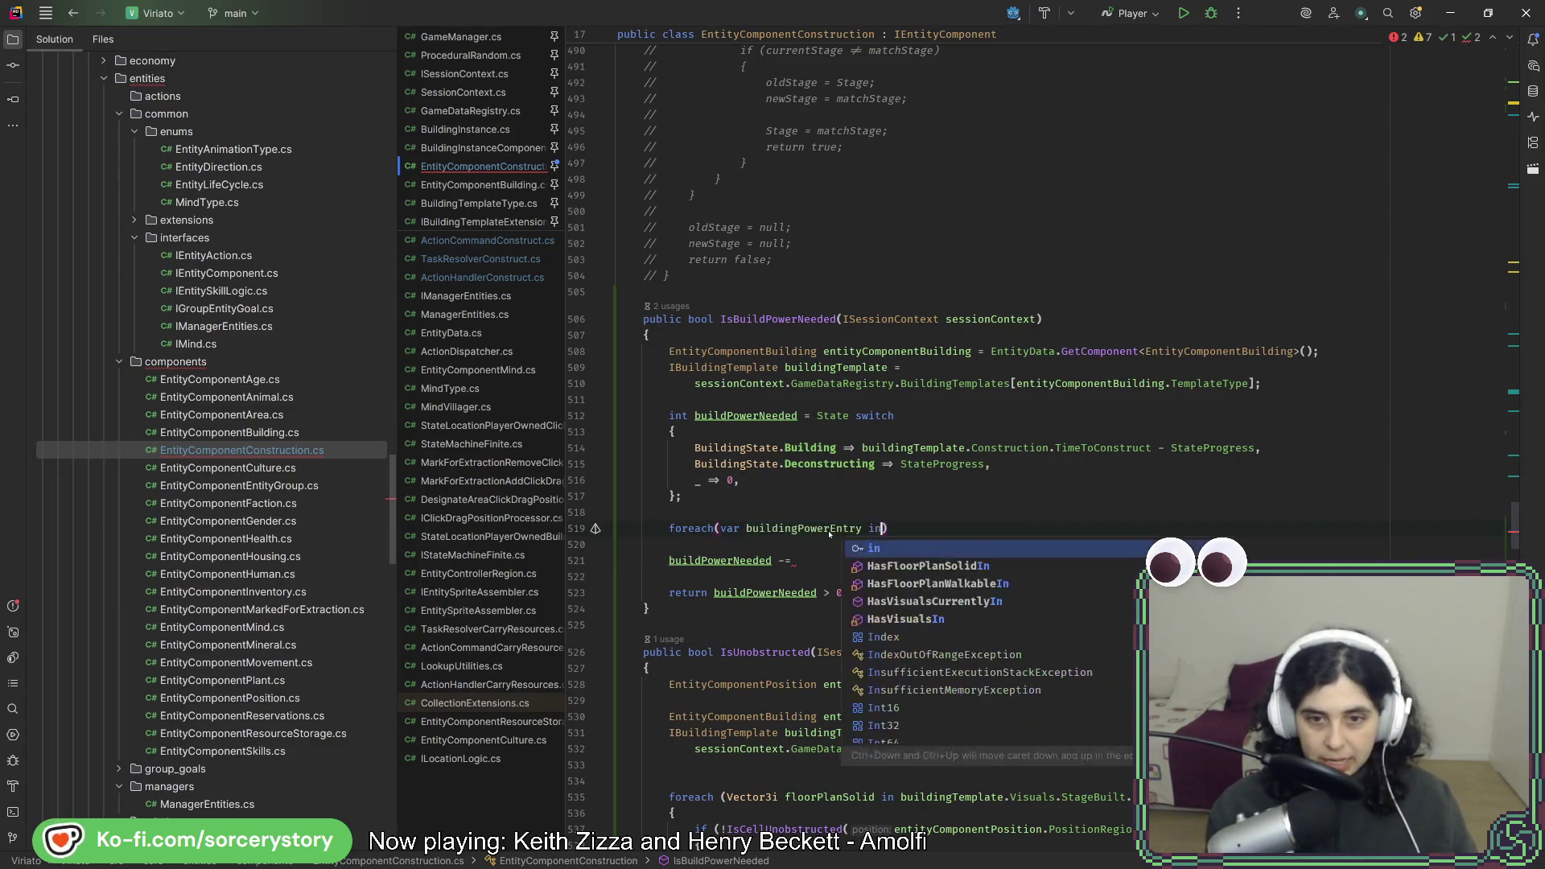
key(Tab)
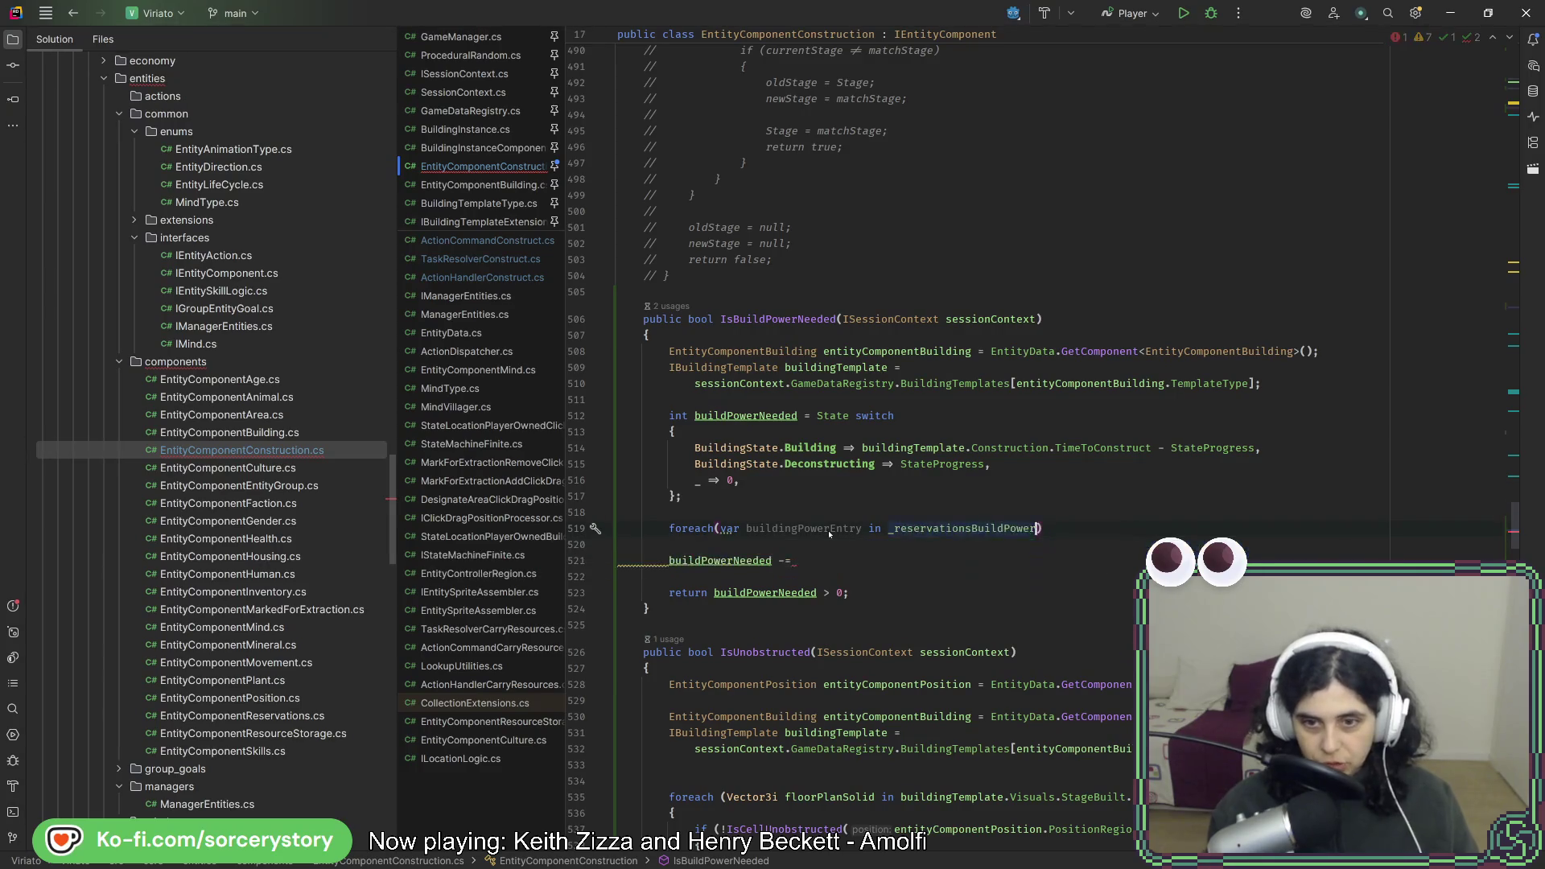
key(Return)
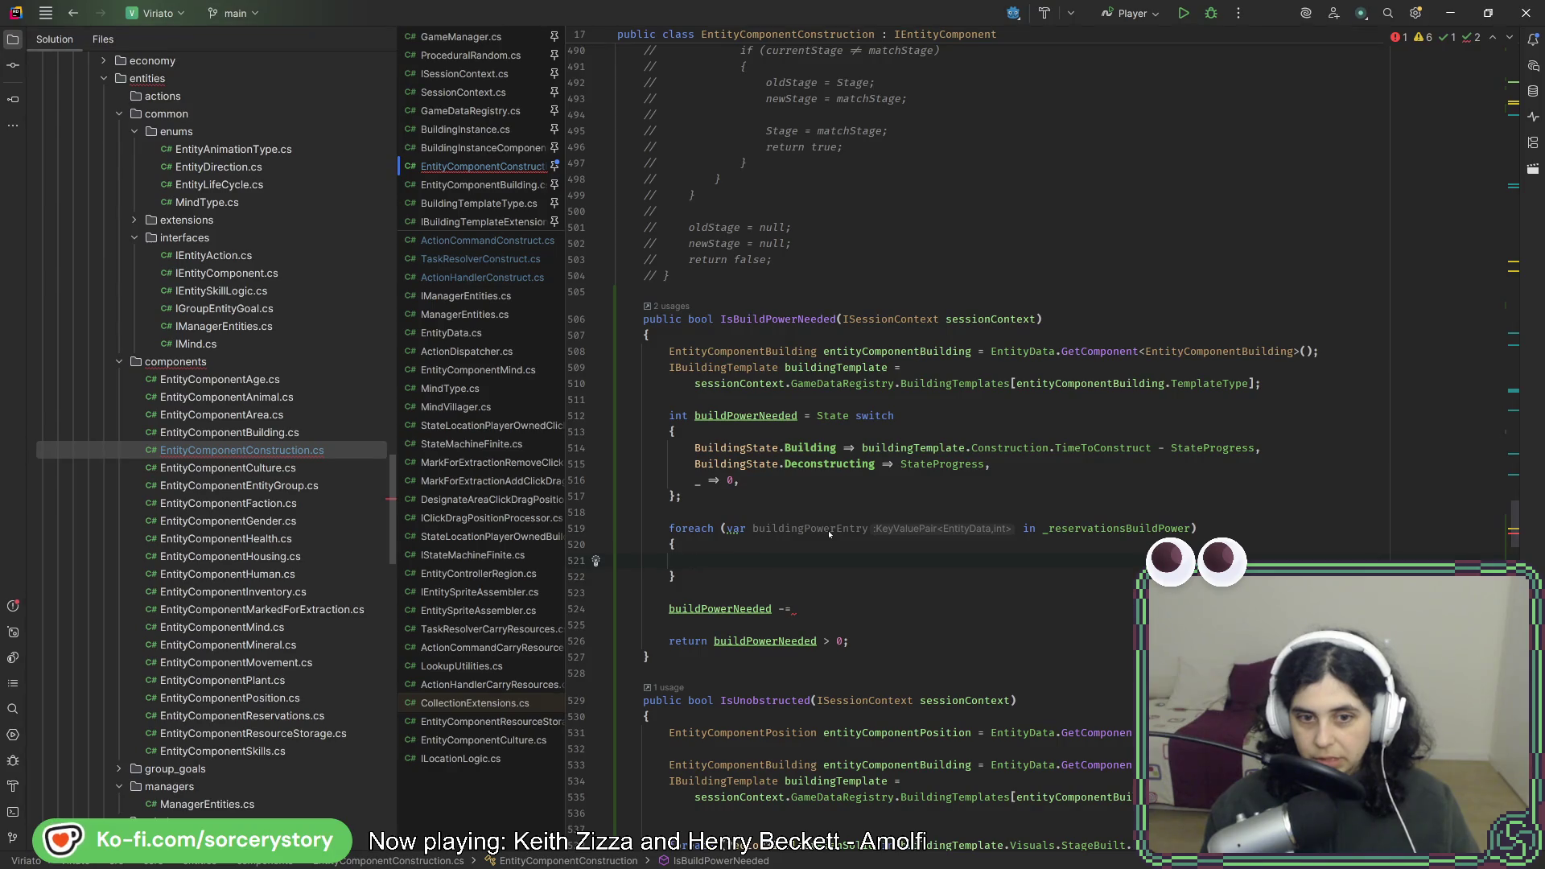
key(BackSpace)
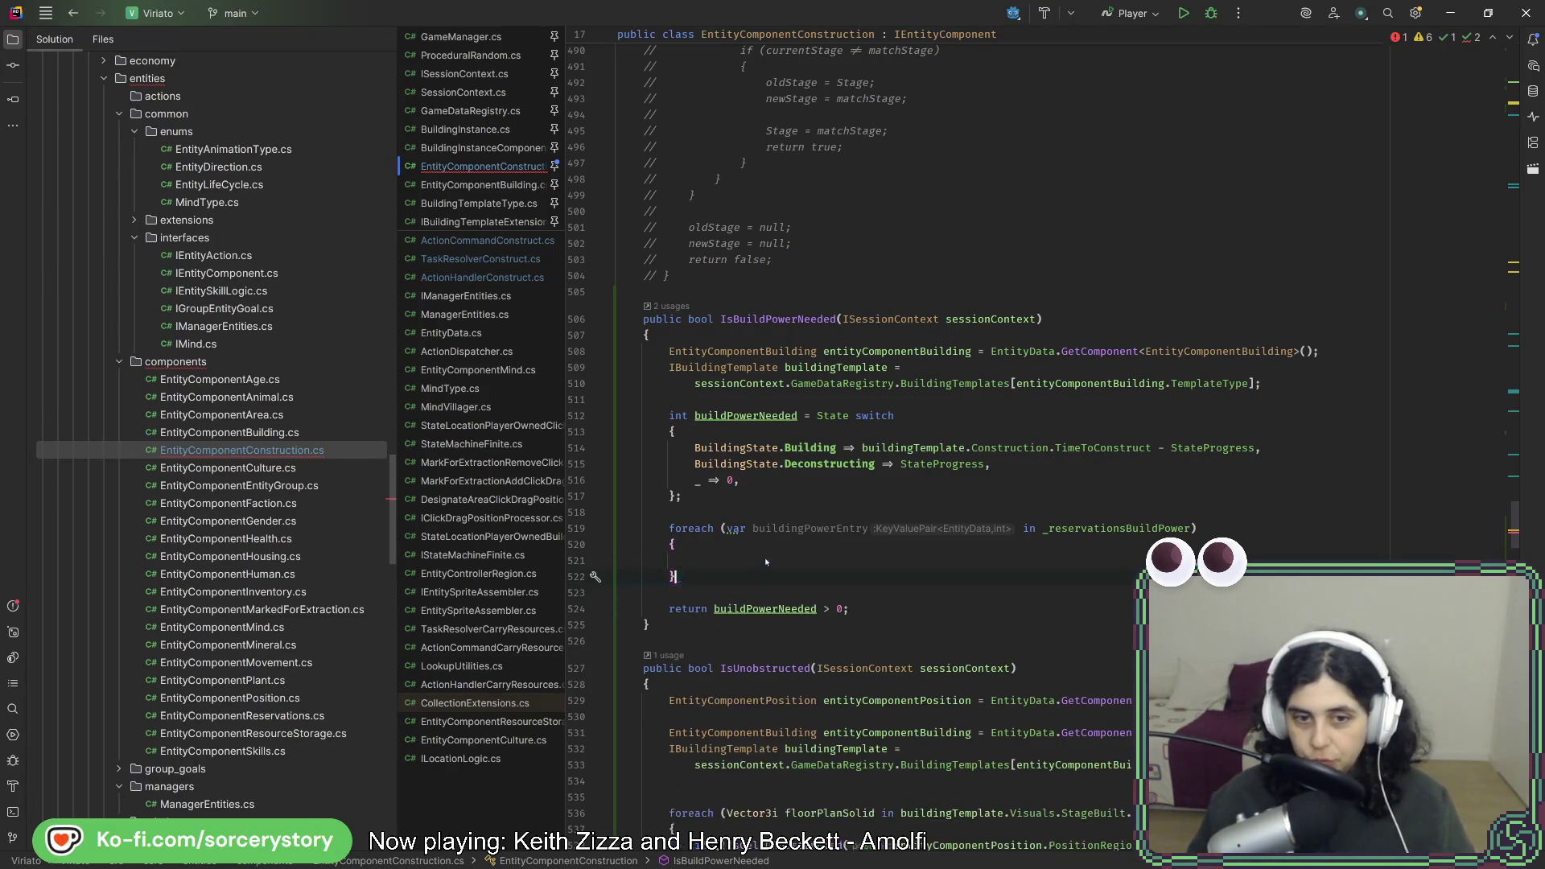
key(ctrl+z)
key(Delete)
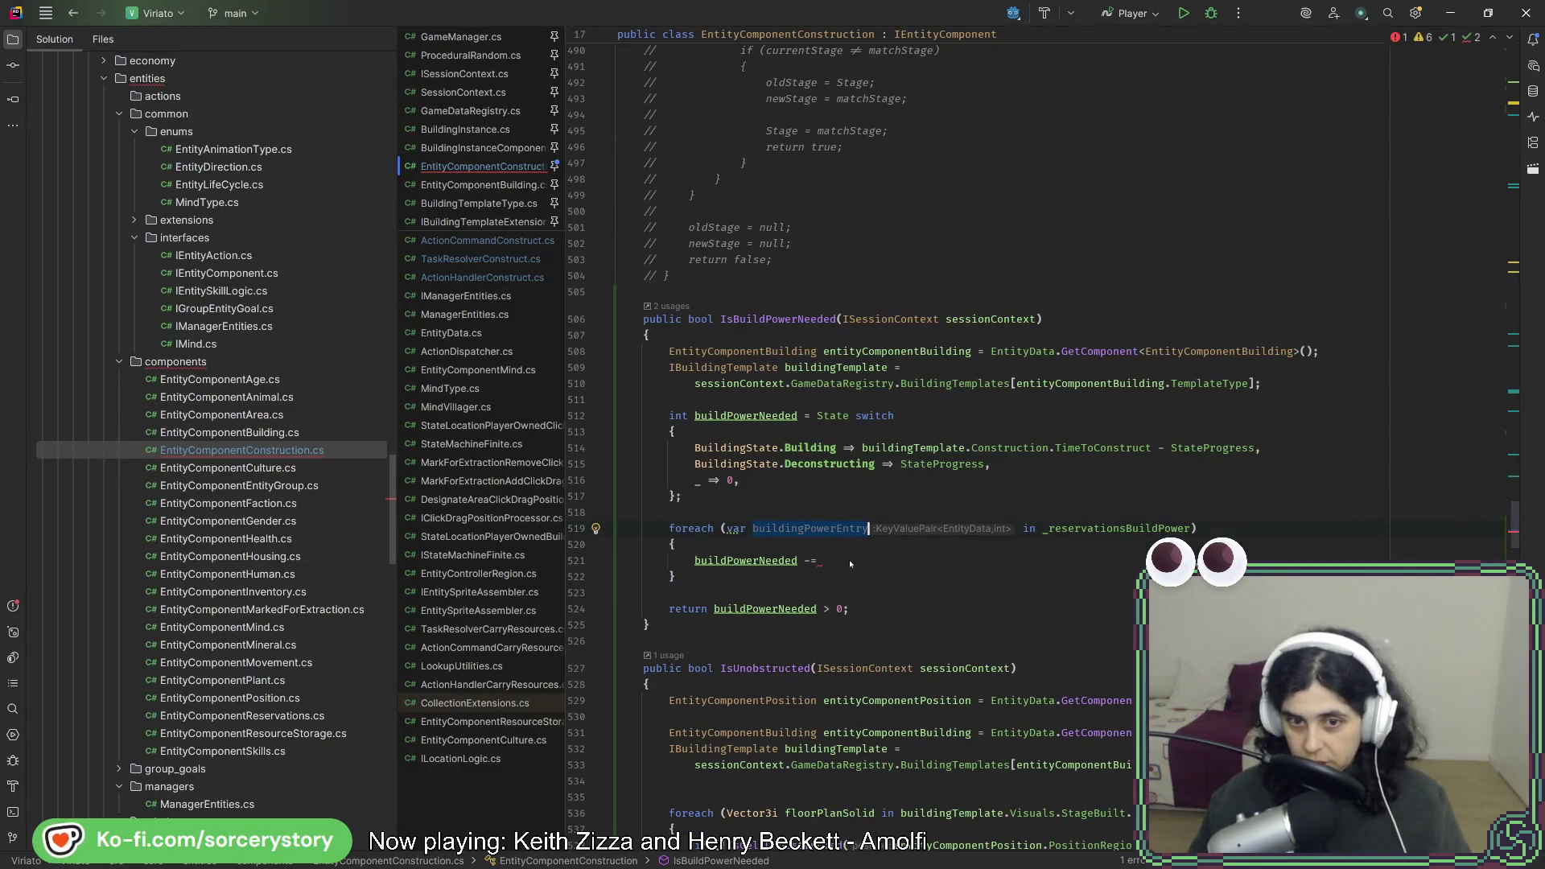
Make the loop line subtract entry.Value from buildPowerNeeded.
click(850, 563)
text(buildingPowerEntry)
text(.V)
key(Return)
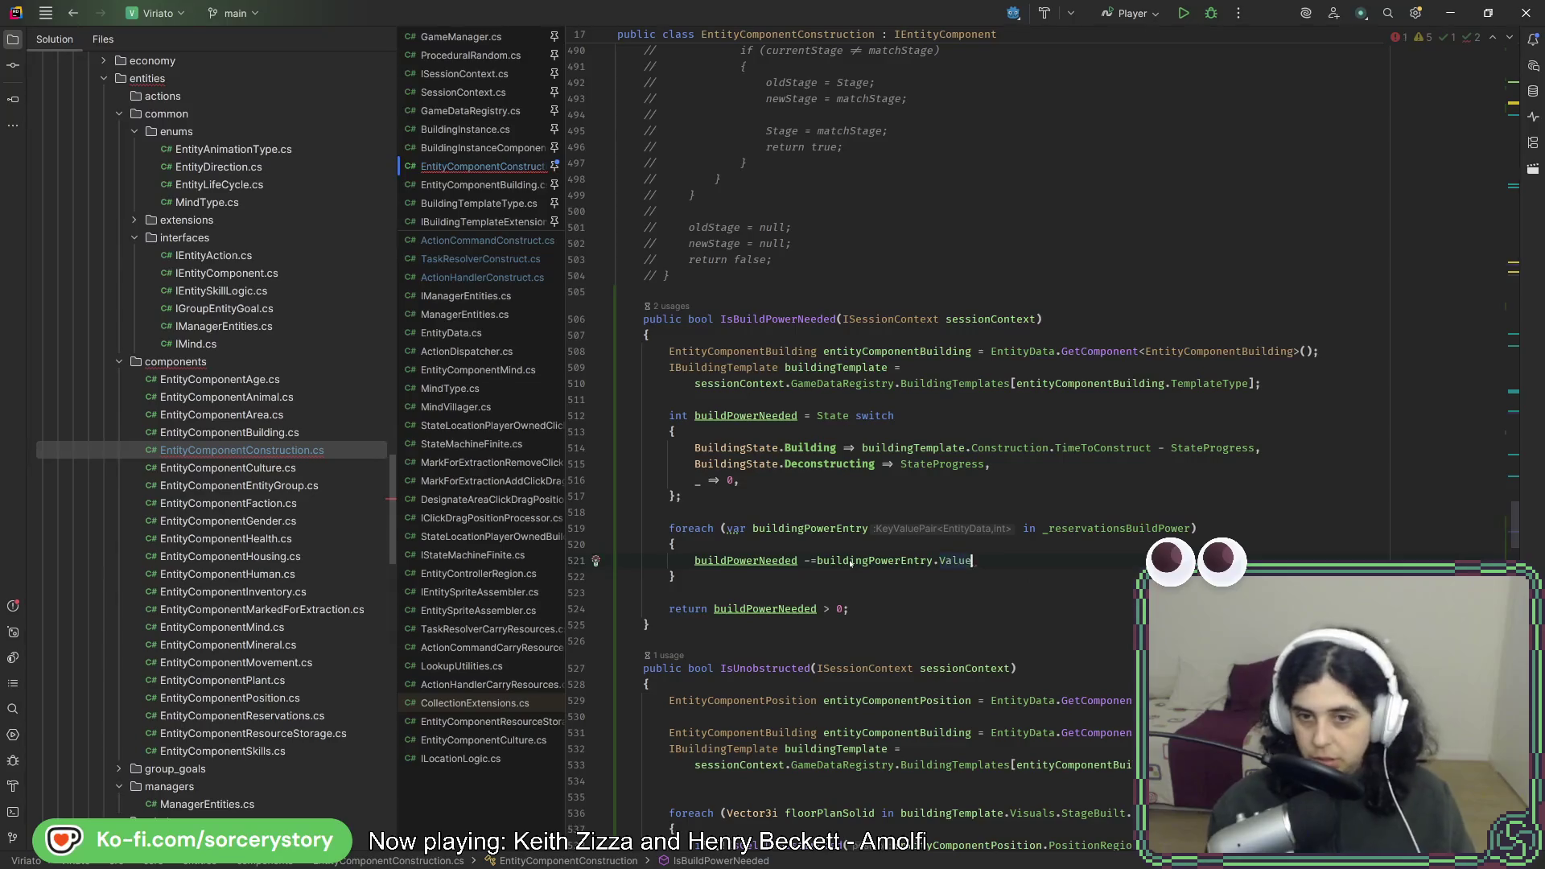
text(;)
Give the loop variable an explicit KeyValuePair type, run Cleanup Code, and restart the game.
key(alt+Return)
key(Return)
click(803, 484)
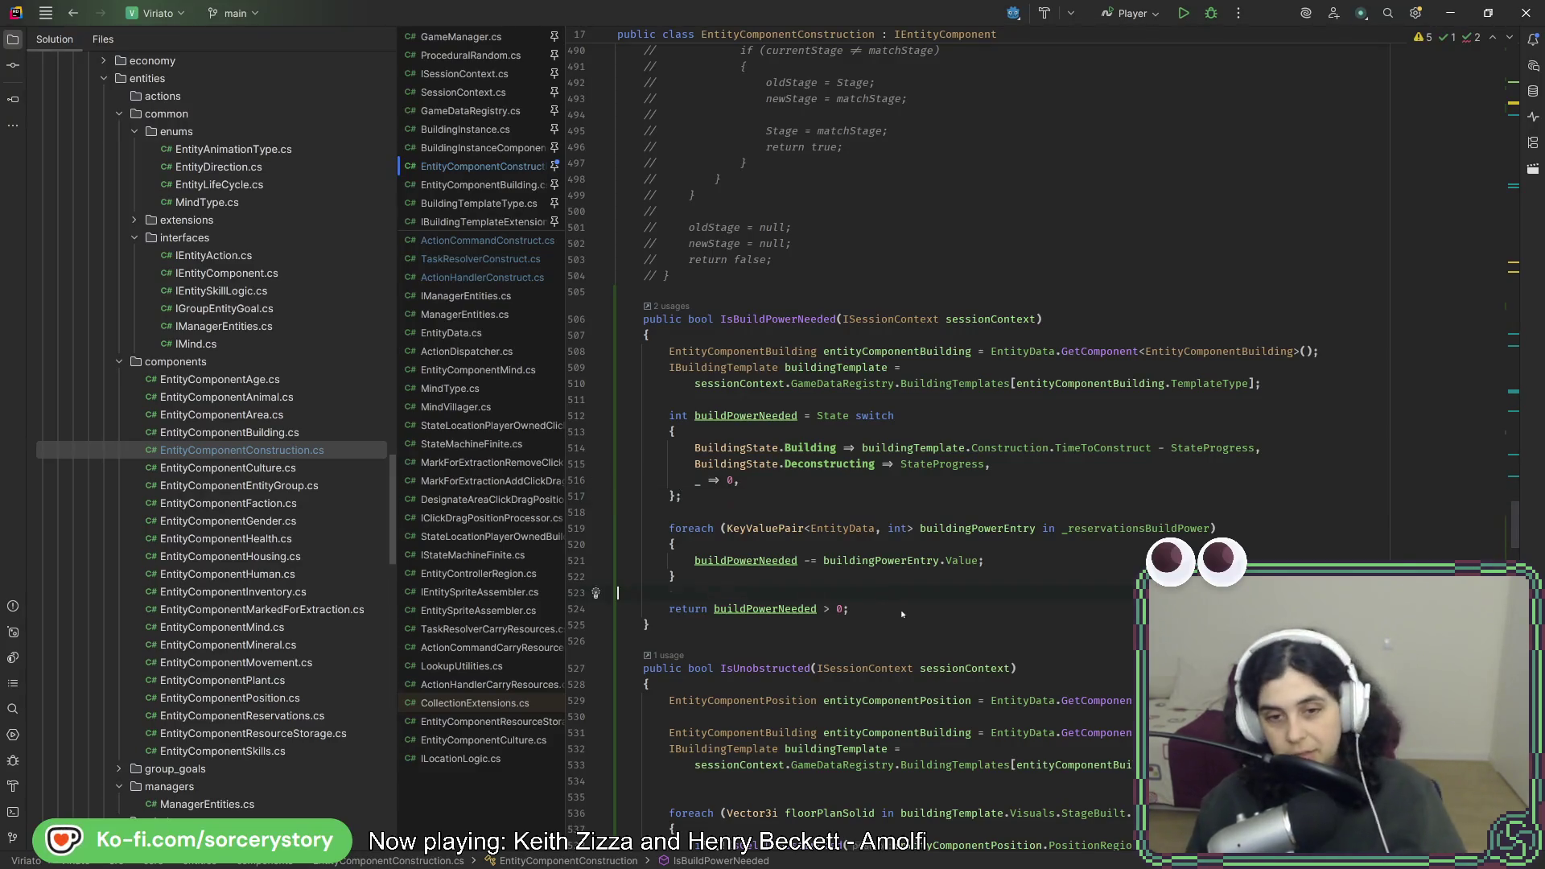
key(ctrl+alt+l)
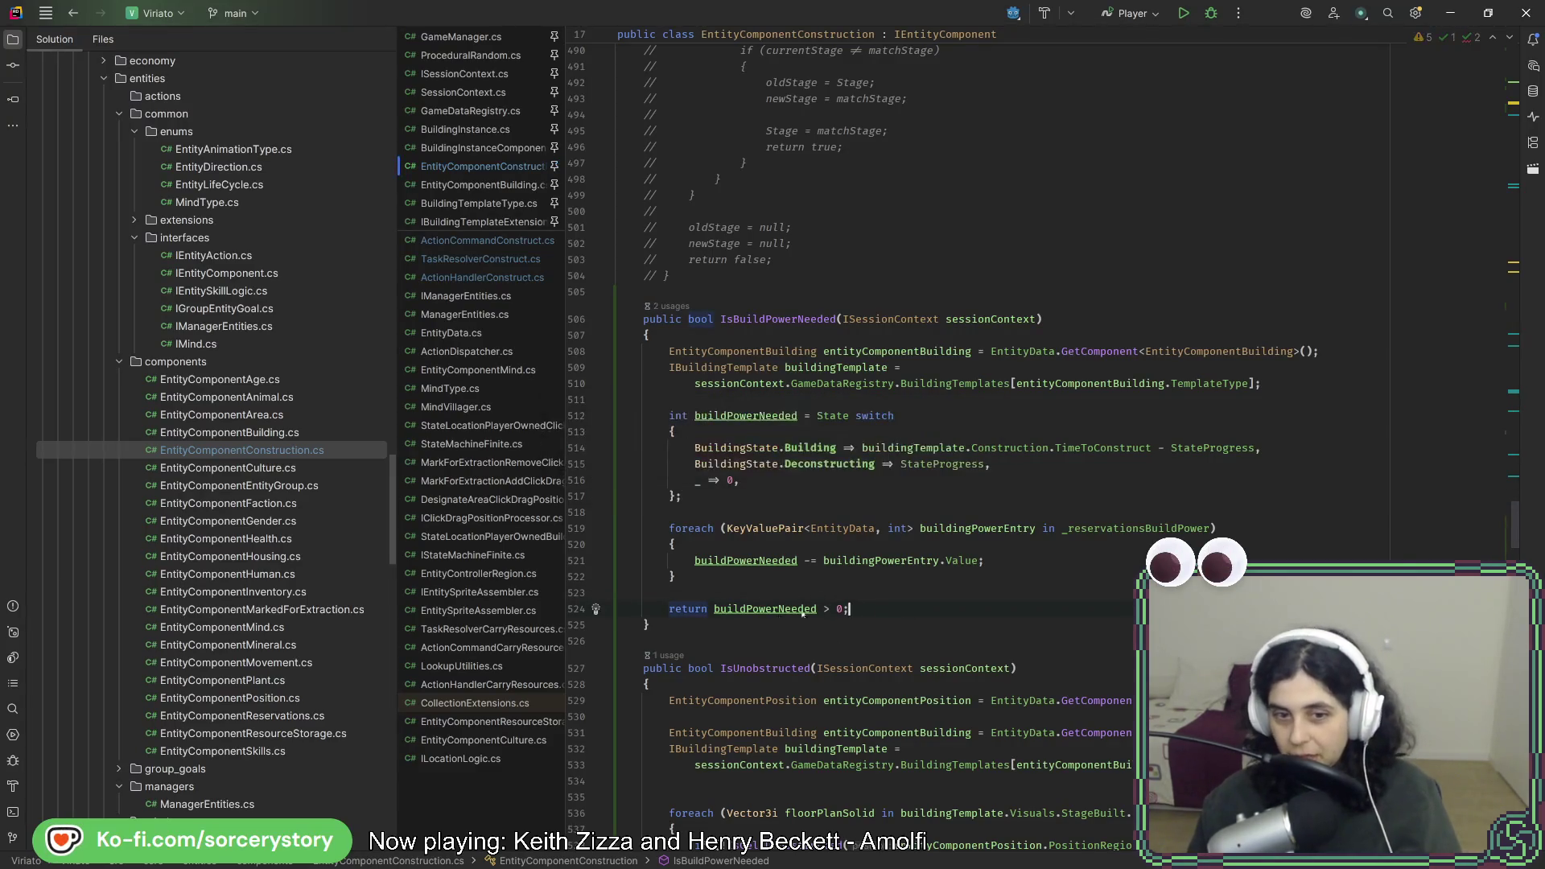
key(alt+Tab)
click(1269, 36)
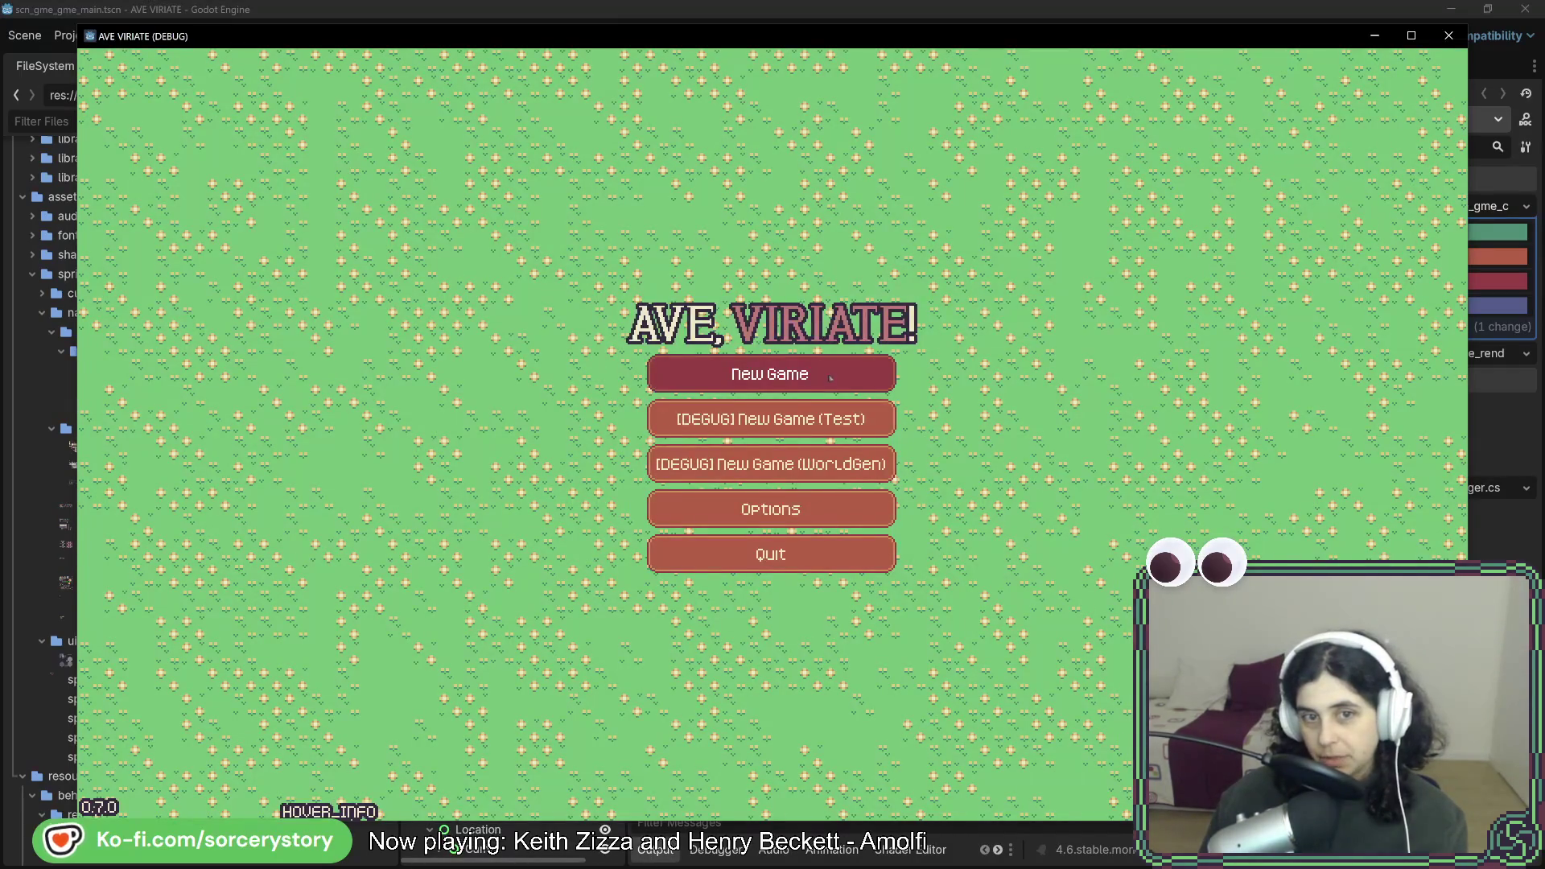
Start a new game, mark a rectangle of settlement trees for extraction, and pass two hours.
click(831, 377)
click(934, 496)
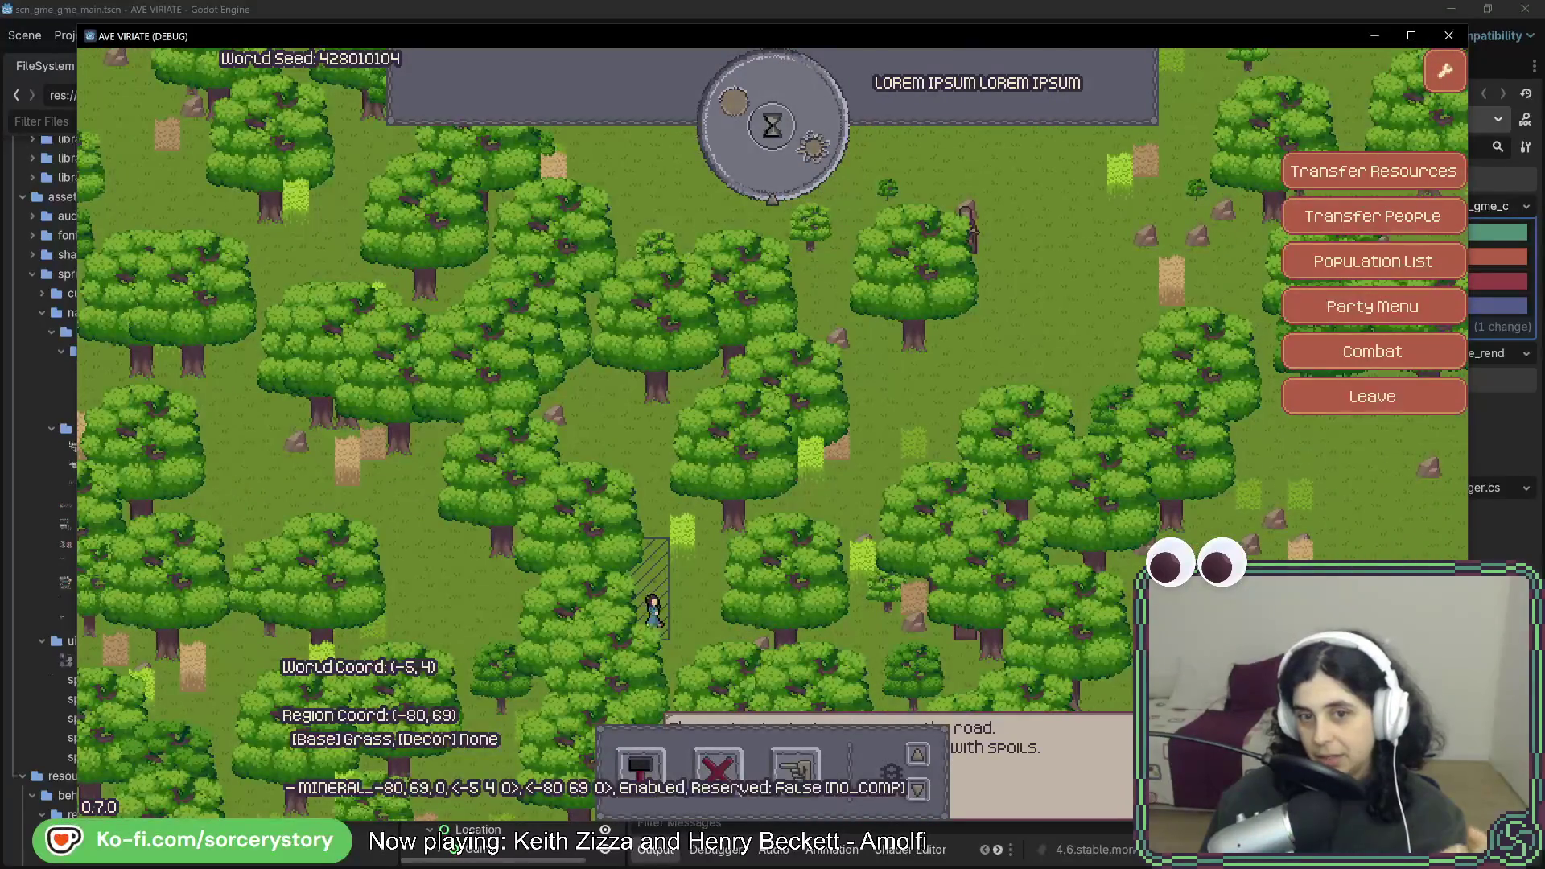
click(795, 770)
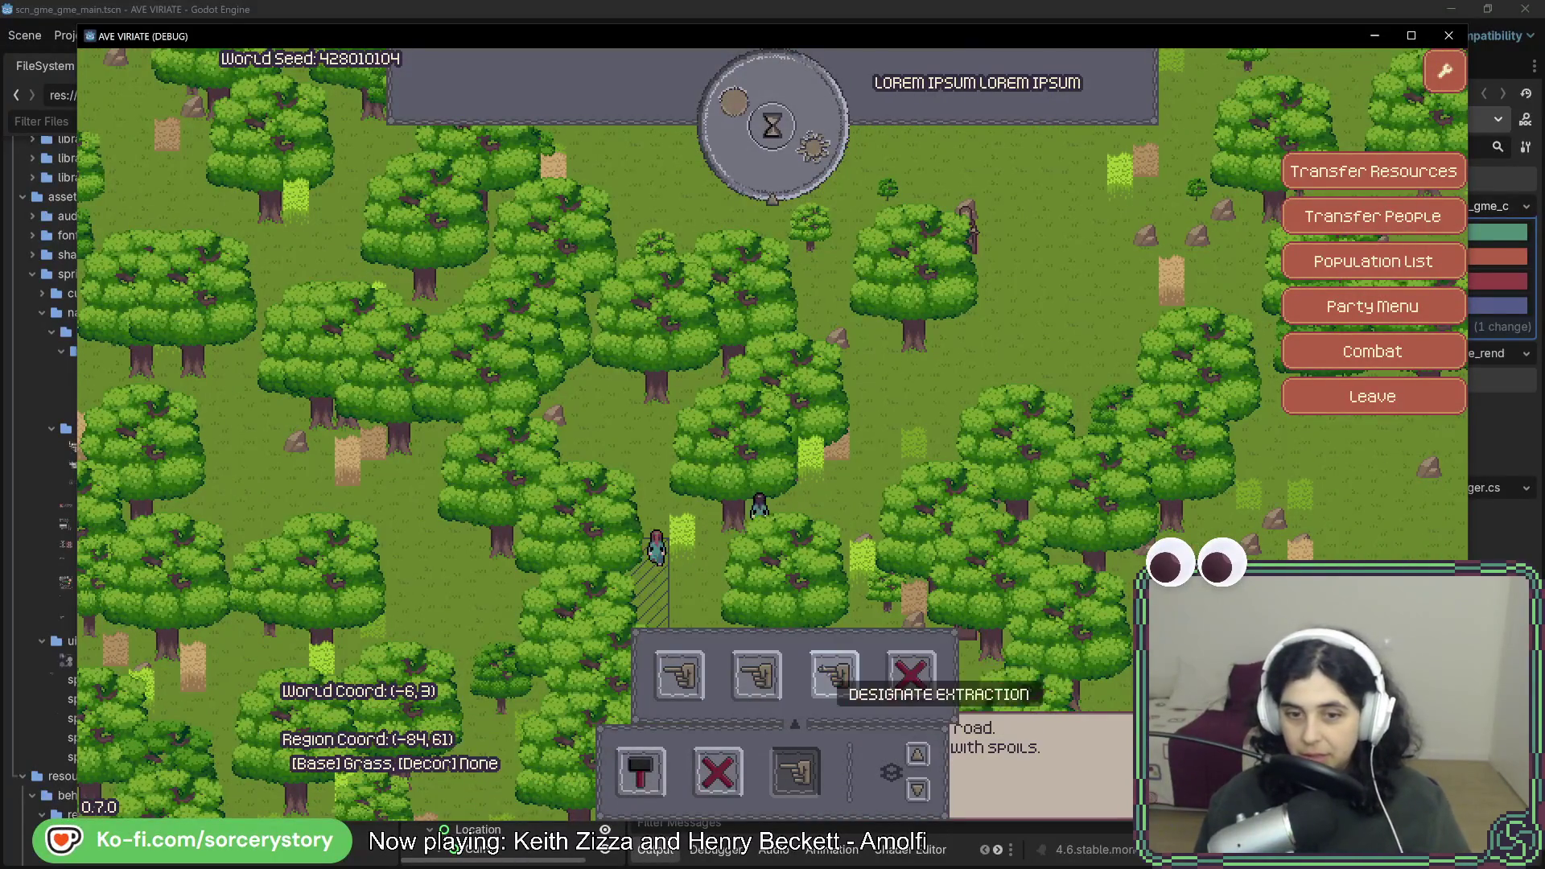
click(834, 674)
drag(354, 234, 861, 579)
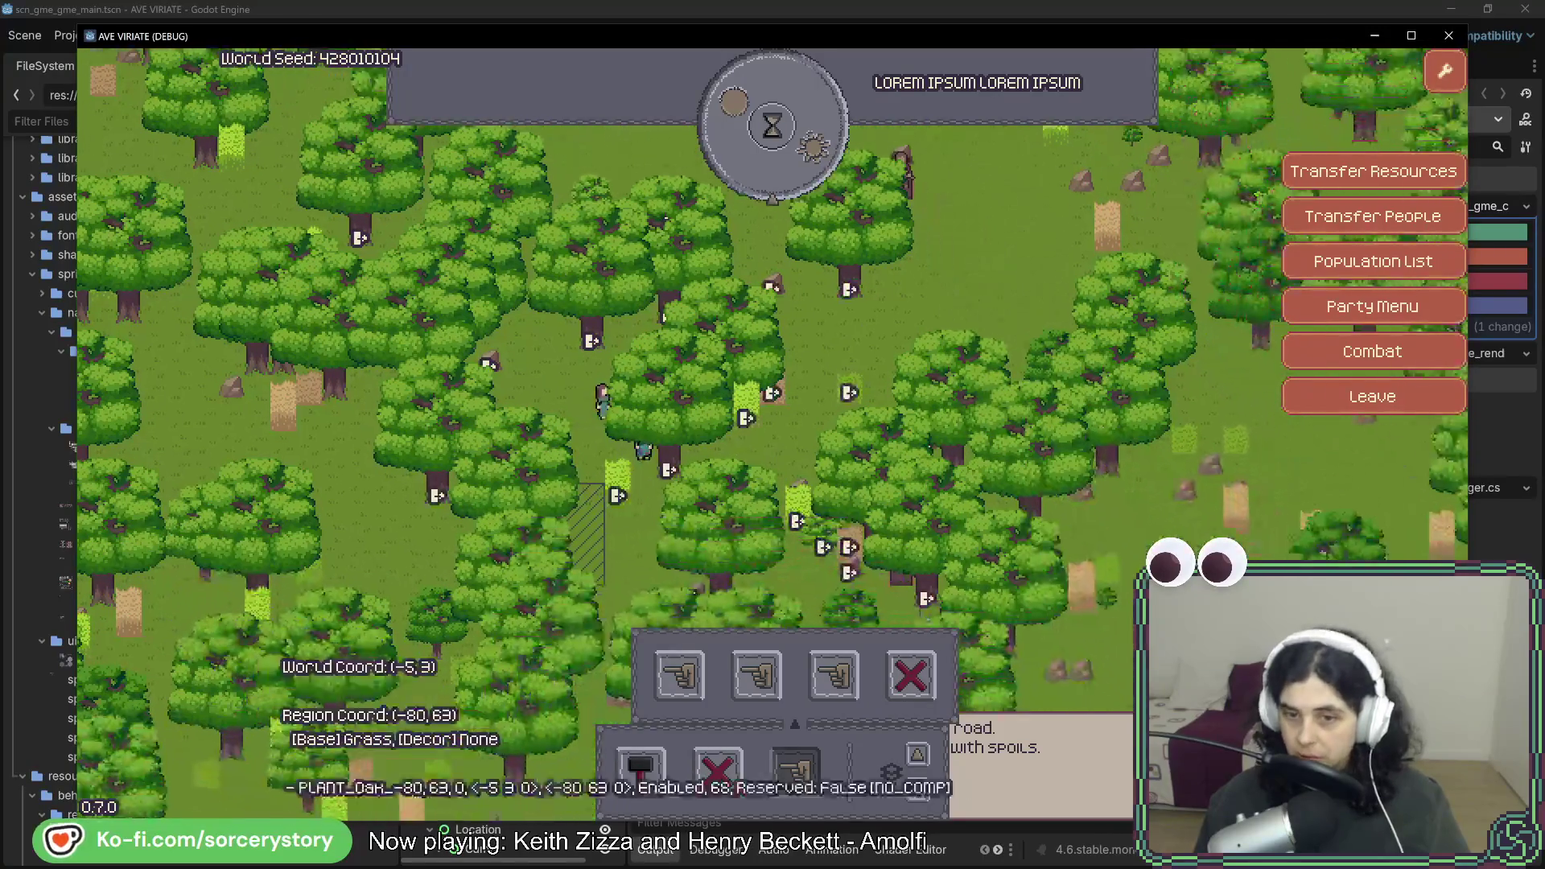
key(s+d)
key(w+a)
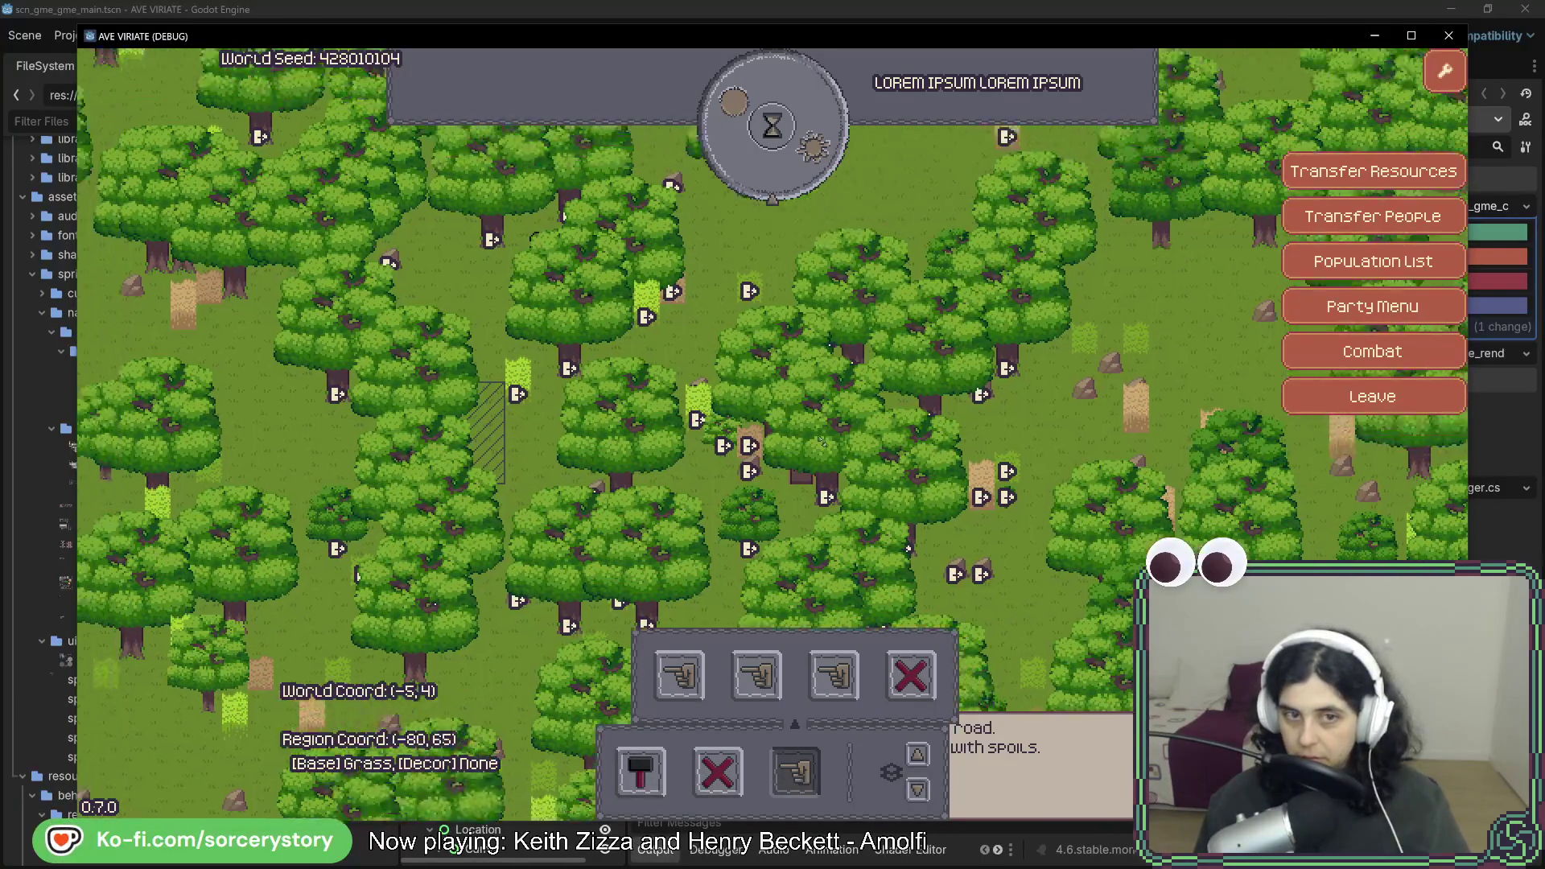
click(801, 153)
click(801, 153)
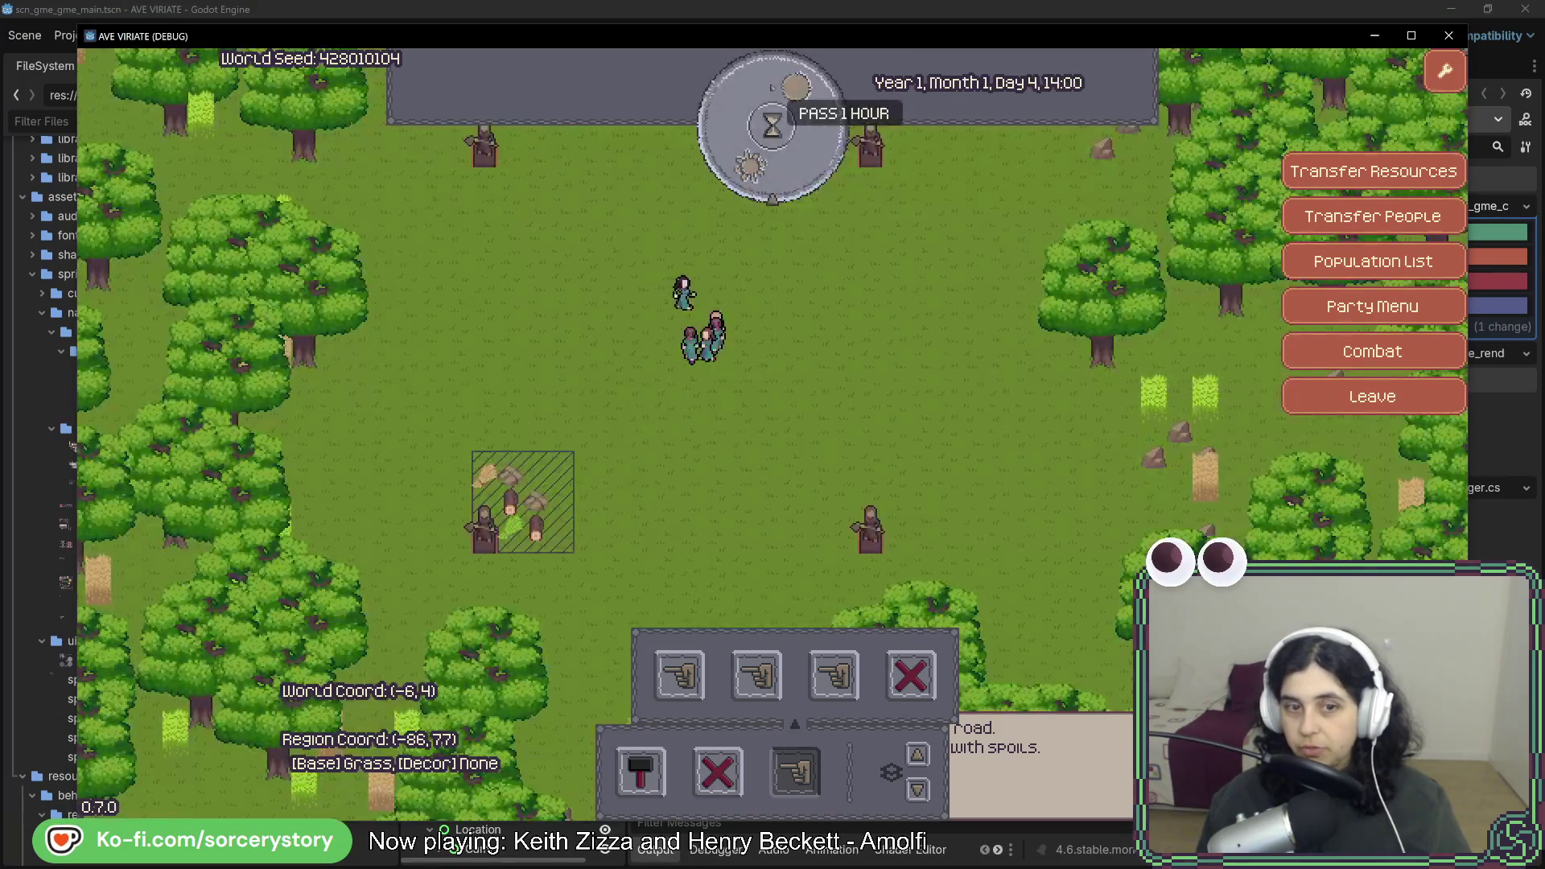
Place a house blueprint in the cleared area and pass one hour.
key(w)
key(d)
click(680, 676)
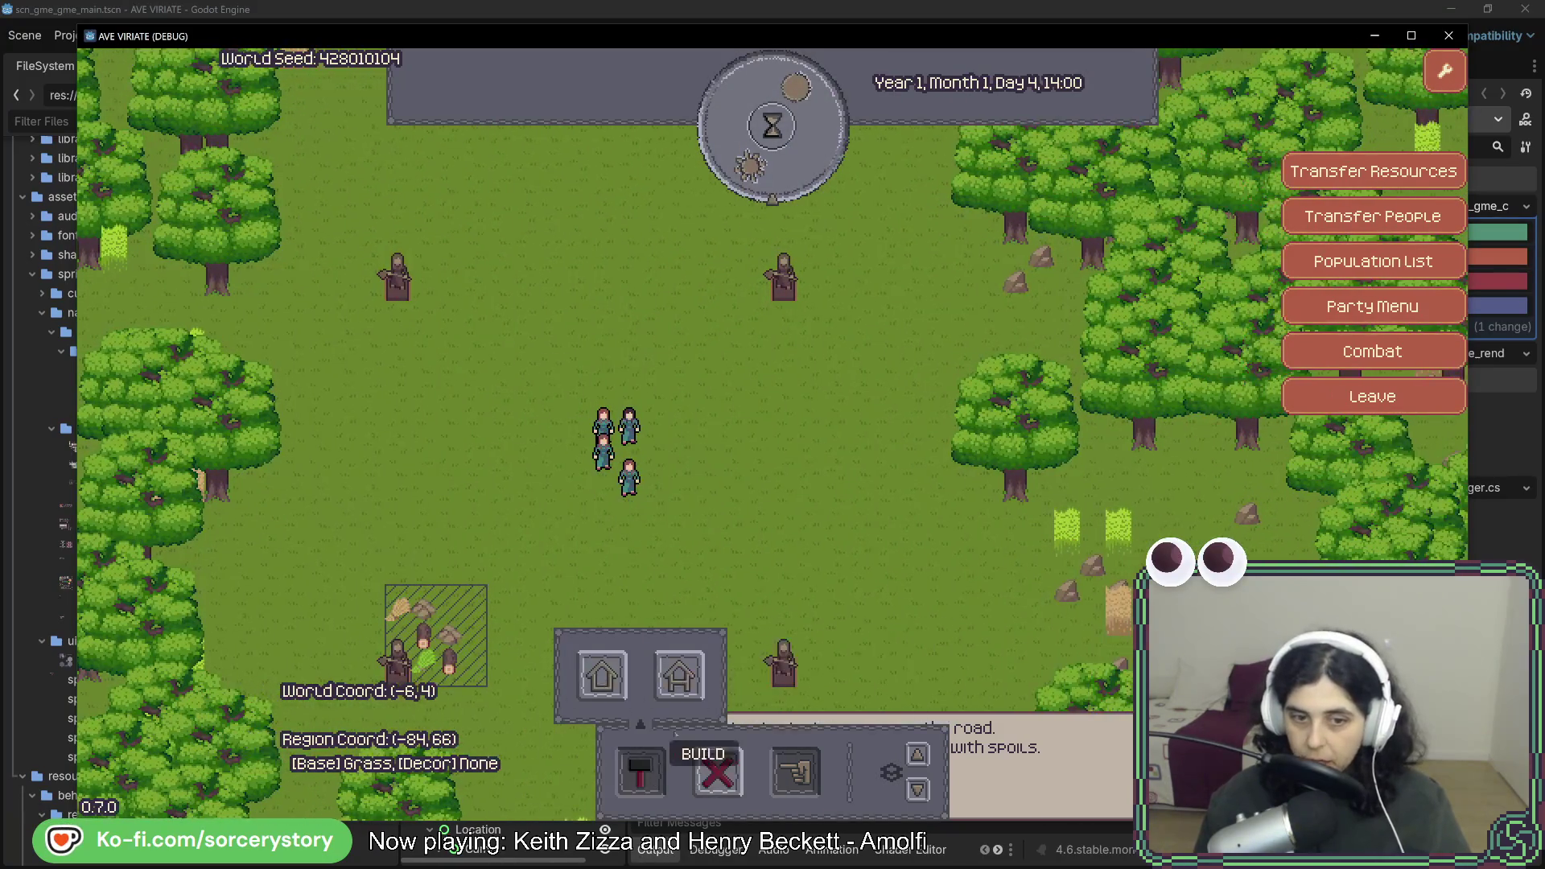
click(623, 684)
click(809, 450)
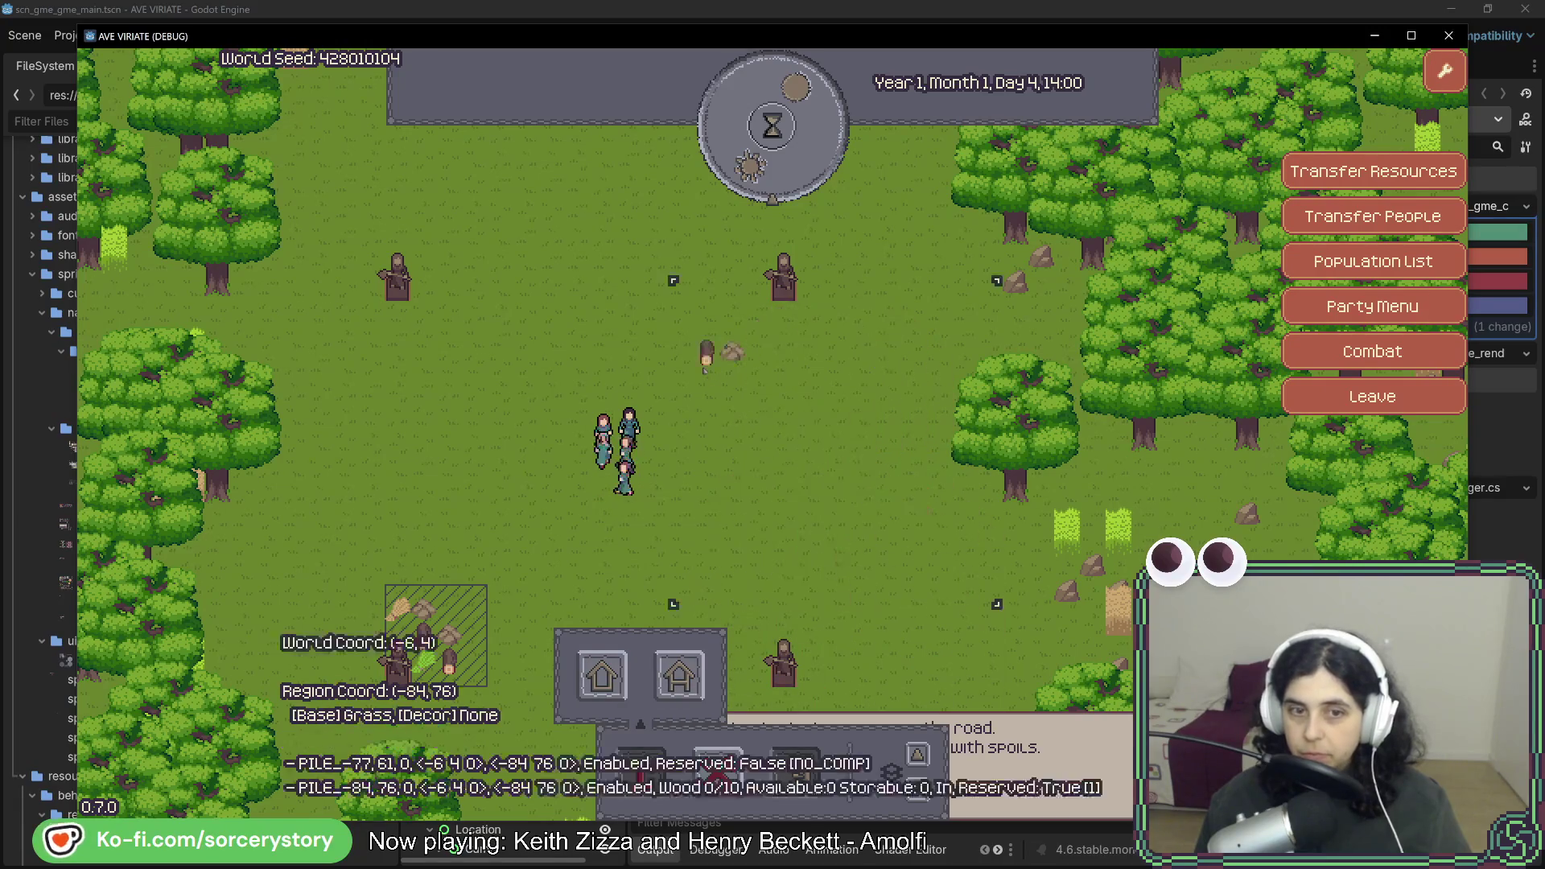
click(760, 161)
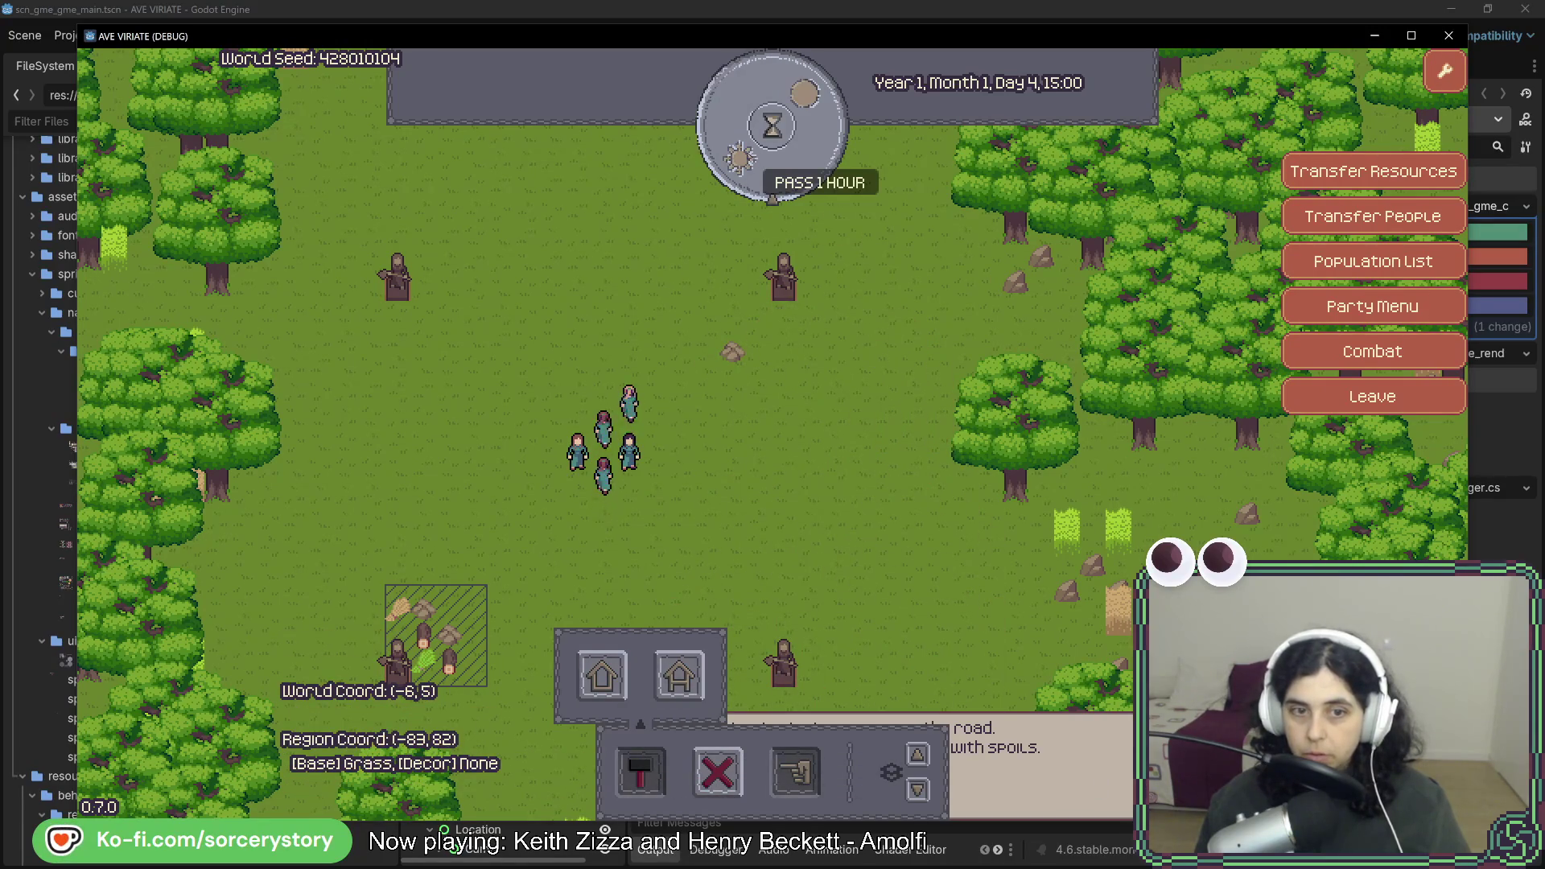
Pan around the map and pass another hour until the building completes.
click(716, 773)
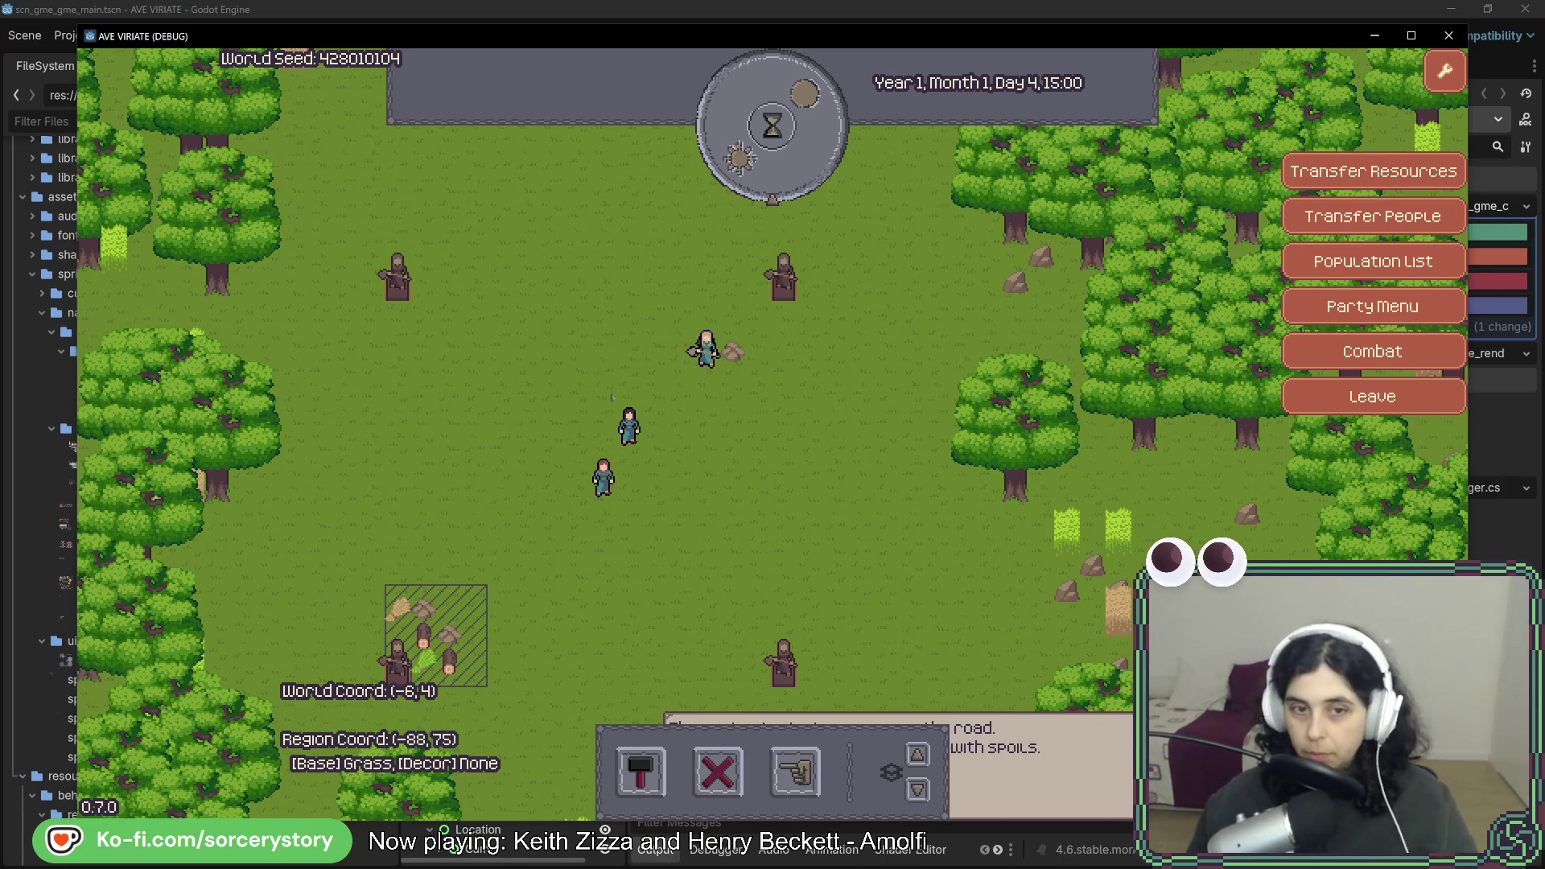
key(a)
click(797, 773)
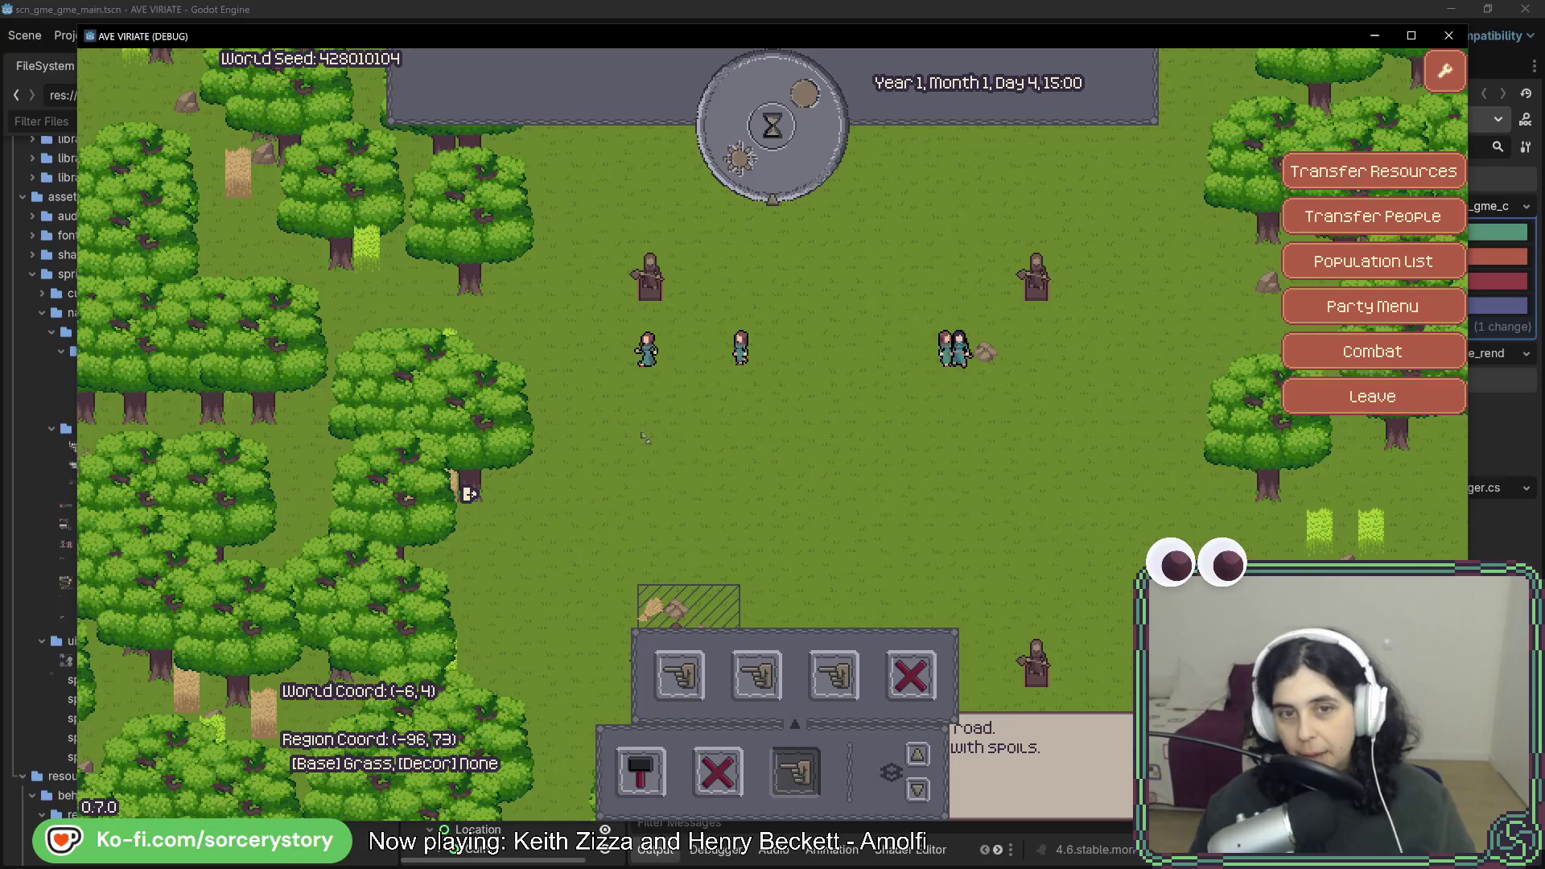
key(d)
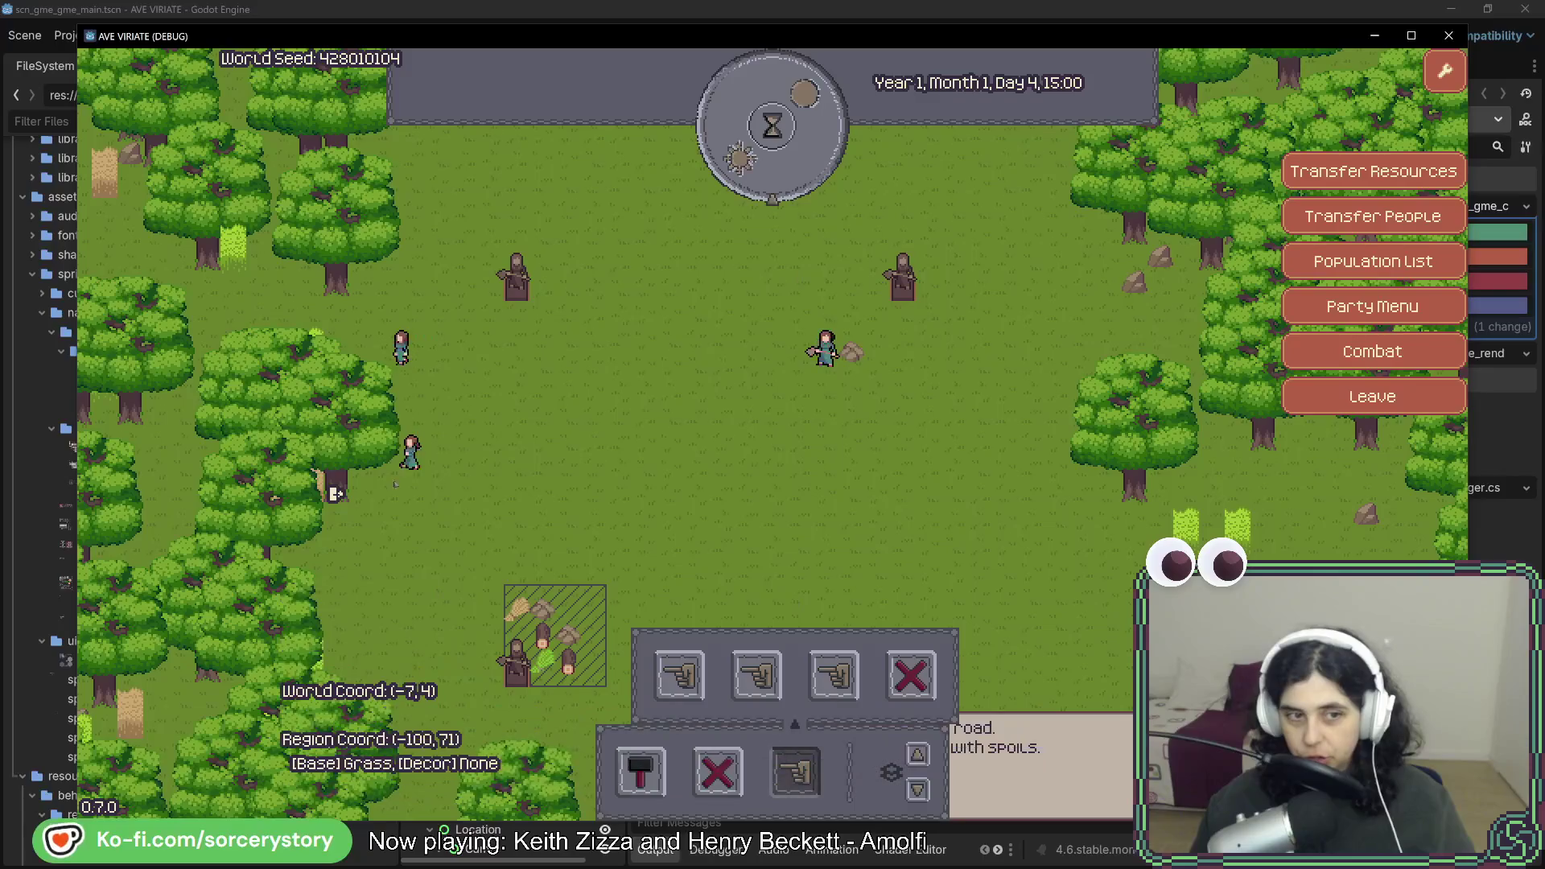
drag(336, 493, 459, 493)
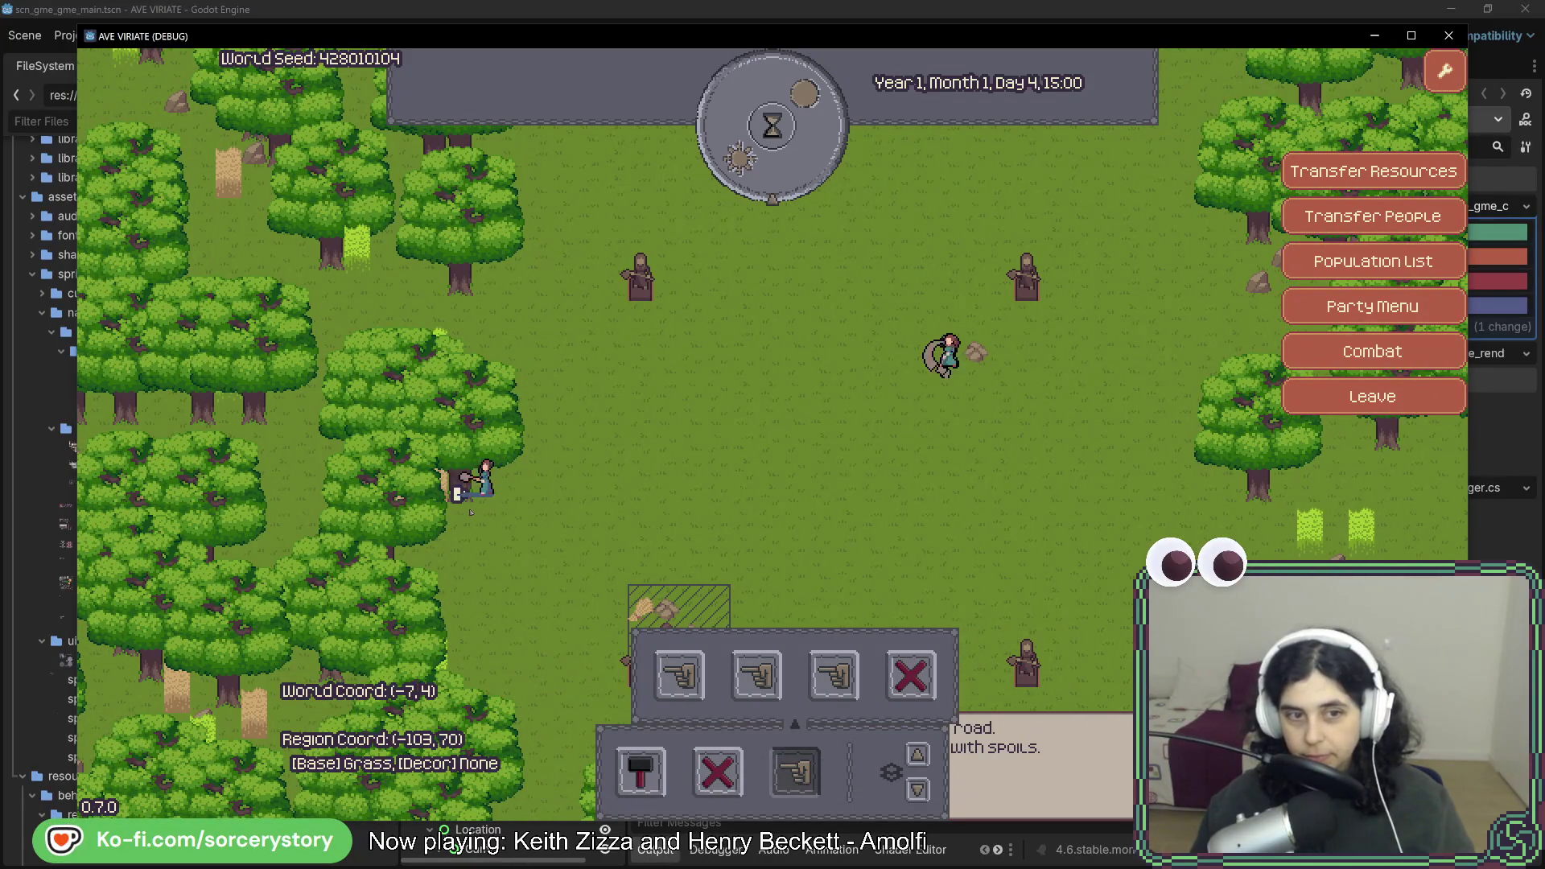
click(764, 170)
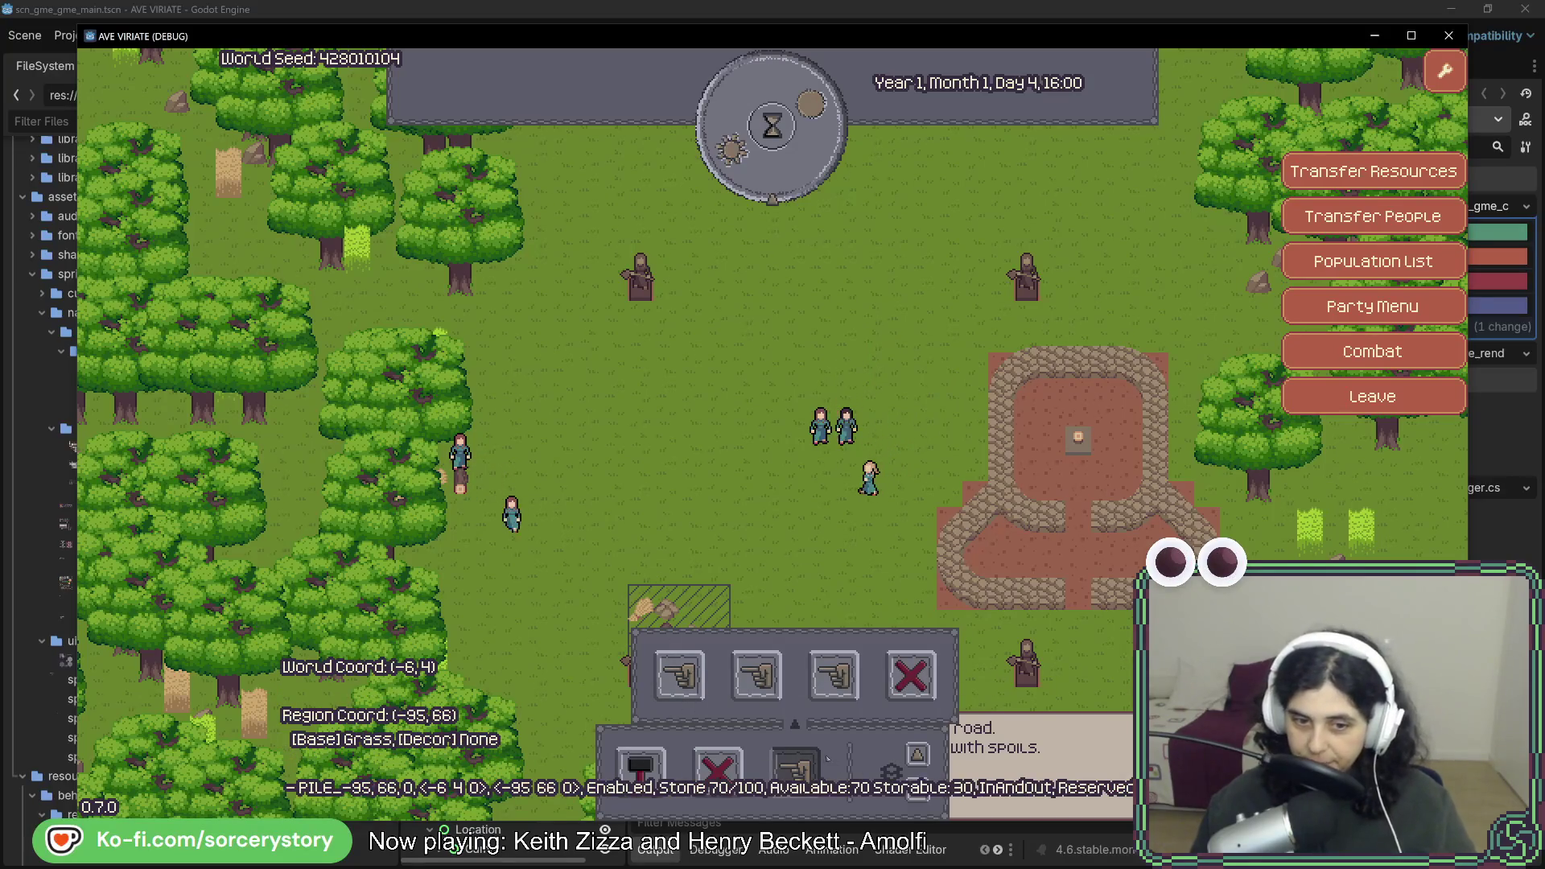
Place a second house north of the first and pass two hours until it's built.
click(815, 763)
click(641, 770)
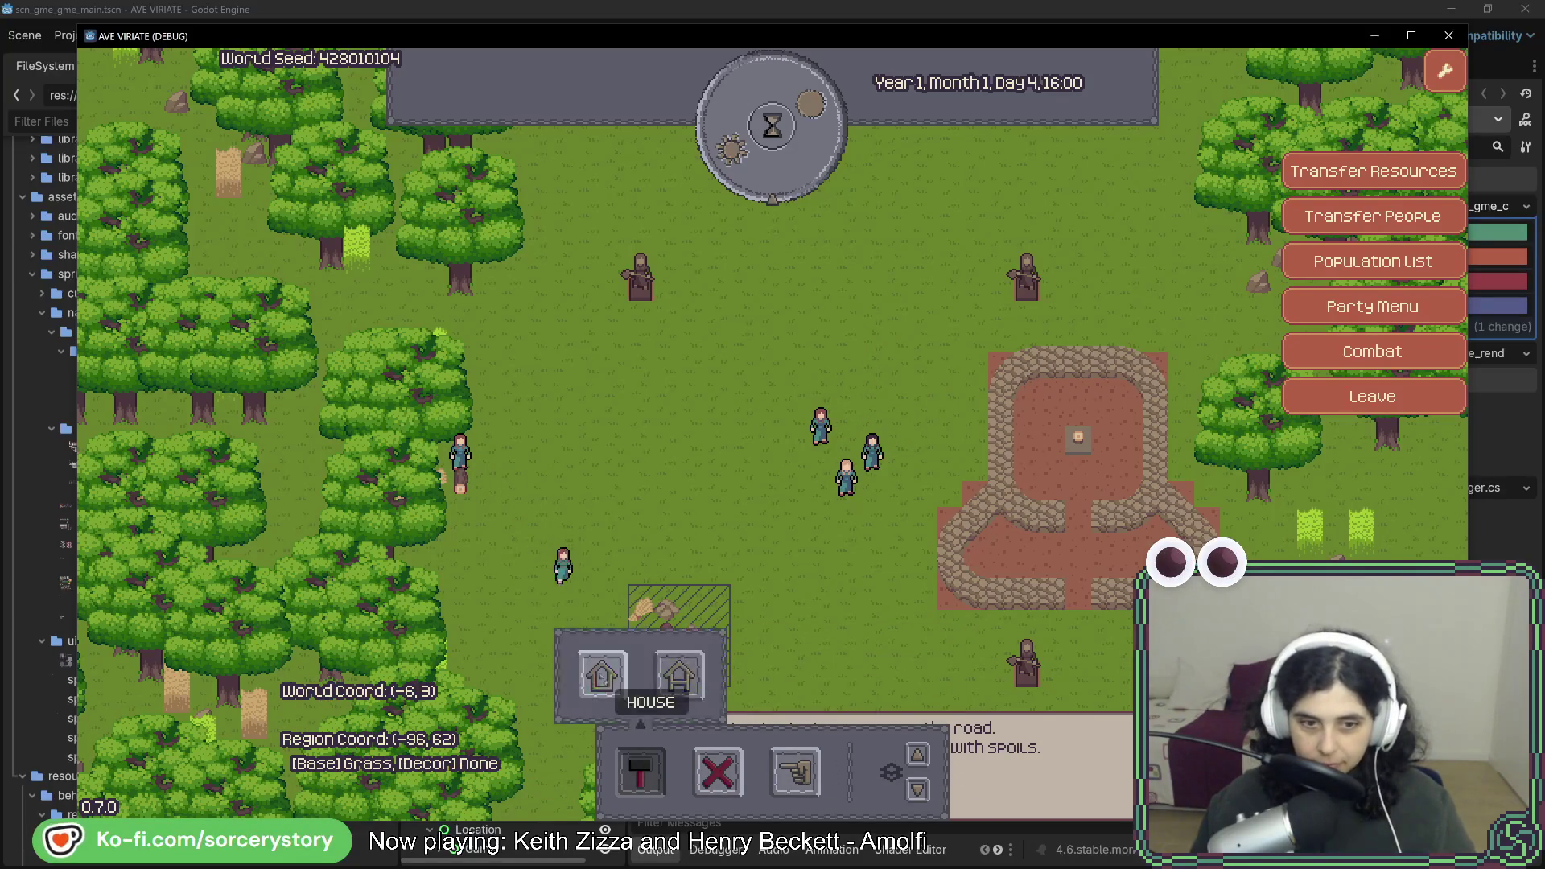
click(602, 674)
key(Escape)
key(s)
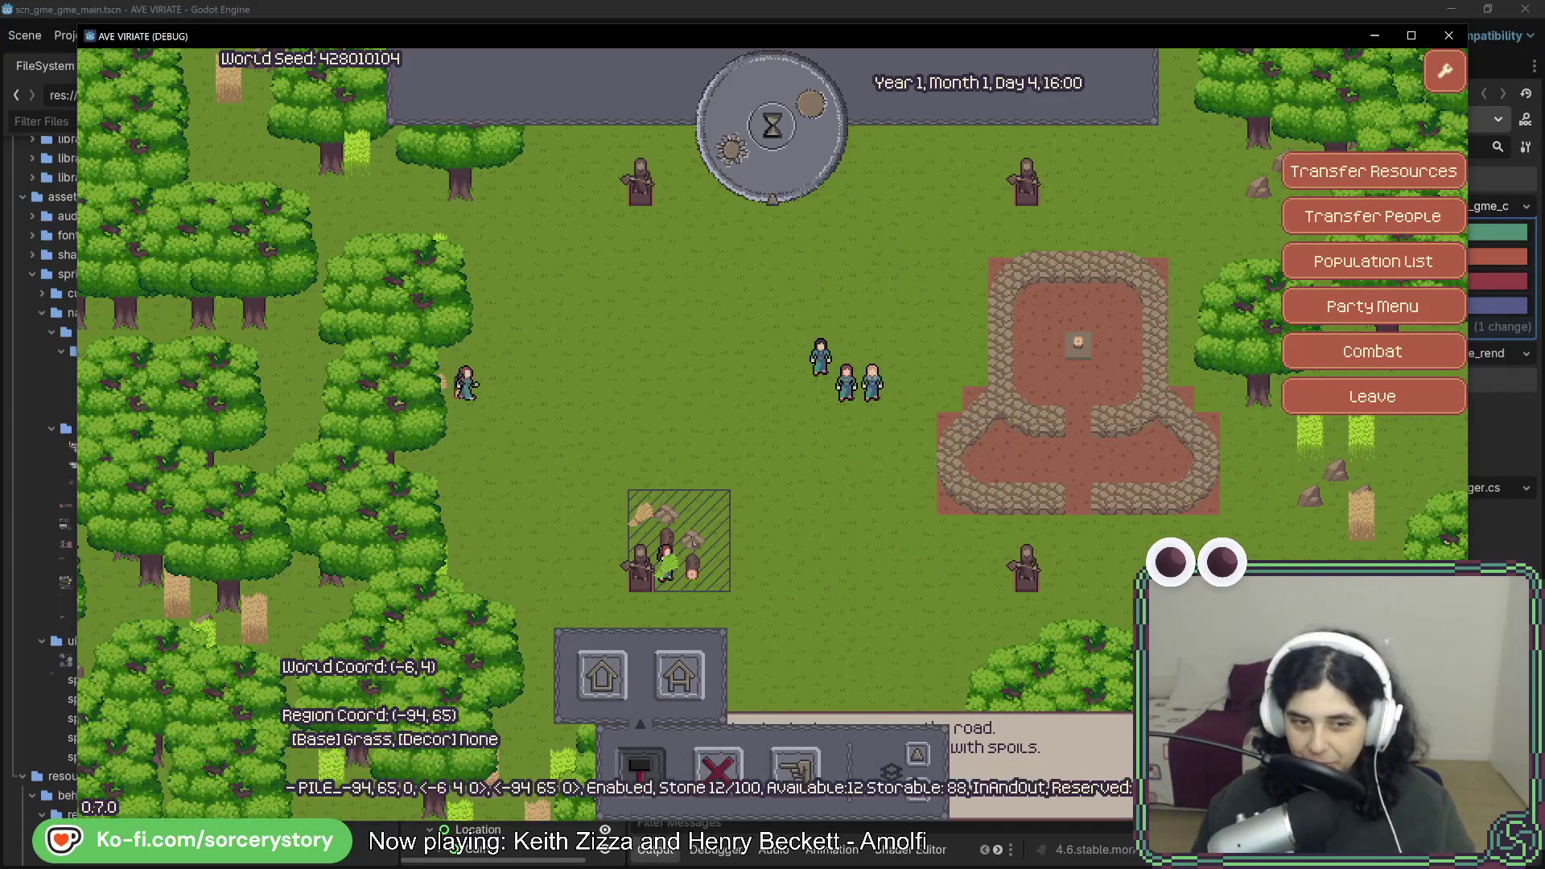
key(w)
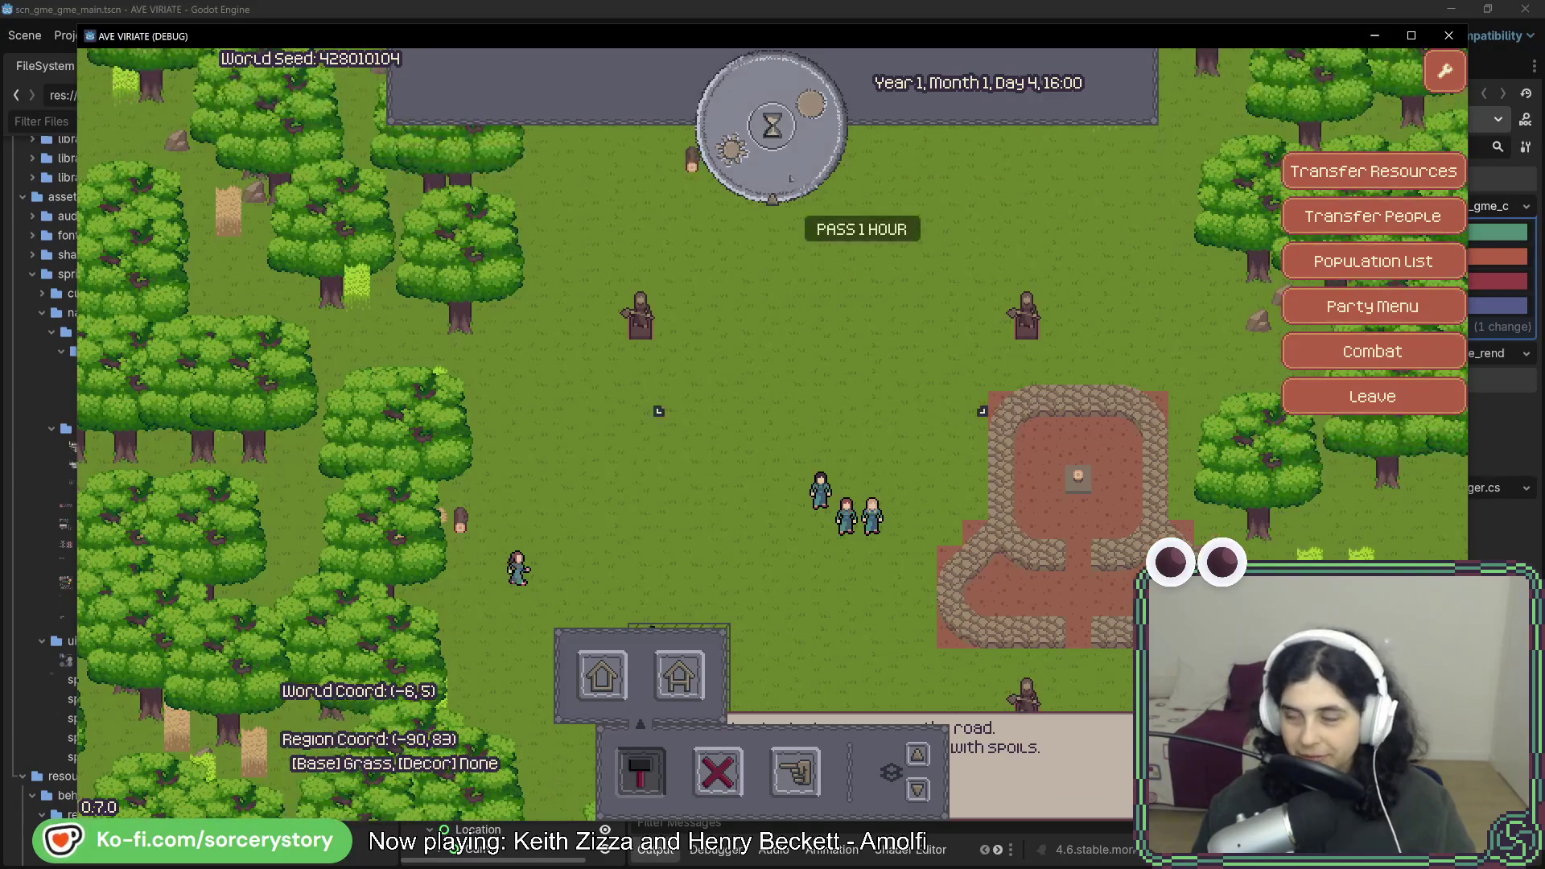
click(772, 124)
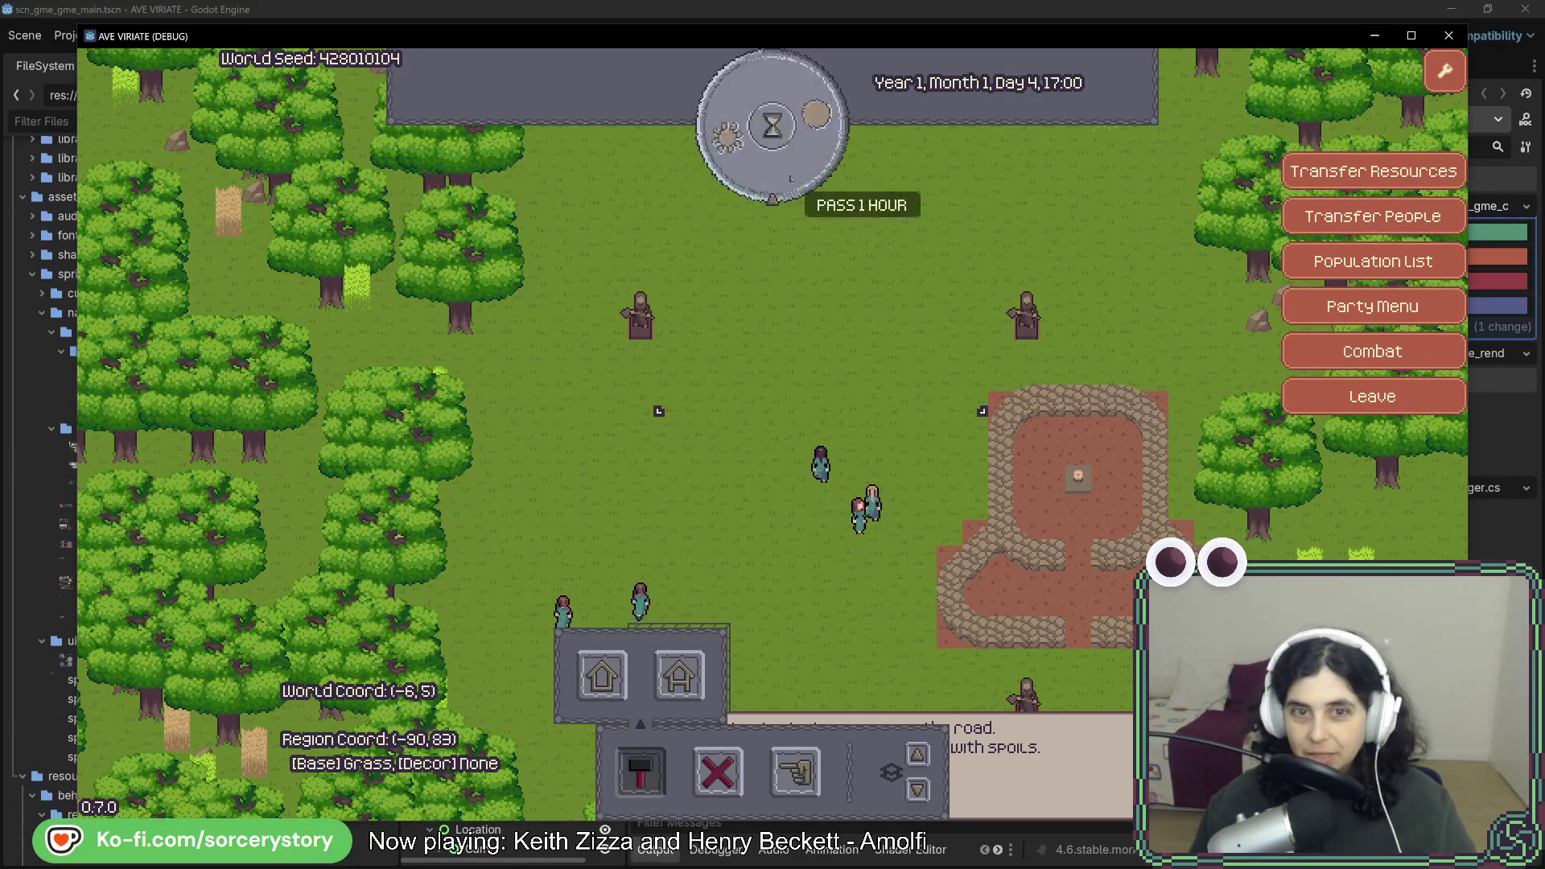
key(s)
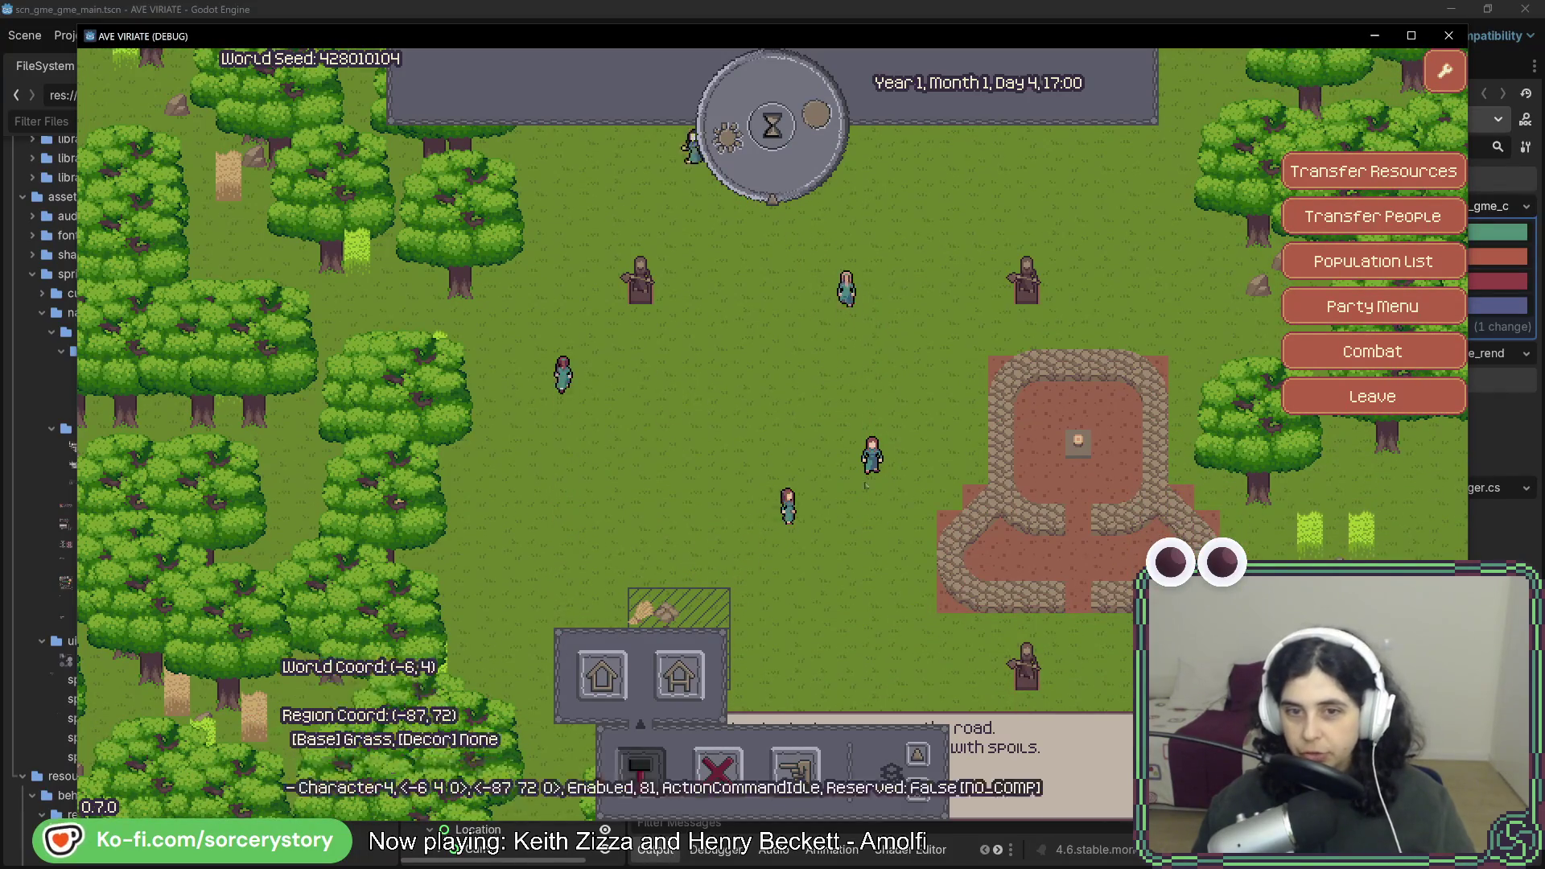
key(w)
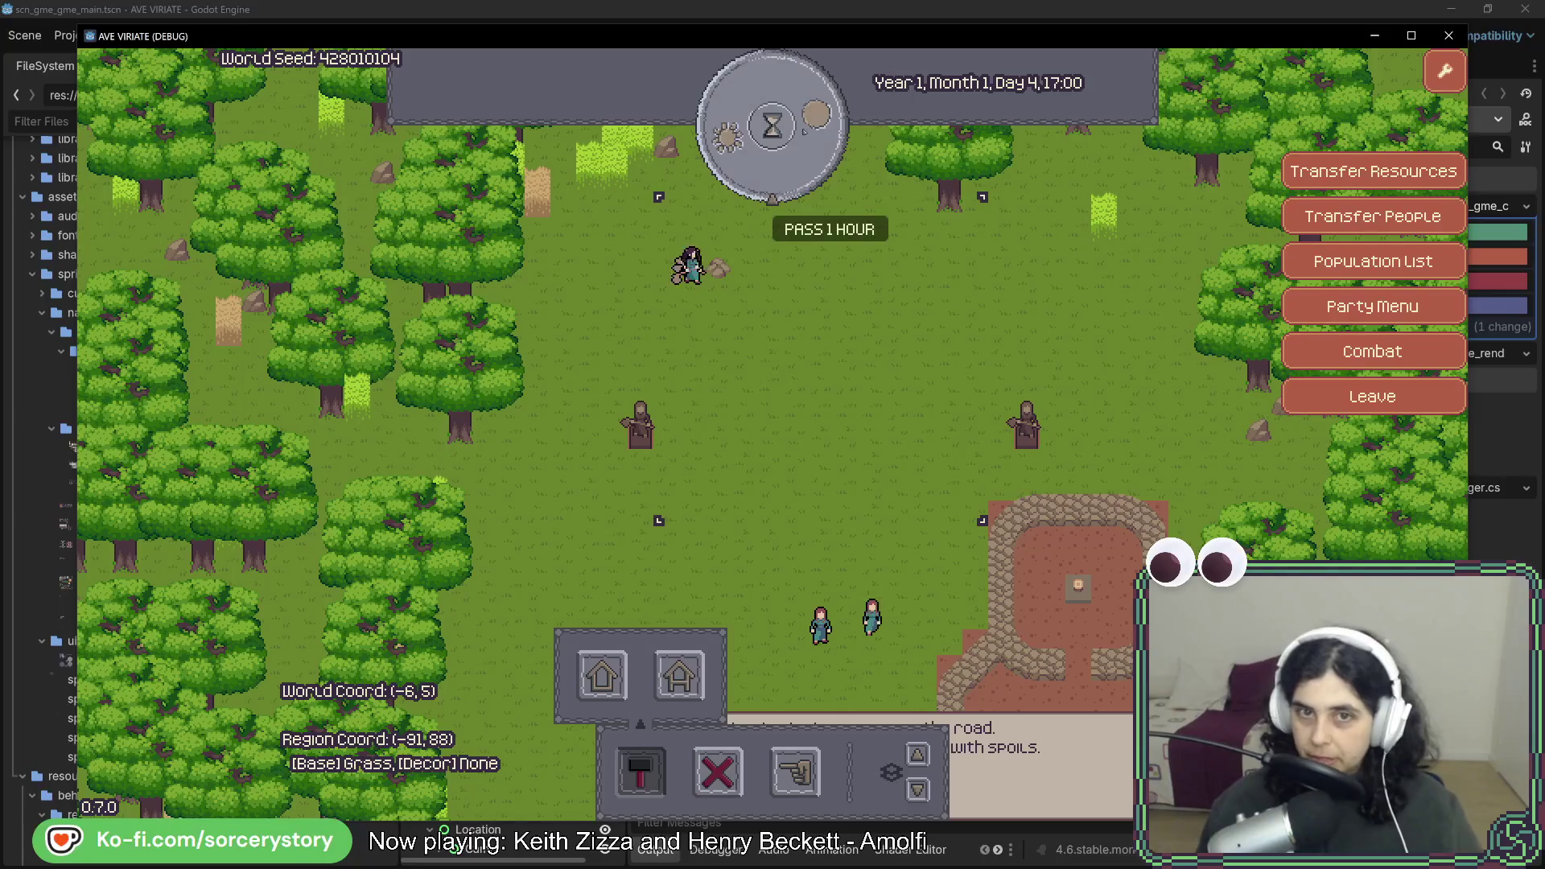
click(773, 126)
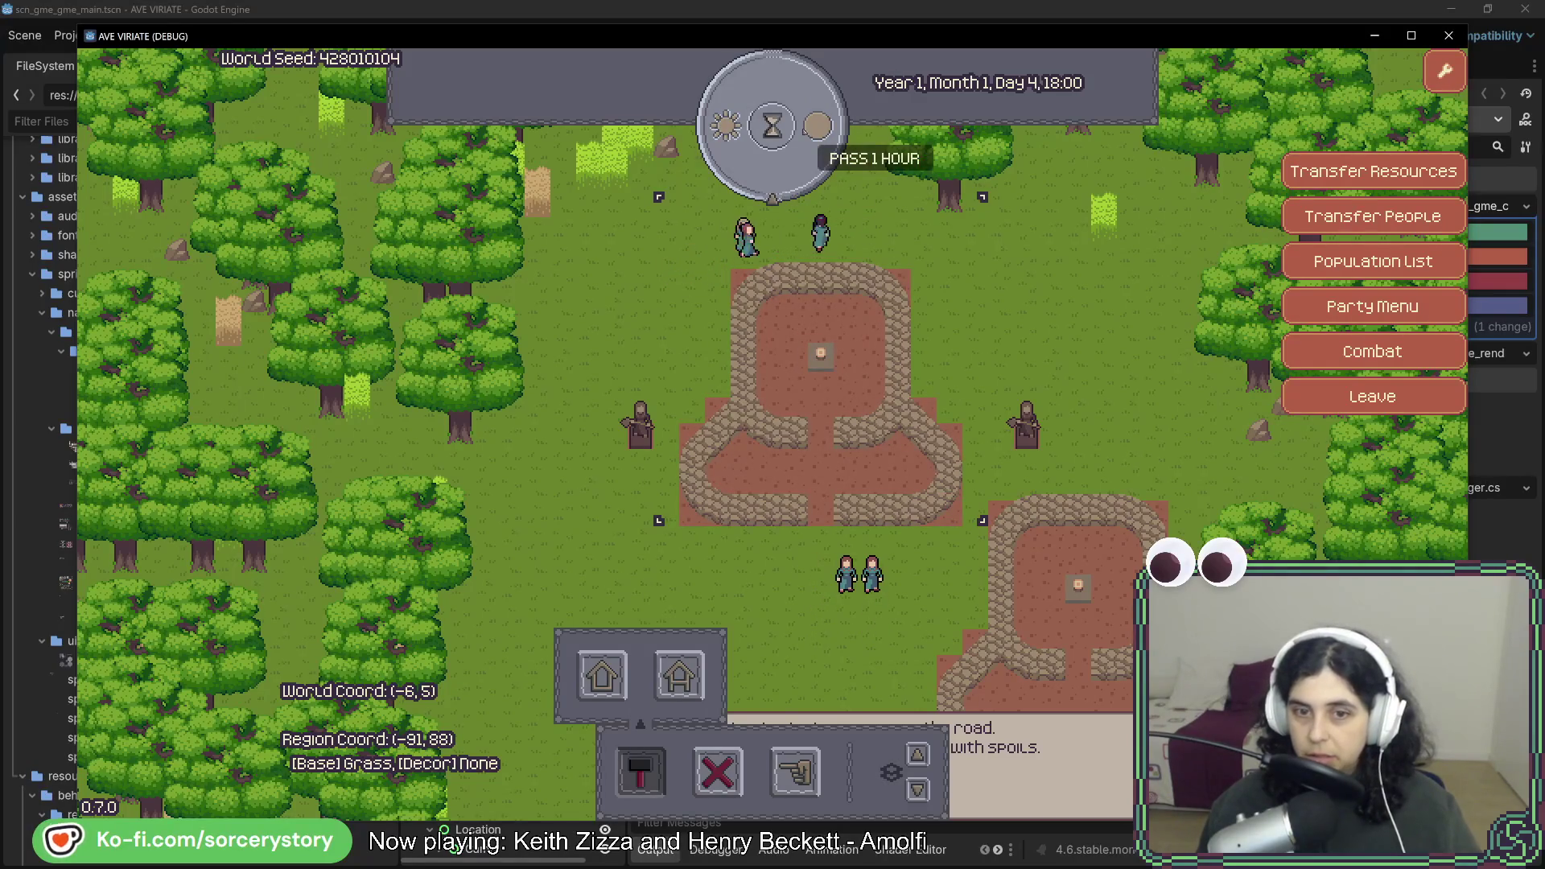
Pan around the settlement to inspect the forest edge, hatched plot, and stone building.
key(w)
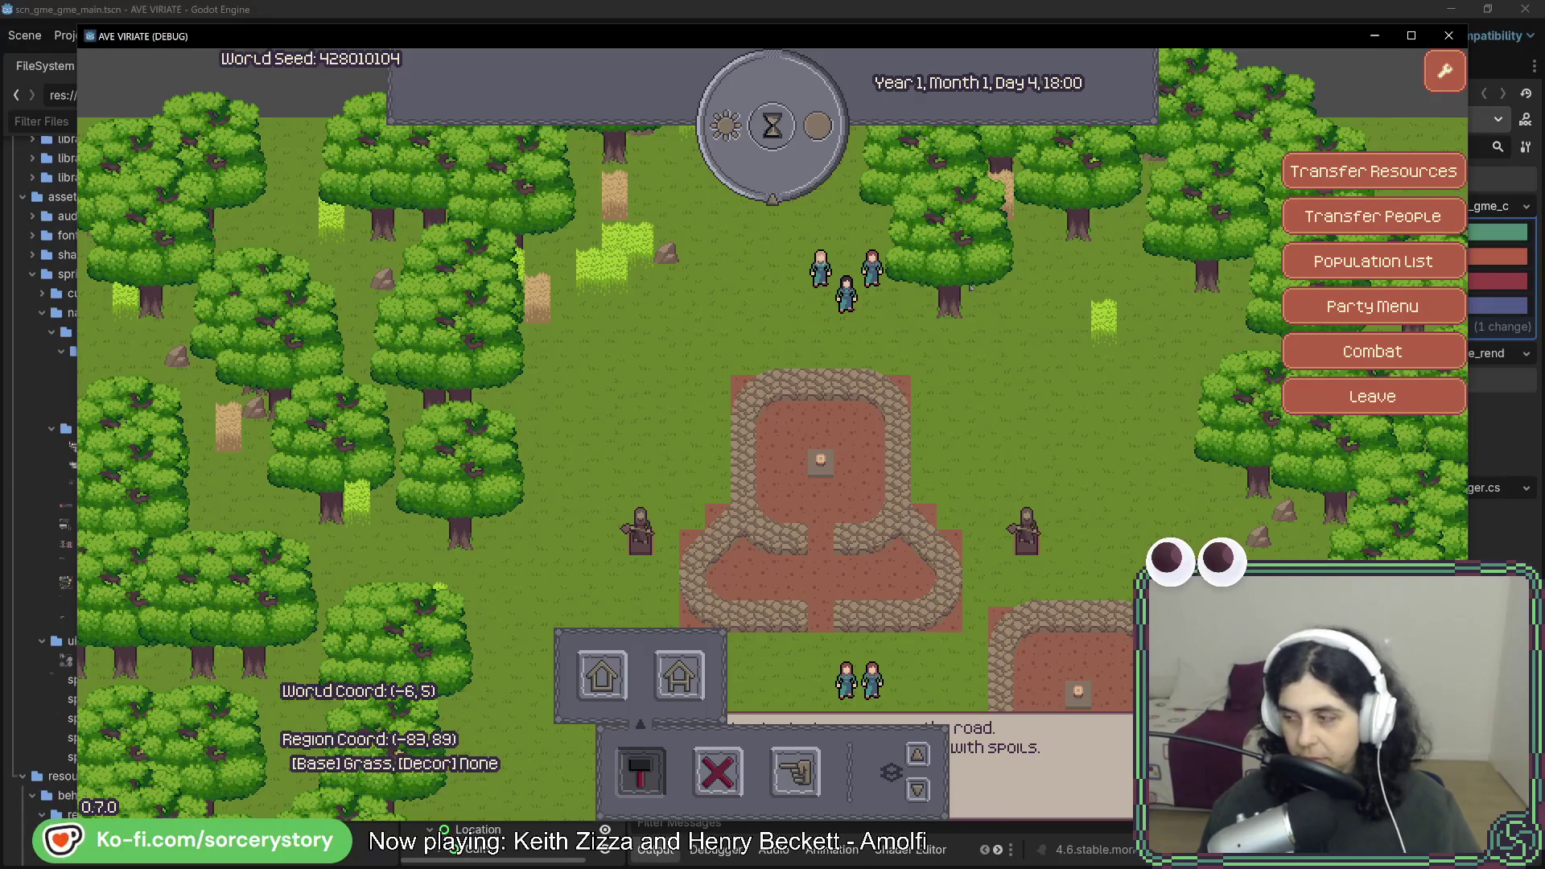
key(s)
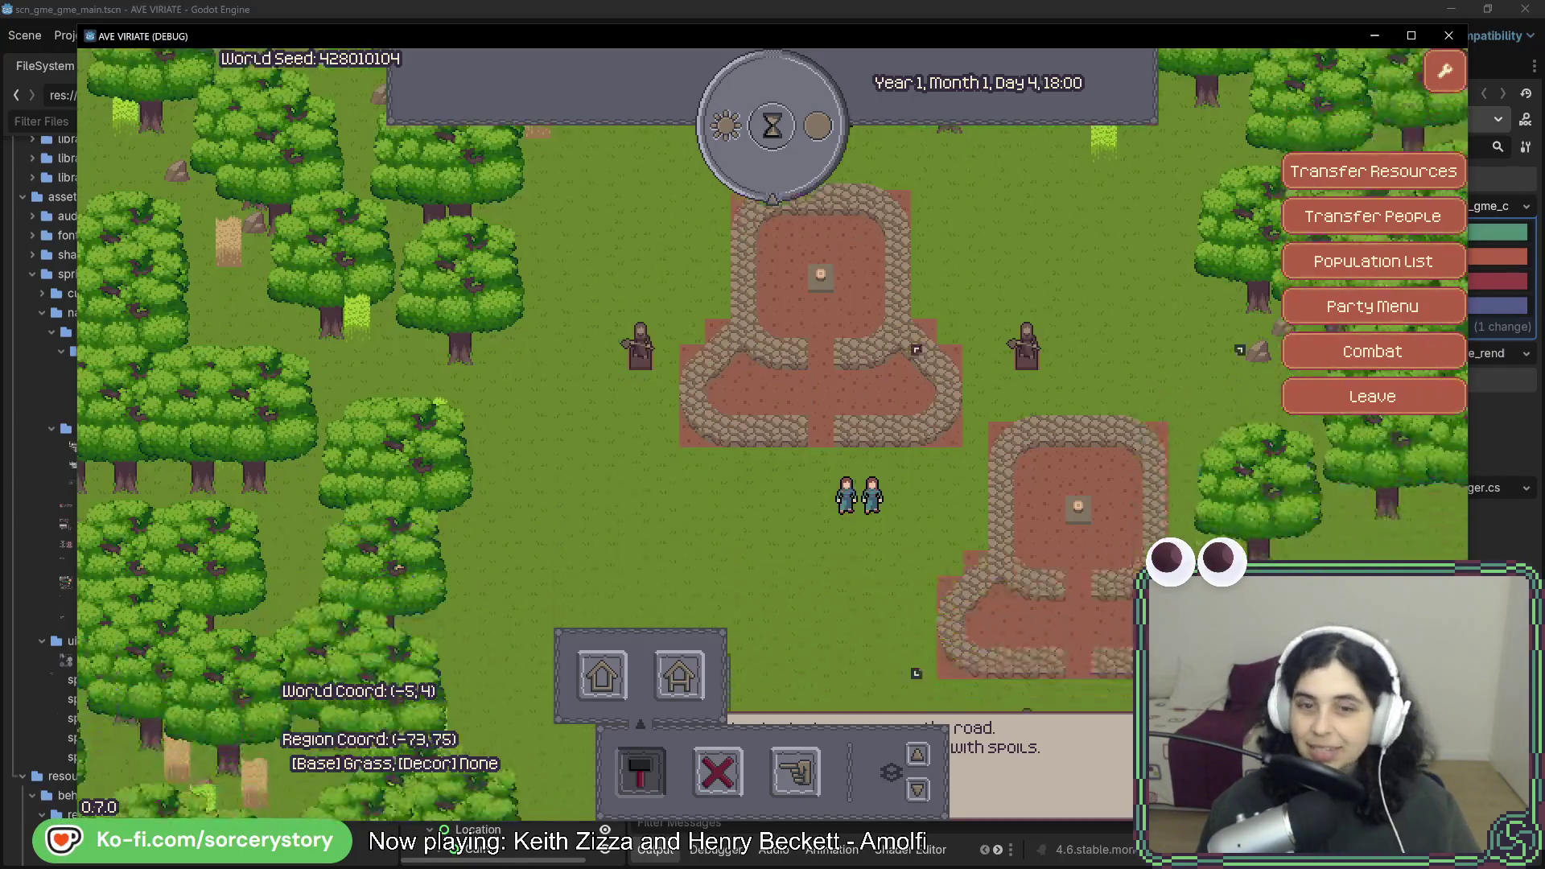
key(a)
key(s)
key(a)
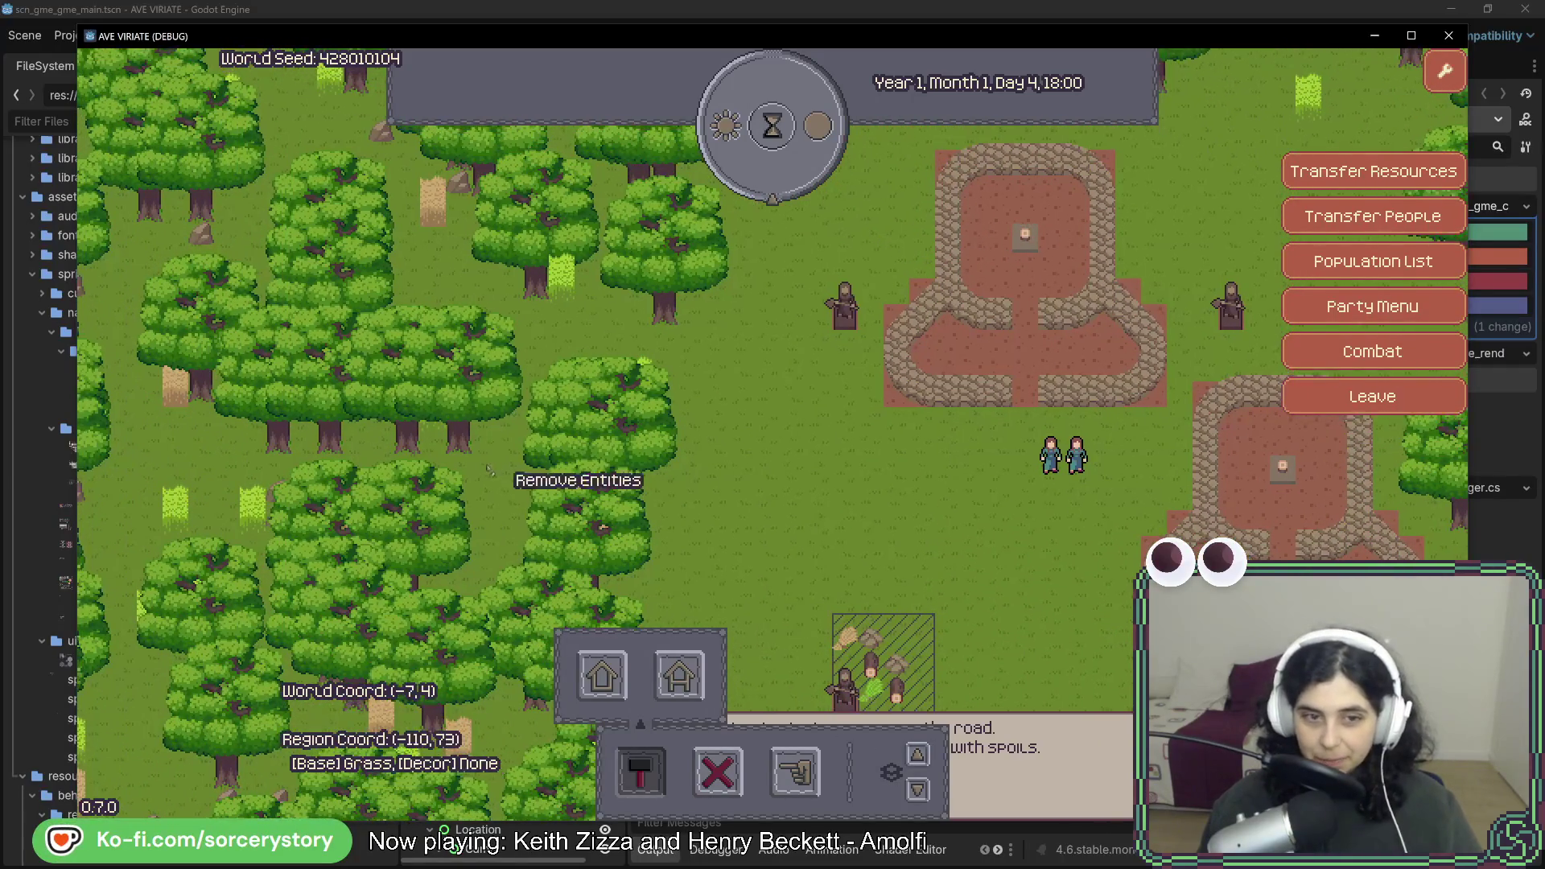
key(s)
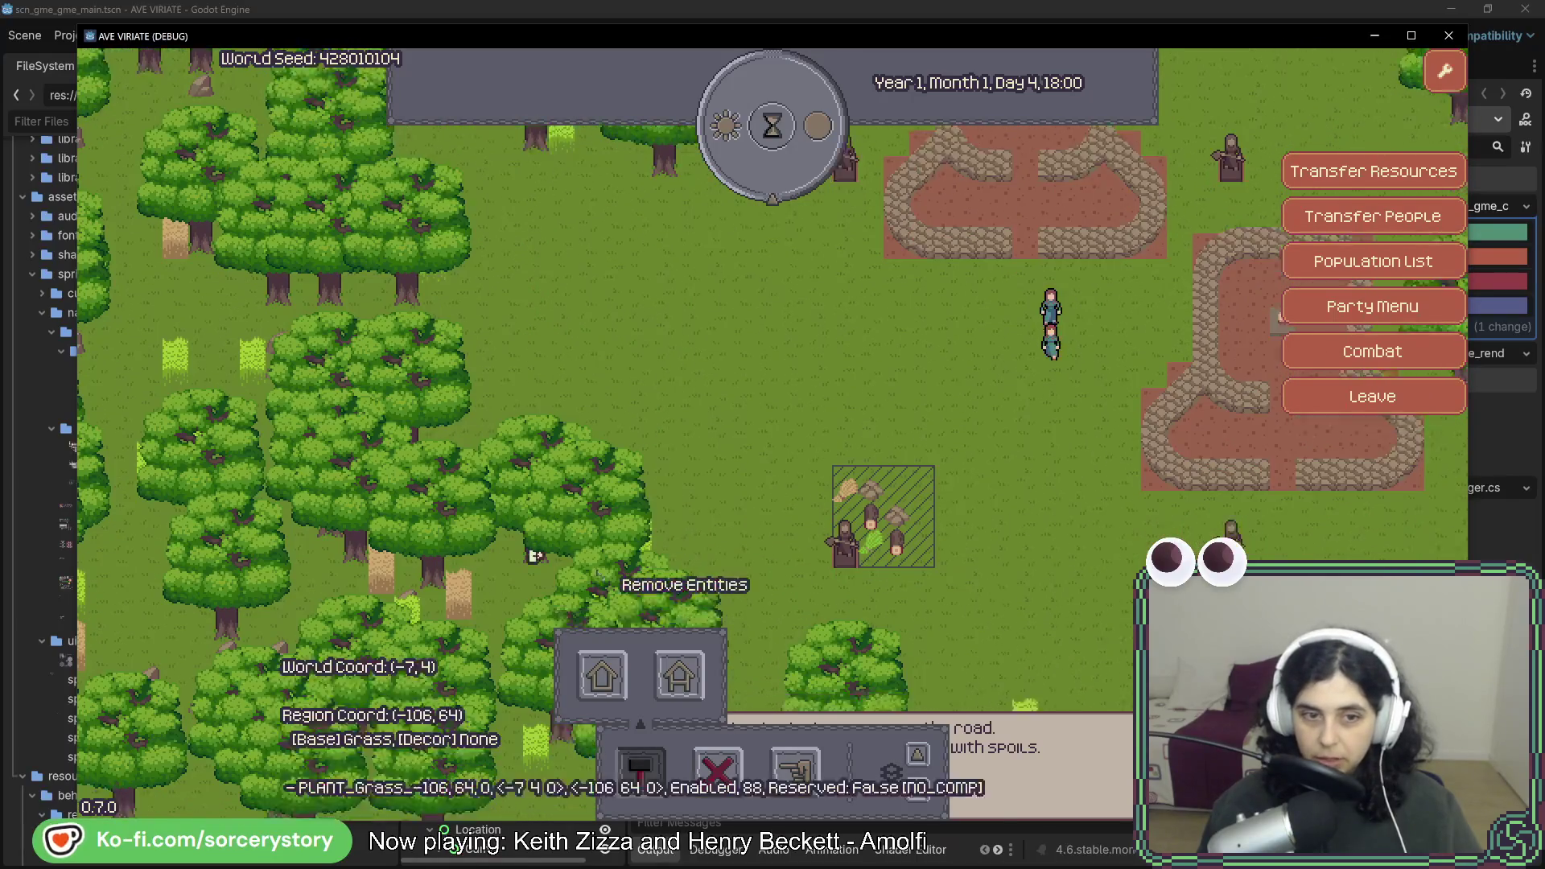
key(a)
key(w)
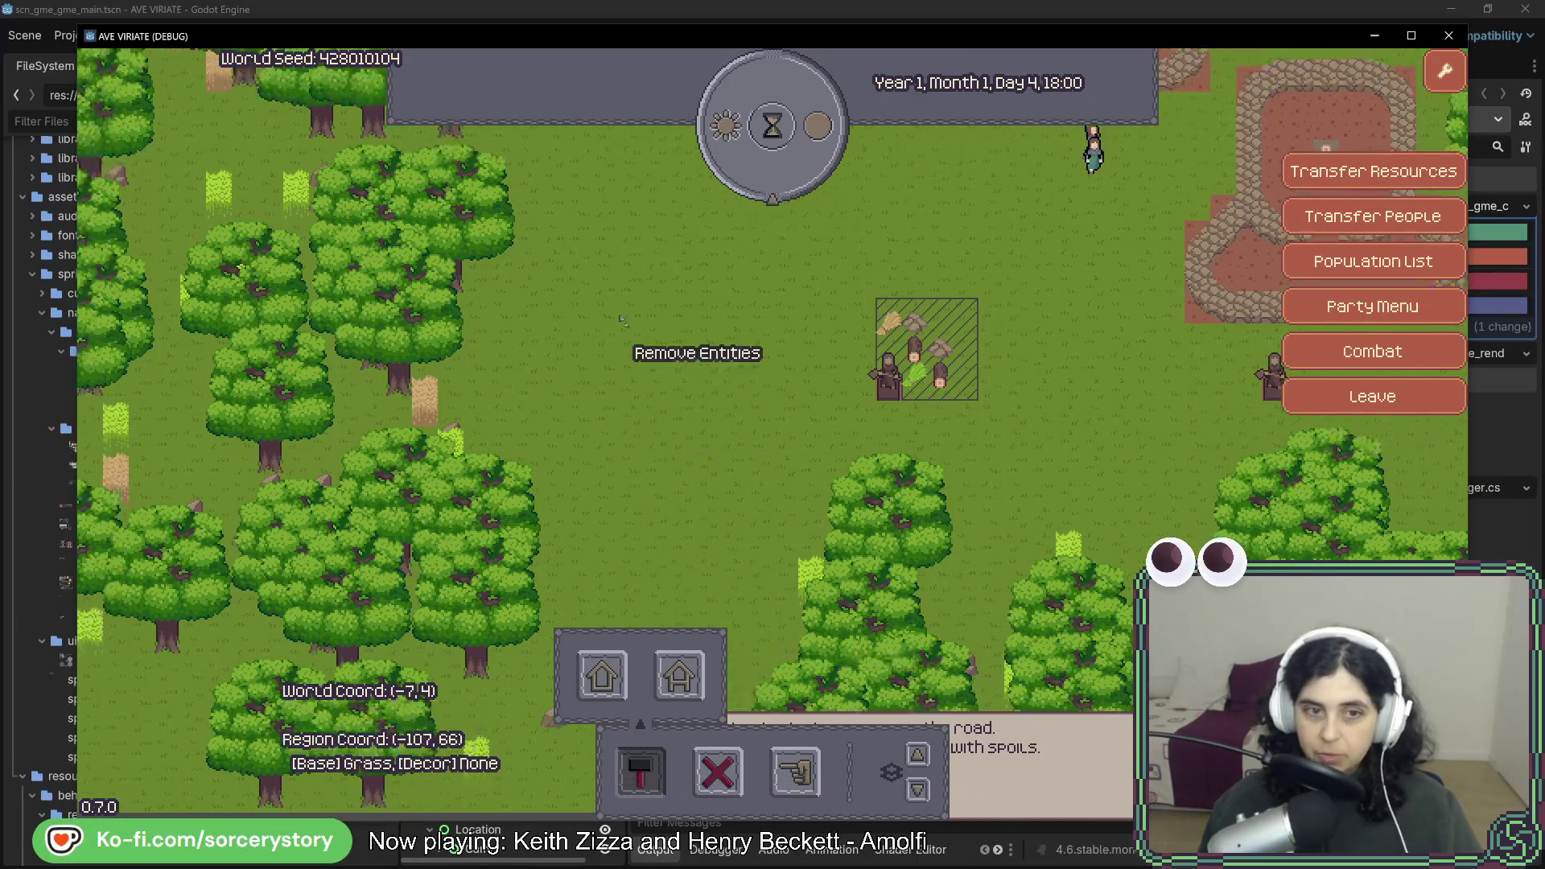
key(w)
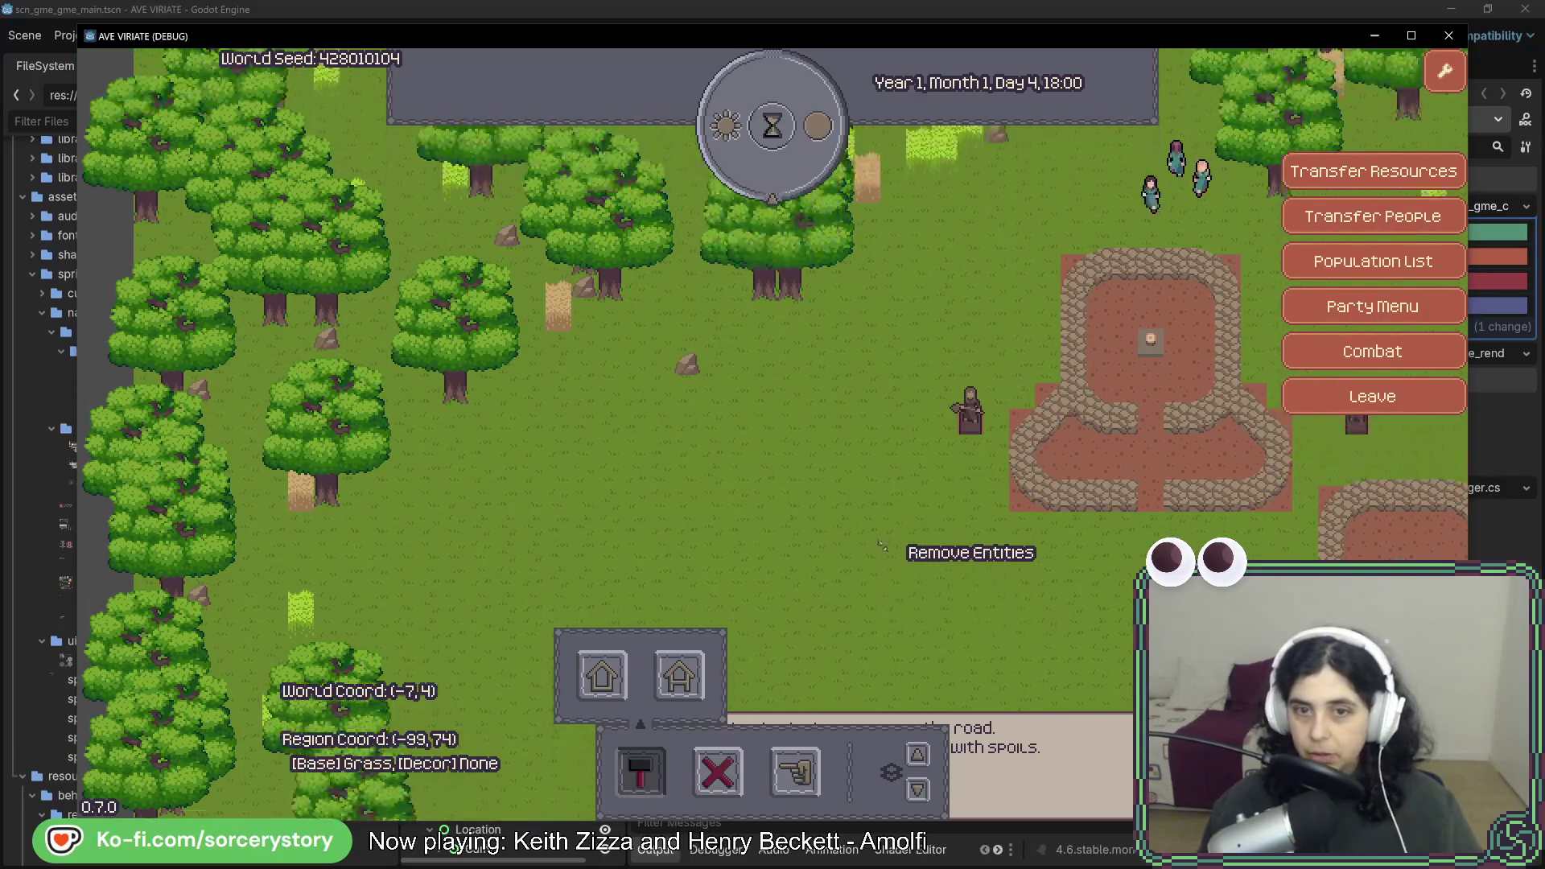
key(w)
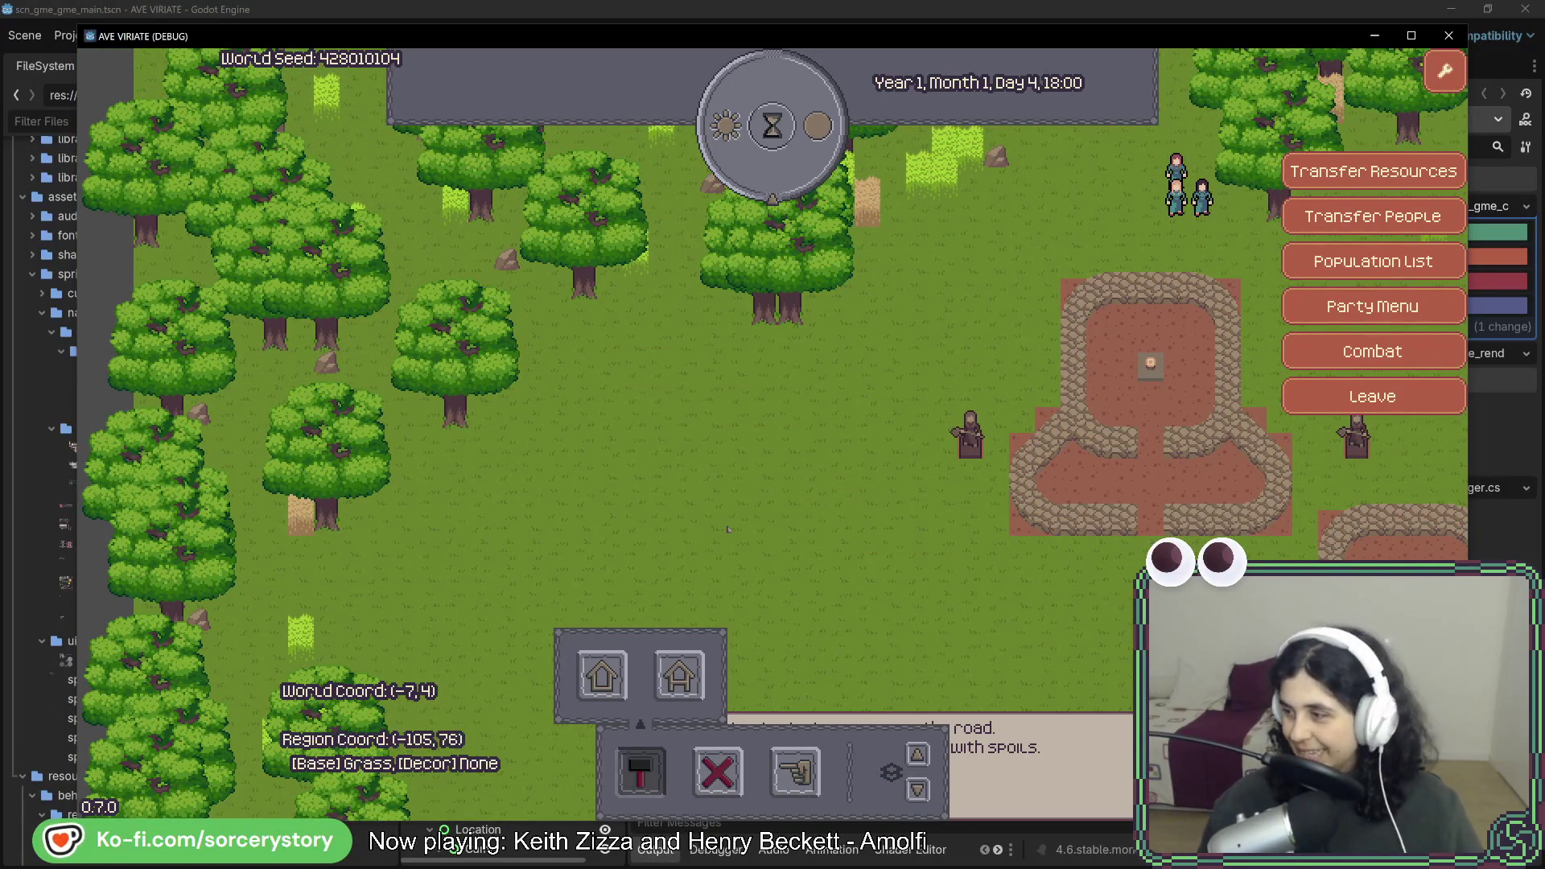
Pan over to the villagers near the buildings and begin designating an area of ground.
key(d)
key(s)
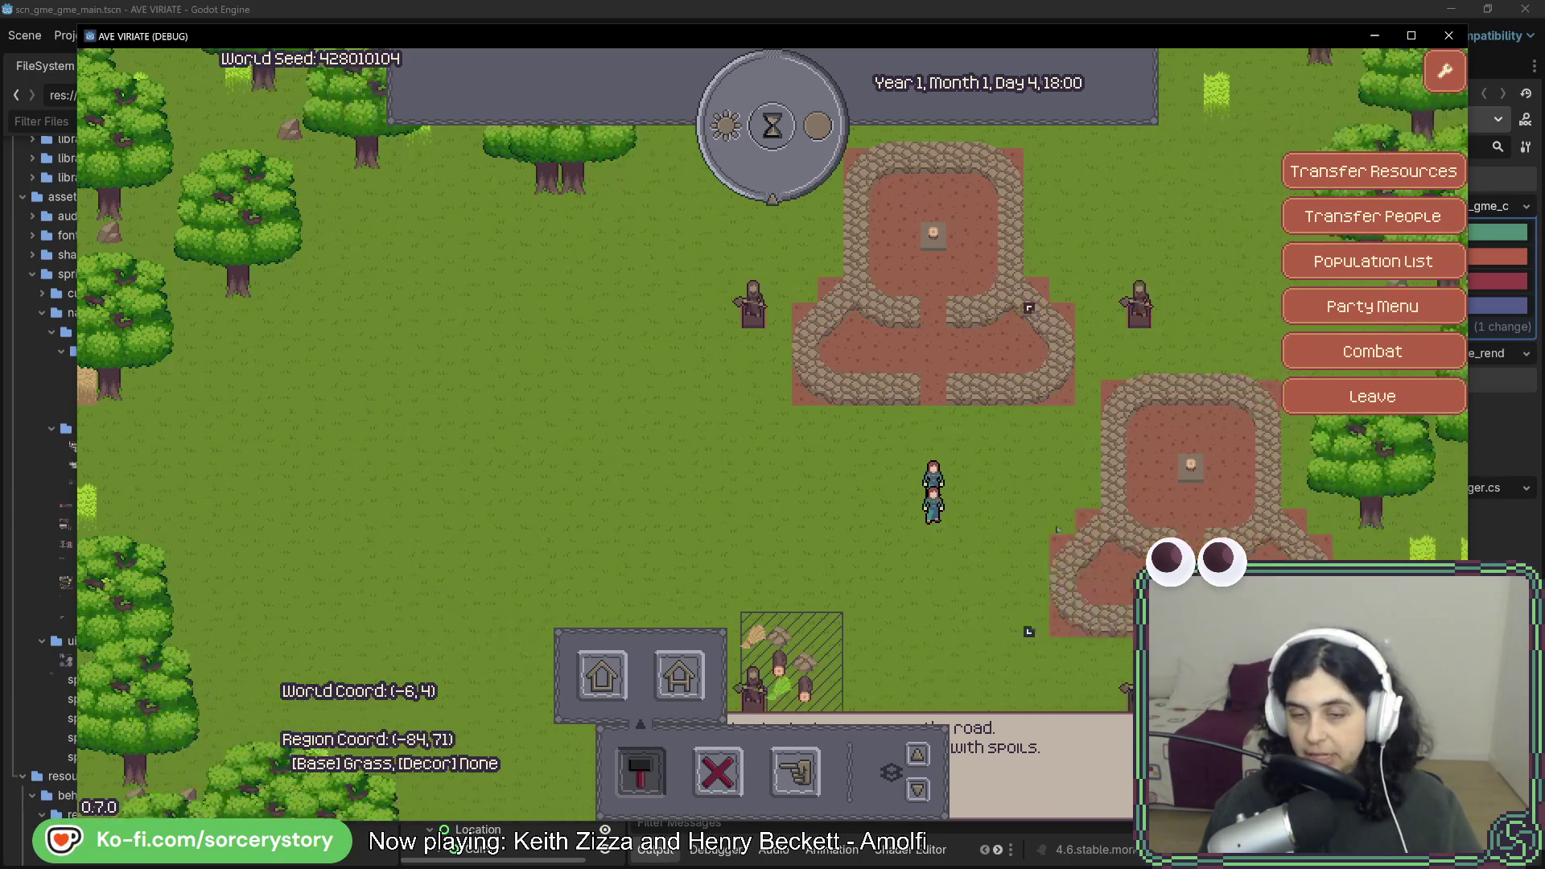
key(w)
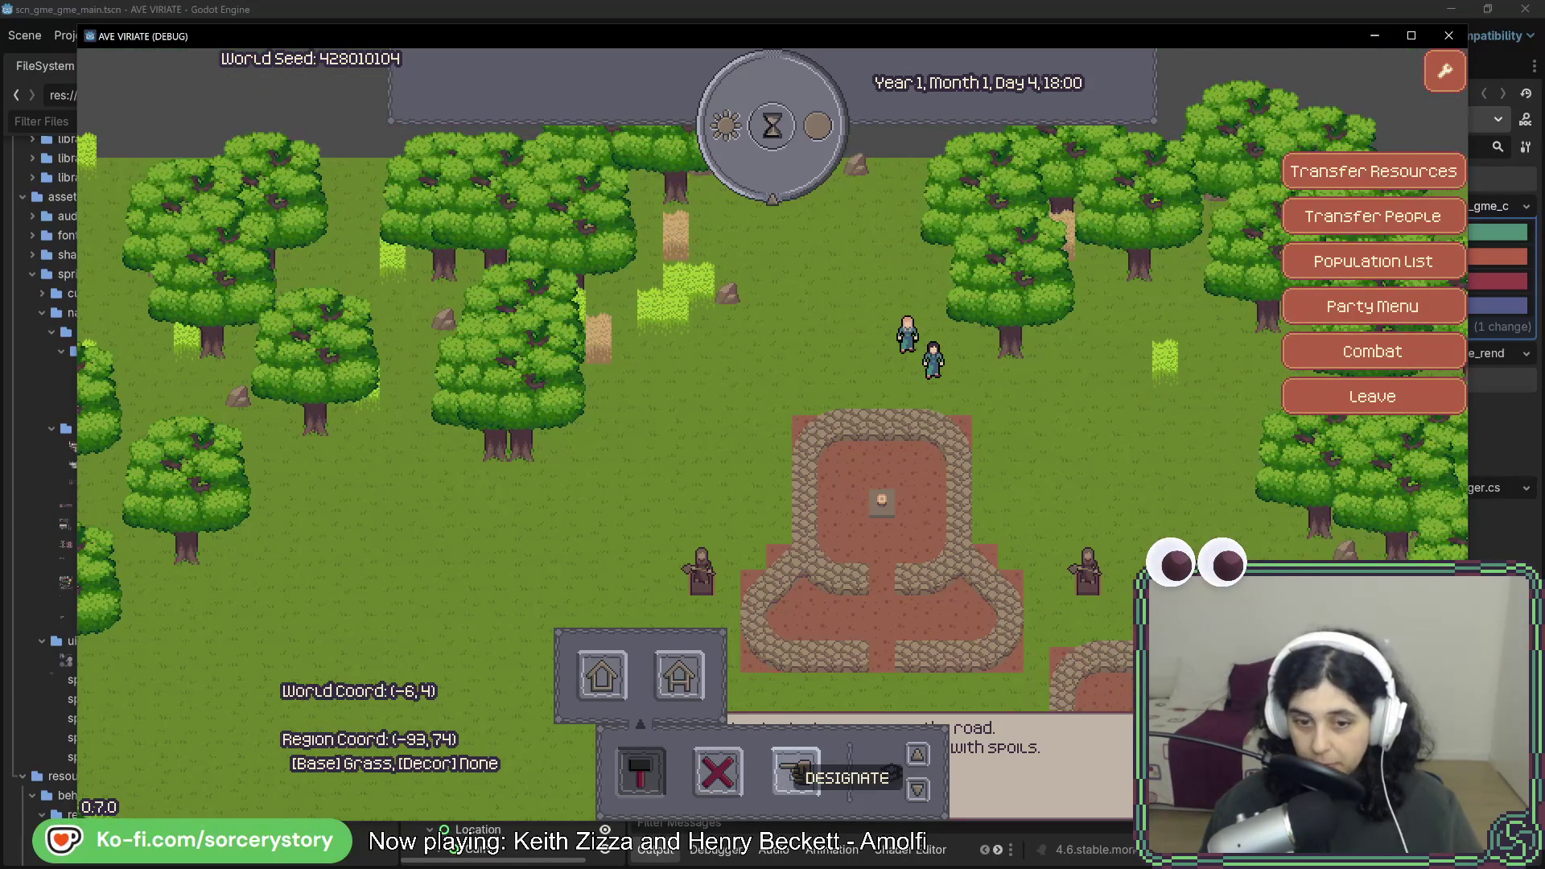
click(796, 772)
click(911, 357)
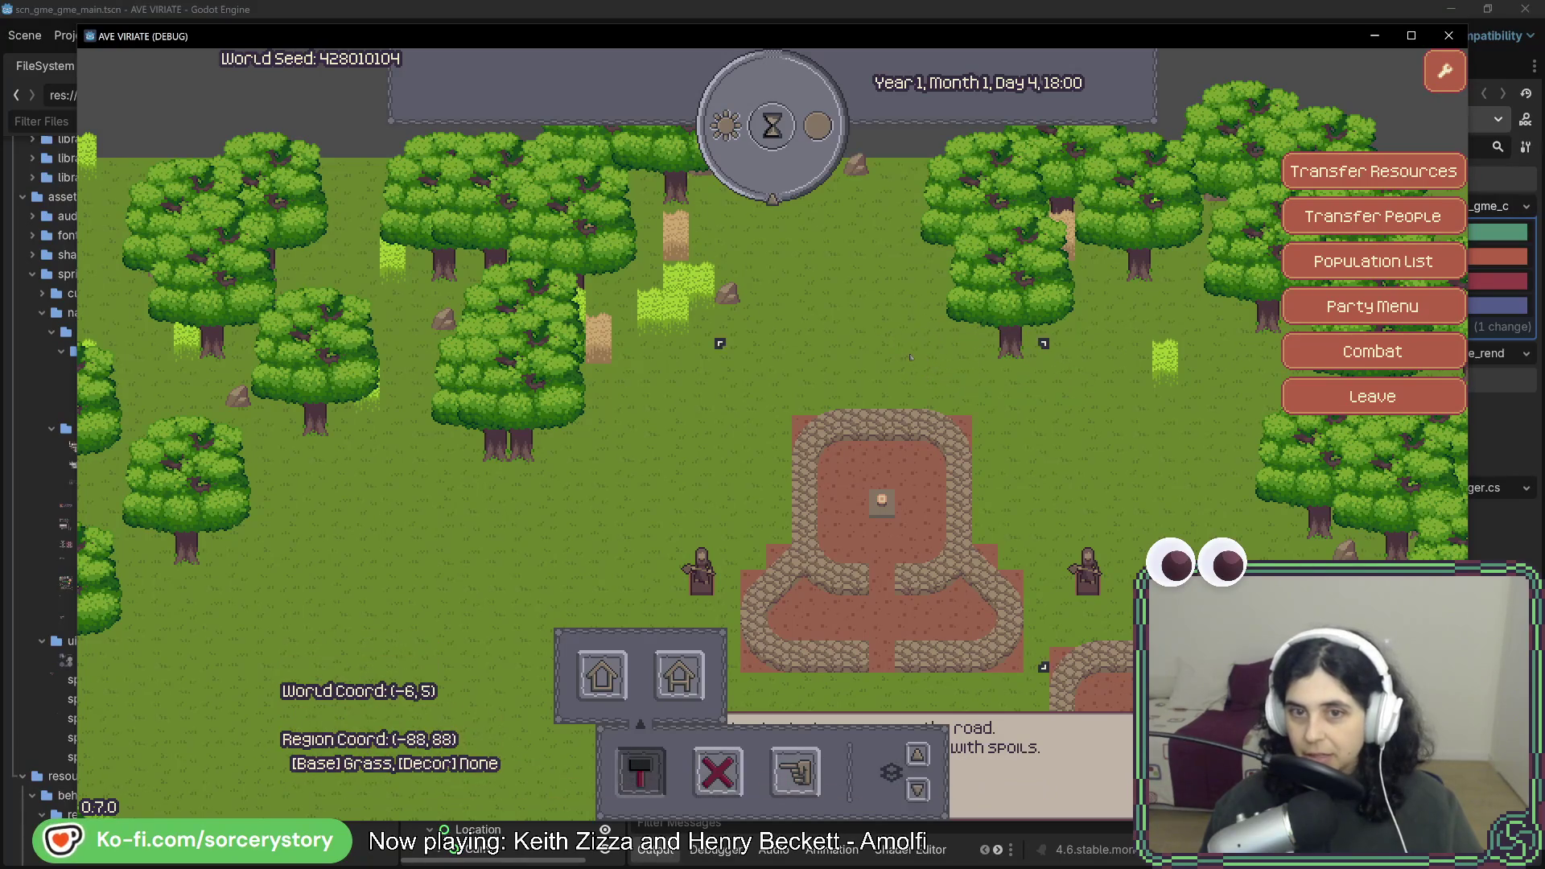
Pick a house from the building options, then cancel its placement with Escape.
key(s)
key(a)
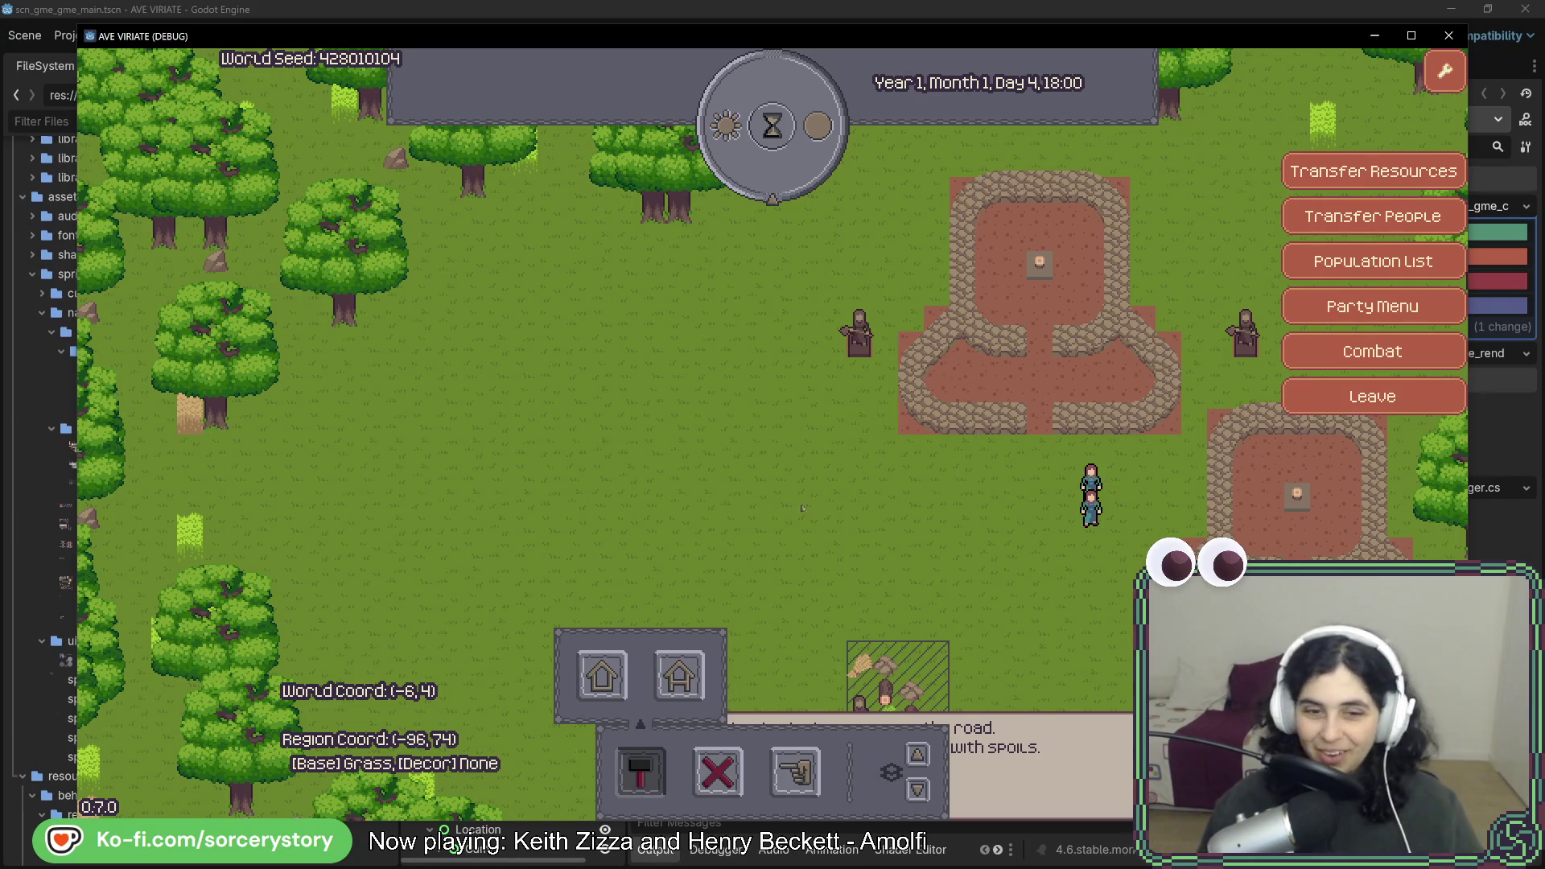
click(641, 773)
click(641, 773)
click(602, 676)
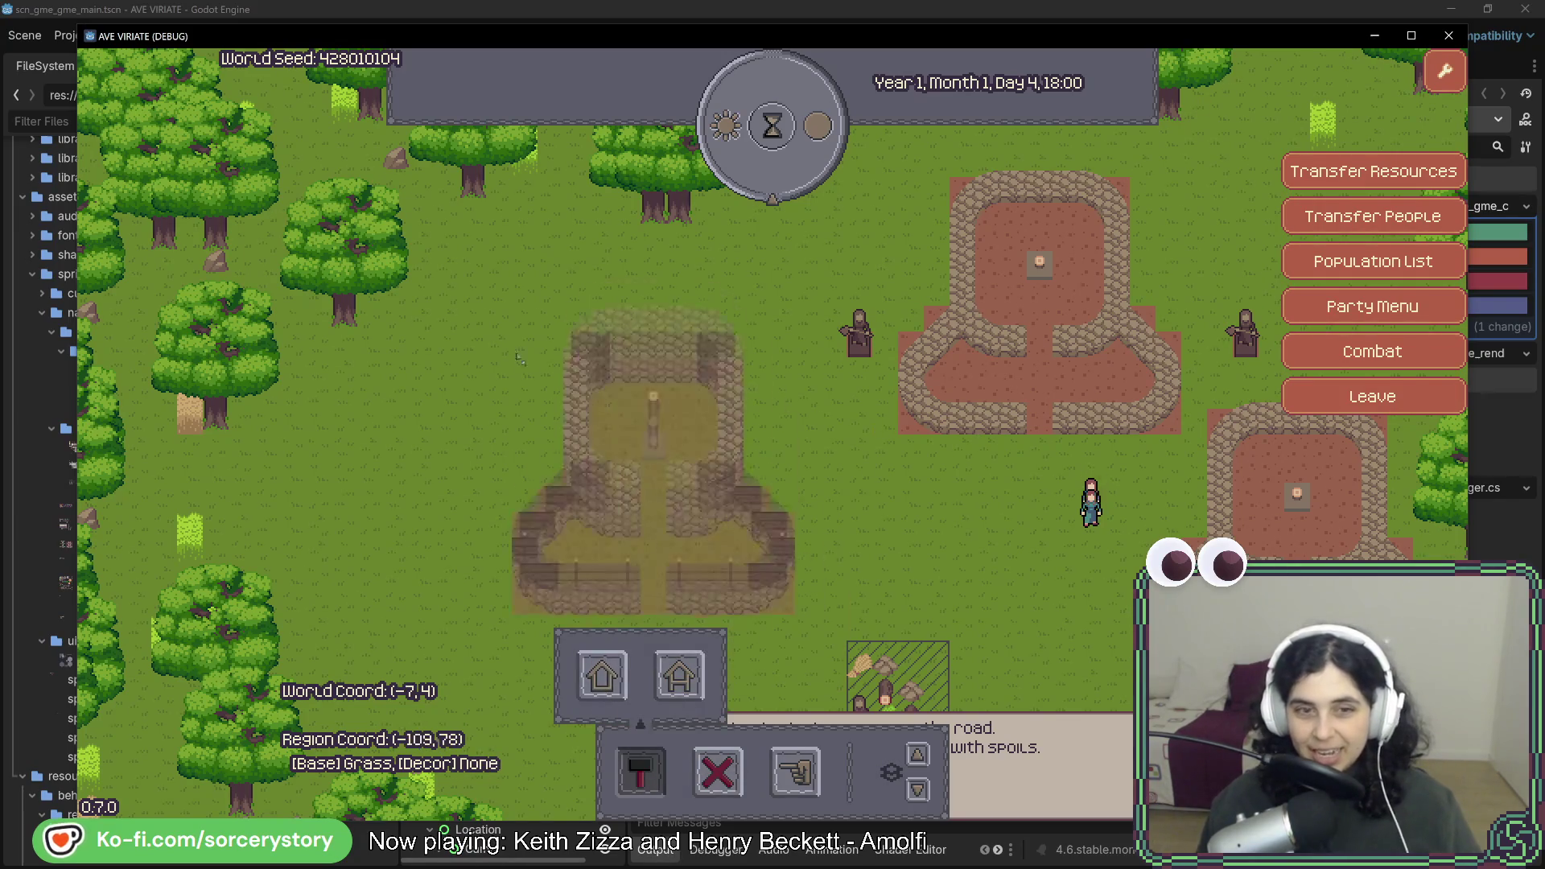
key(Escape)
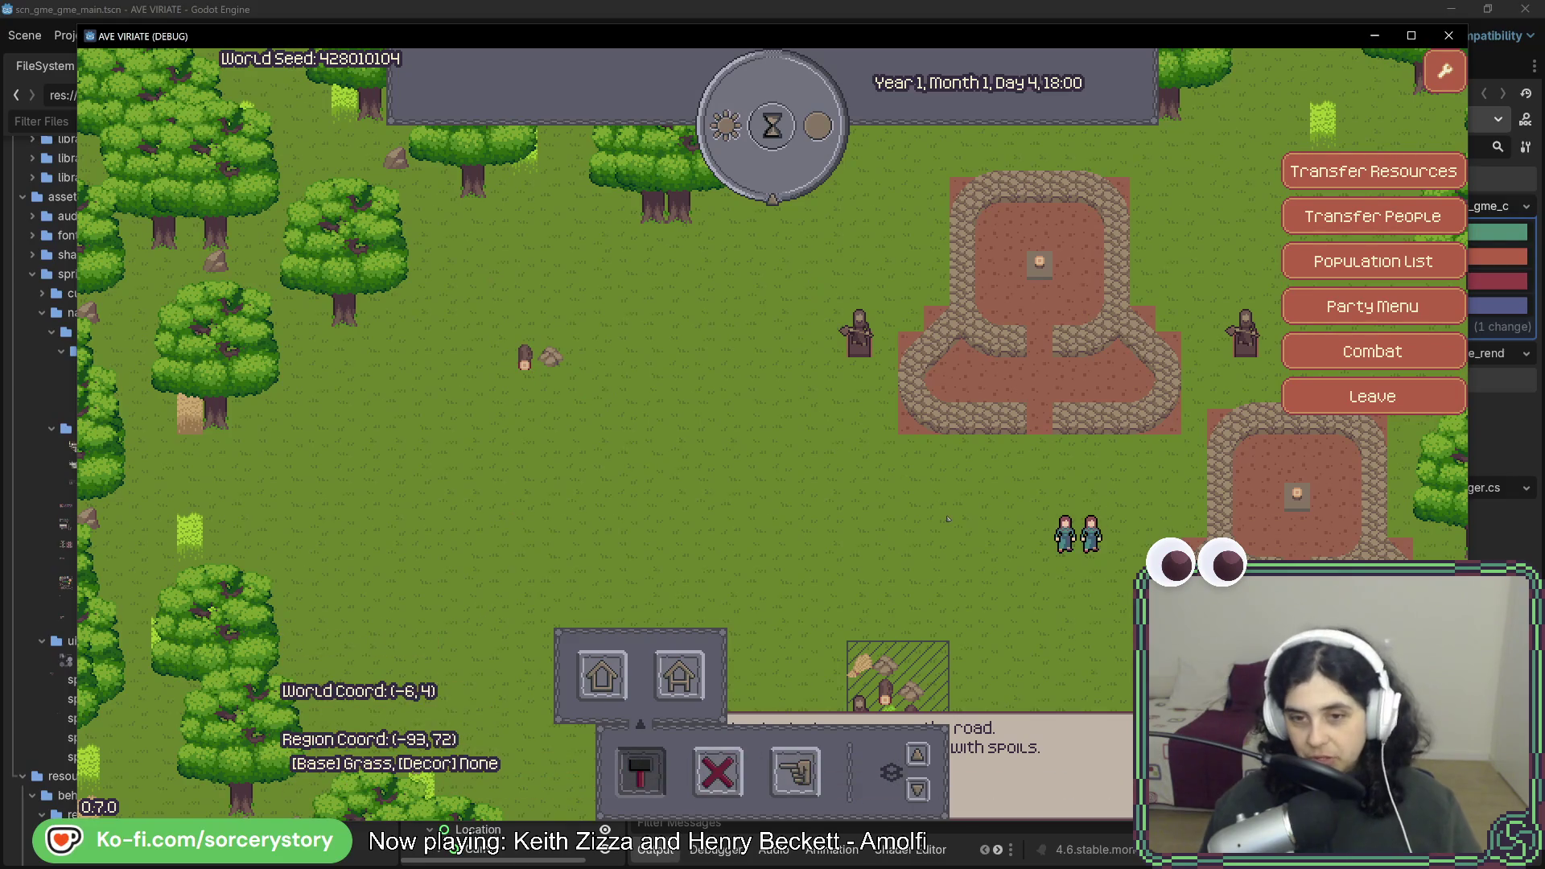
Pass hours until the clock reads Day 5 09:00, then return to Rider.
key(d)
key(s)
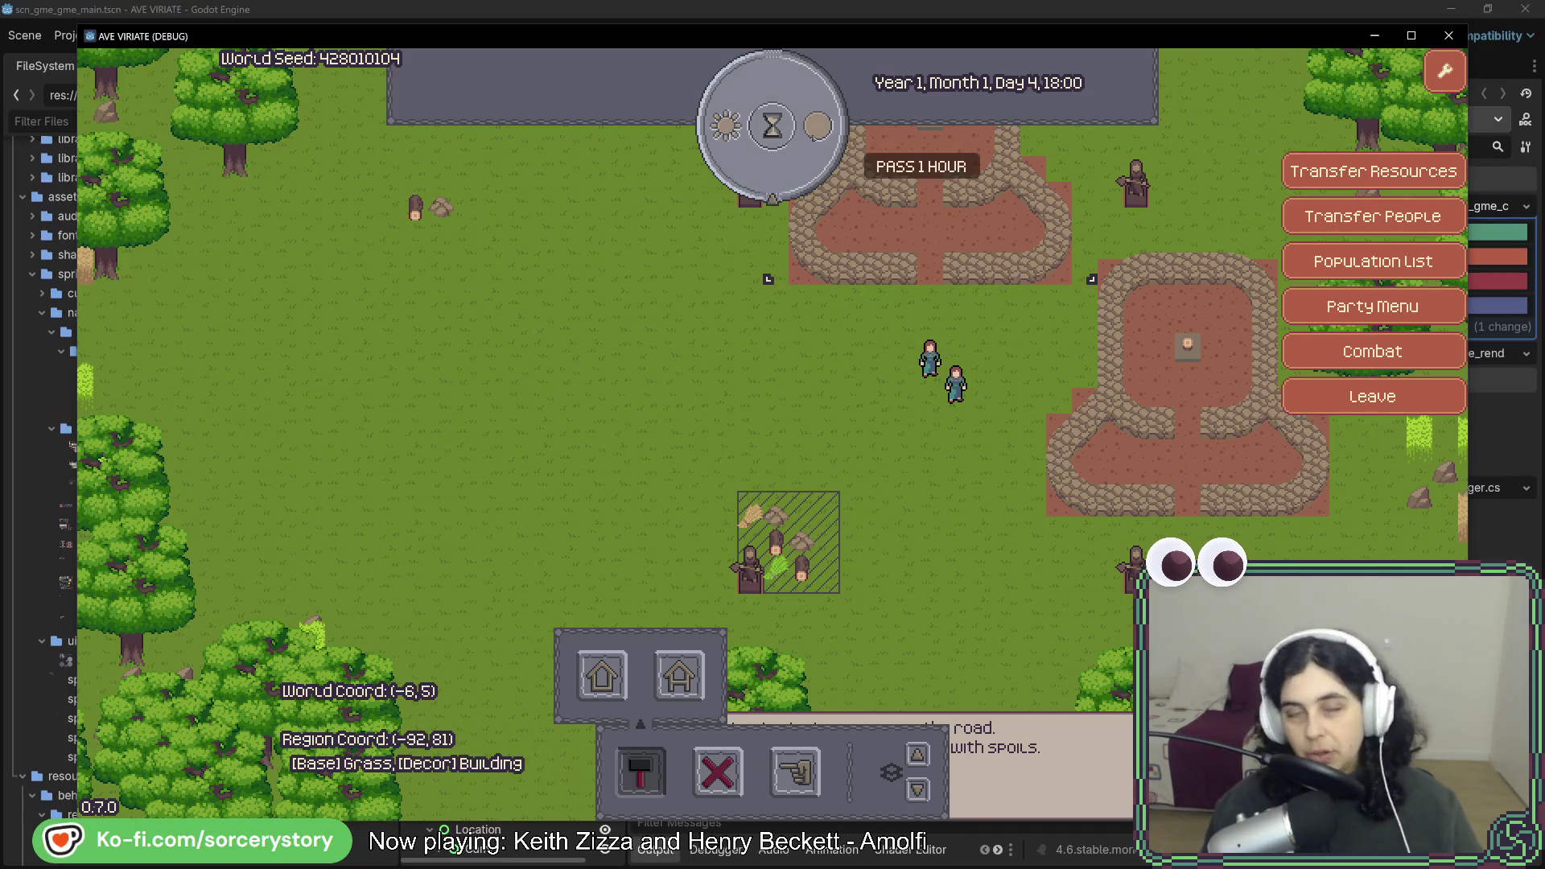
click(808, 138)
click(808, 138)
click(808, 139)
click(808, 138)
click(808, 139)
click(807, 139)
click(807, 139)
click(807, 139)
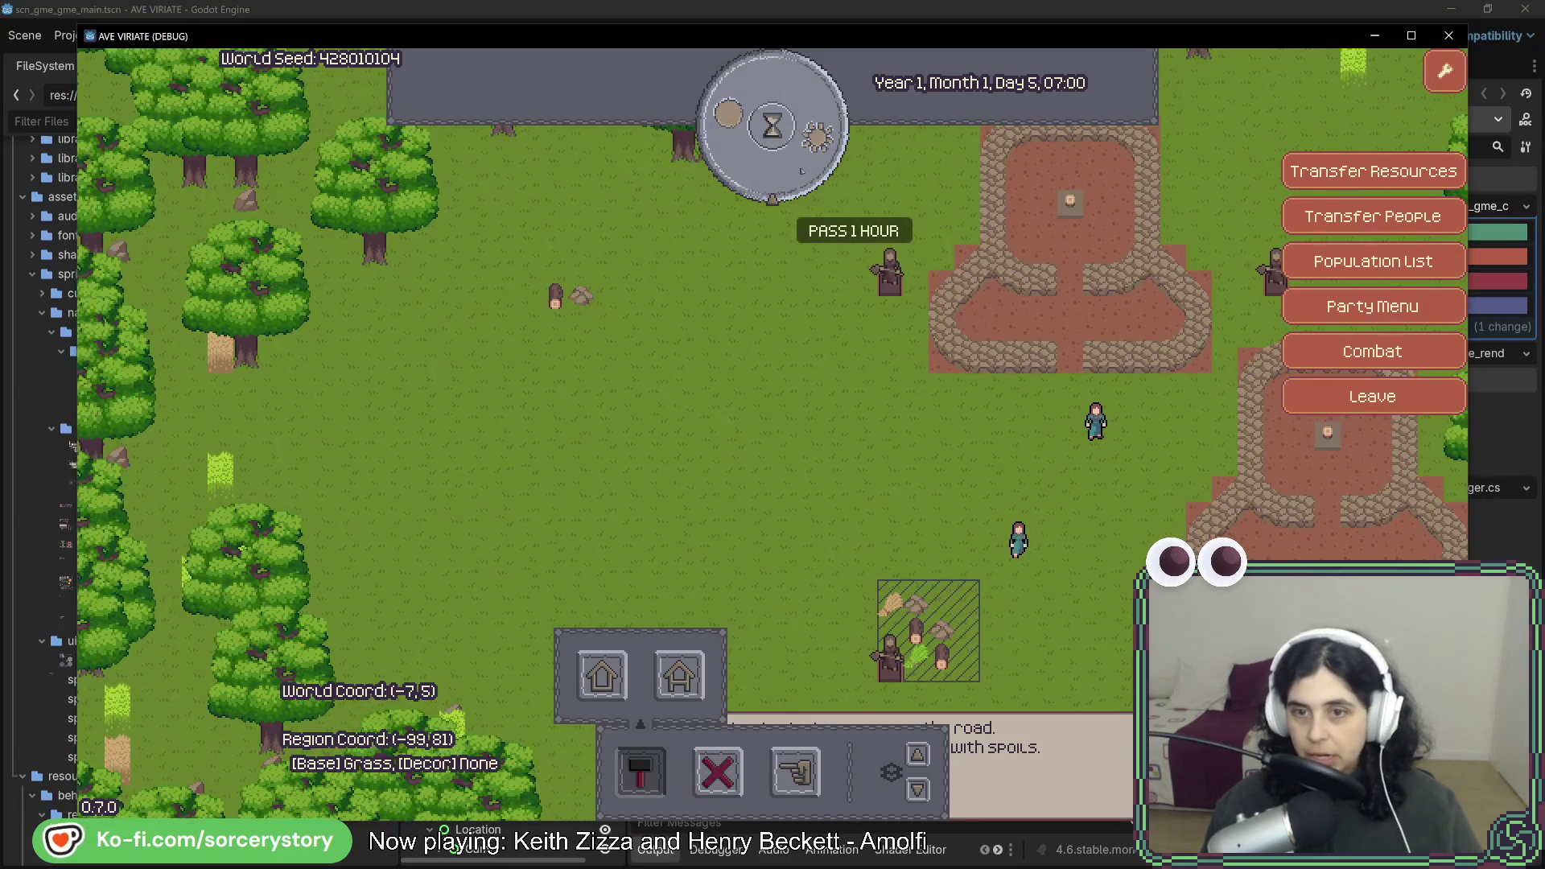
click(808, 139)
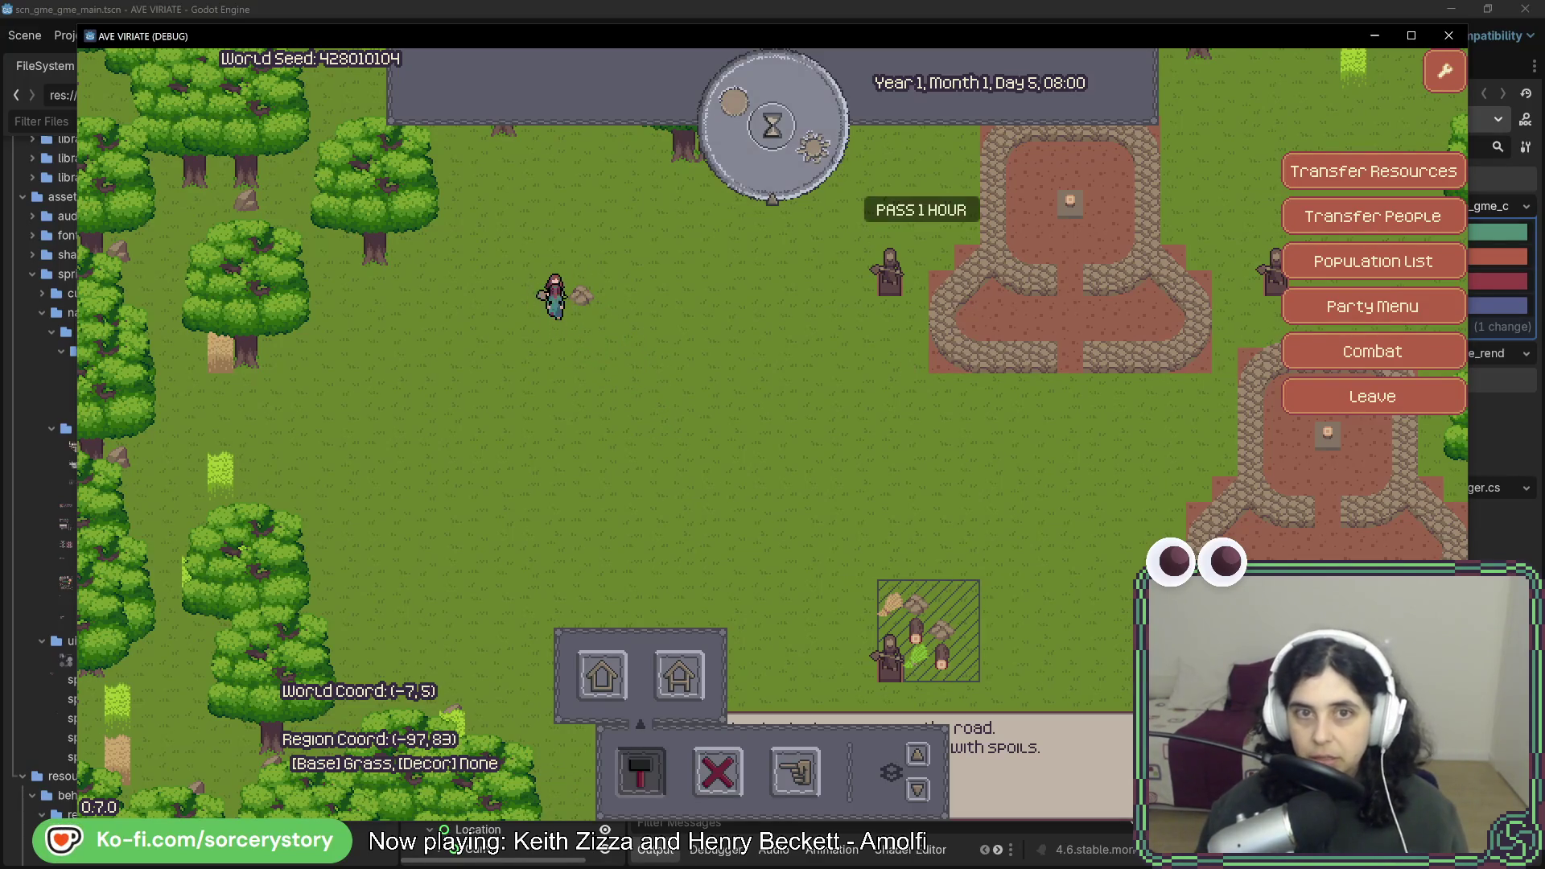
click(813, 153)
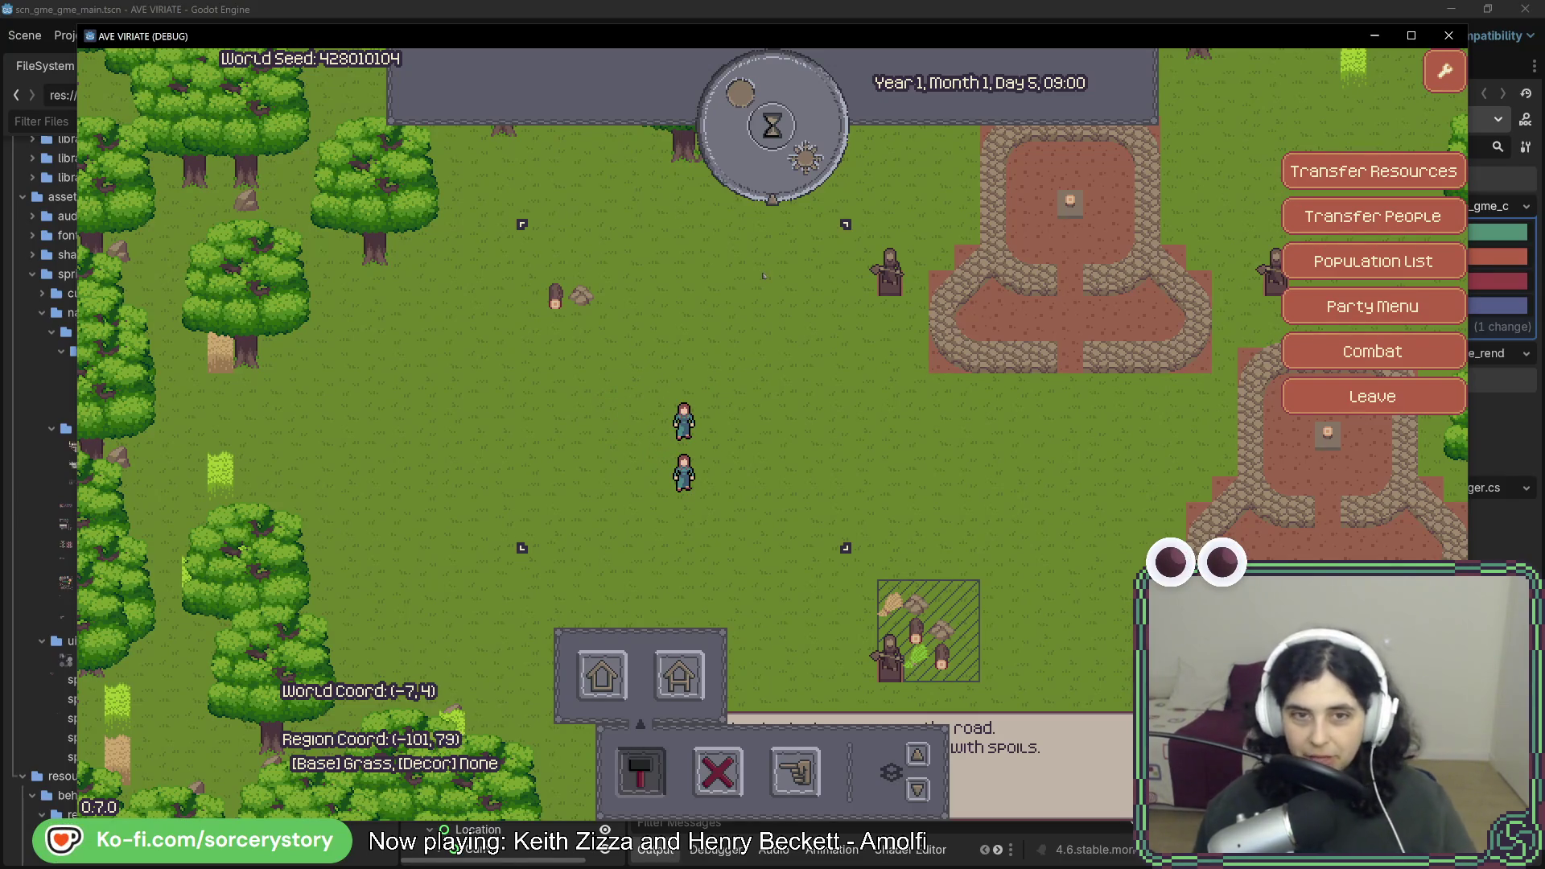
key(alt+Tab)
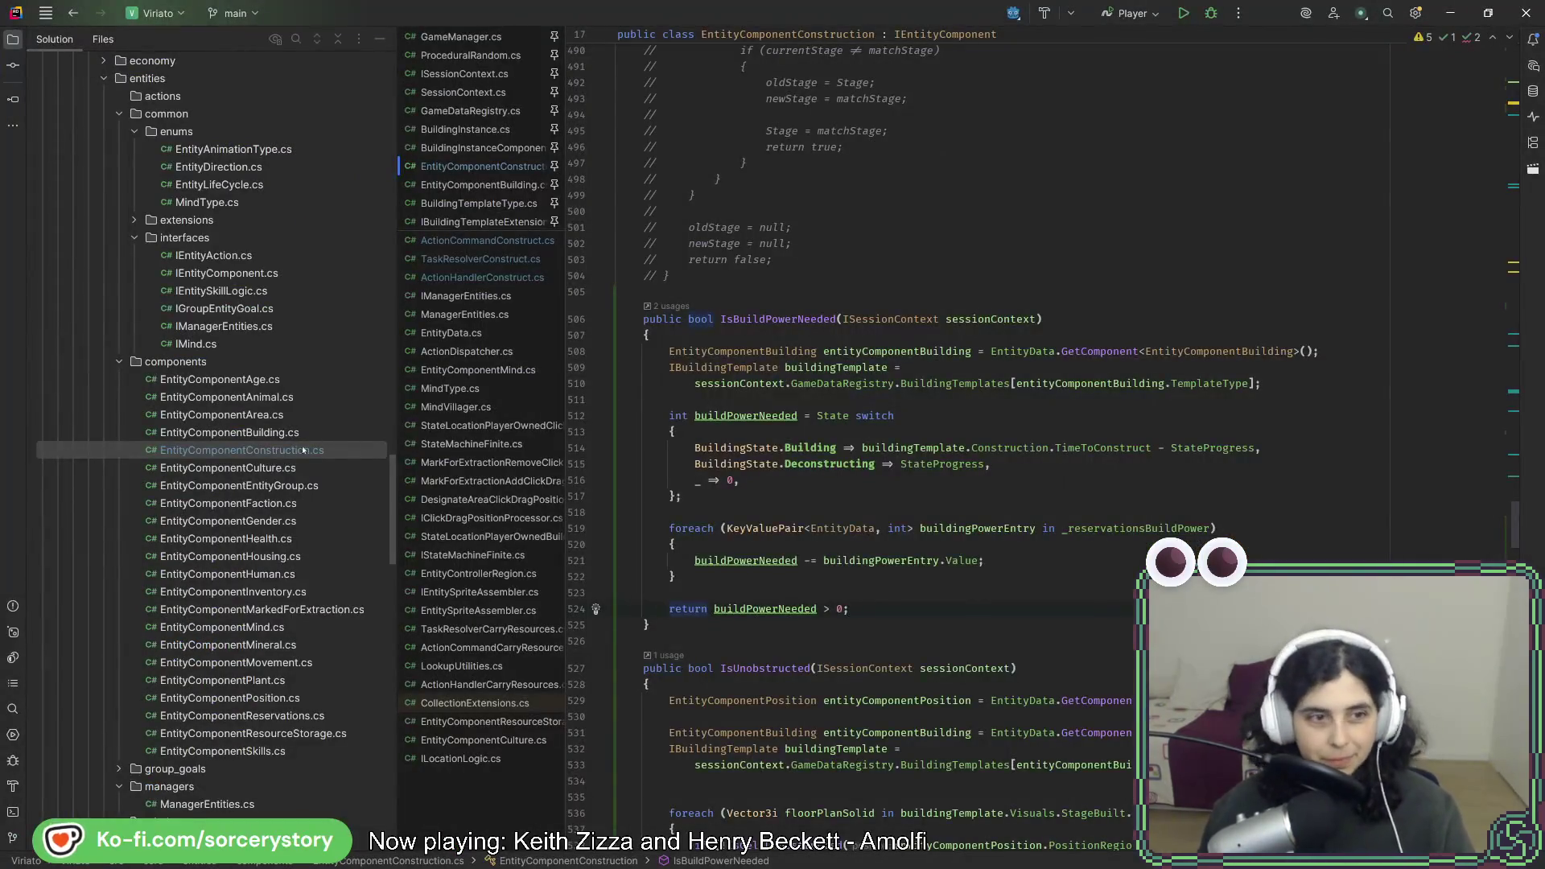
Open ActionHandlerConstruct.cs and jump to the ApplyBuildPowerReservation definition.
scroll(312, 448, up, 10)
scroll(259, 453, up, 7)
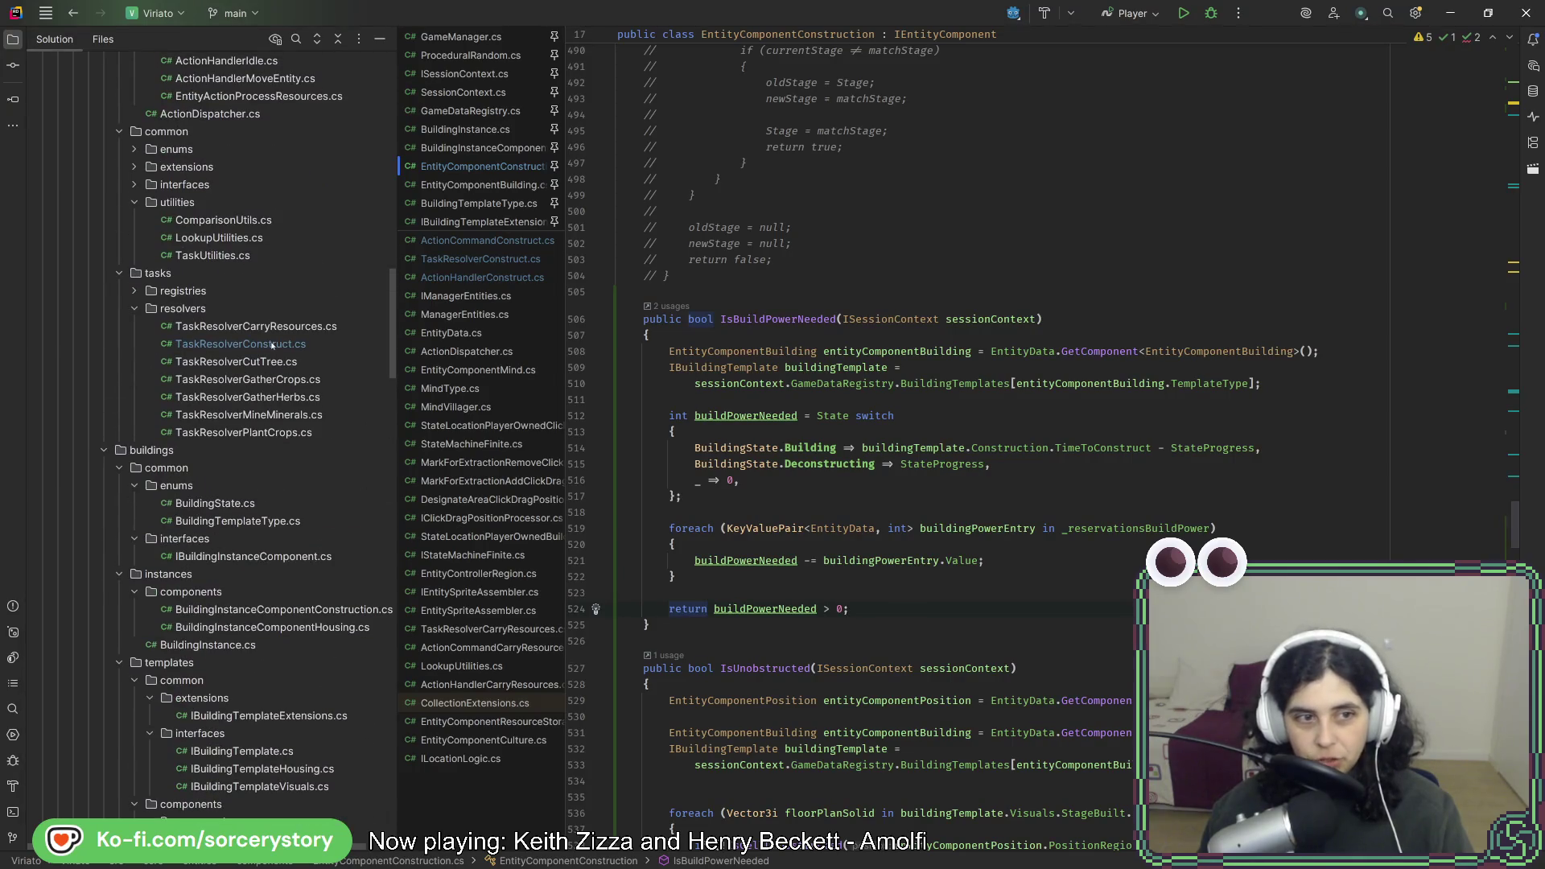
double_click(271, 344)
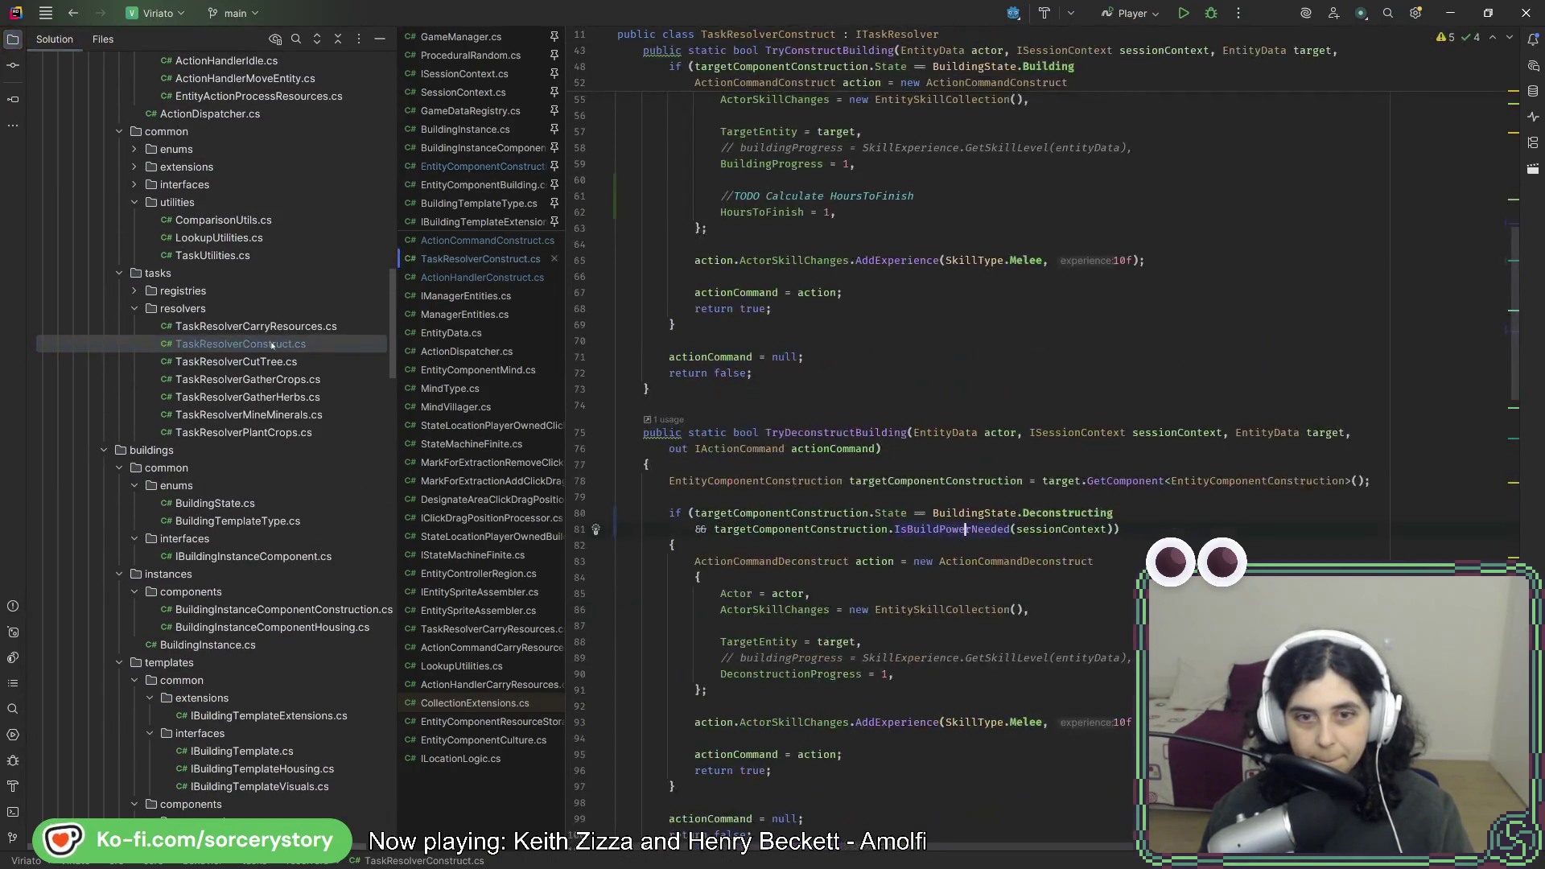
scroll(271, 345, up, 6)
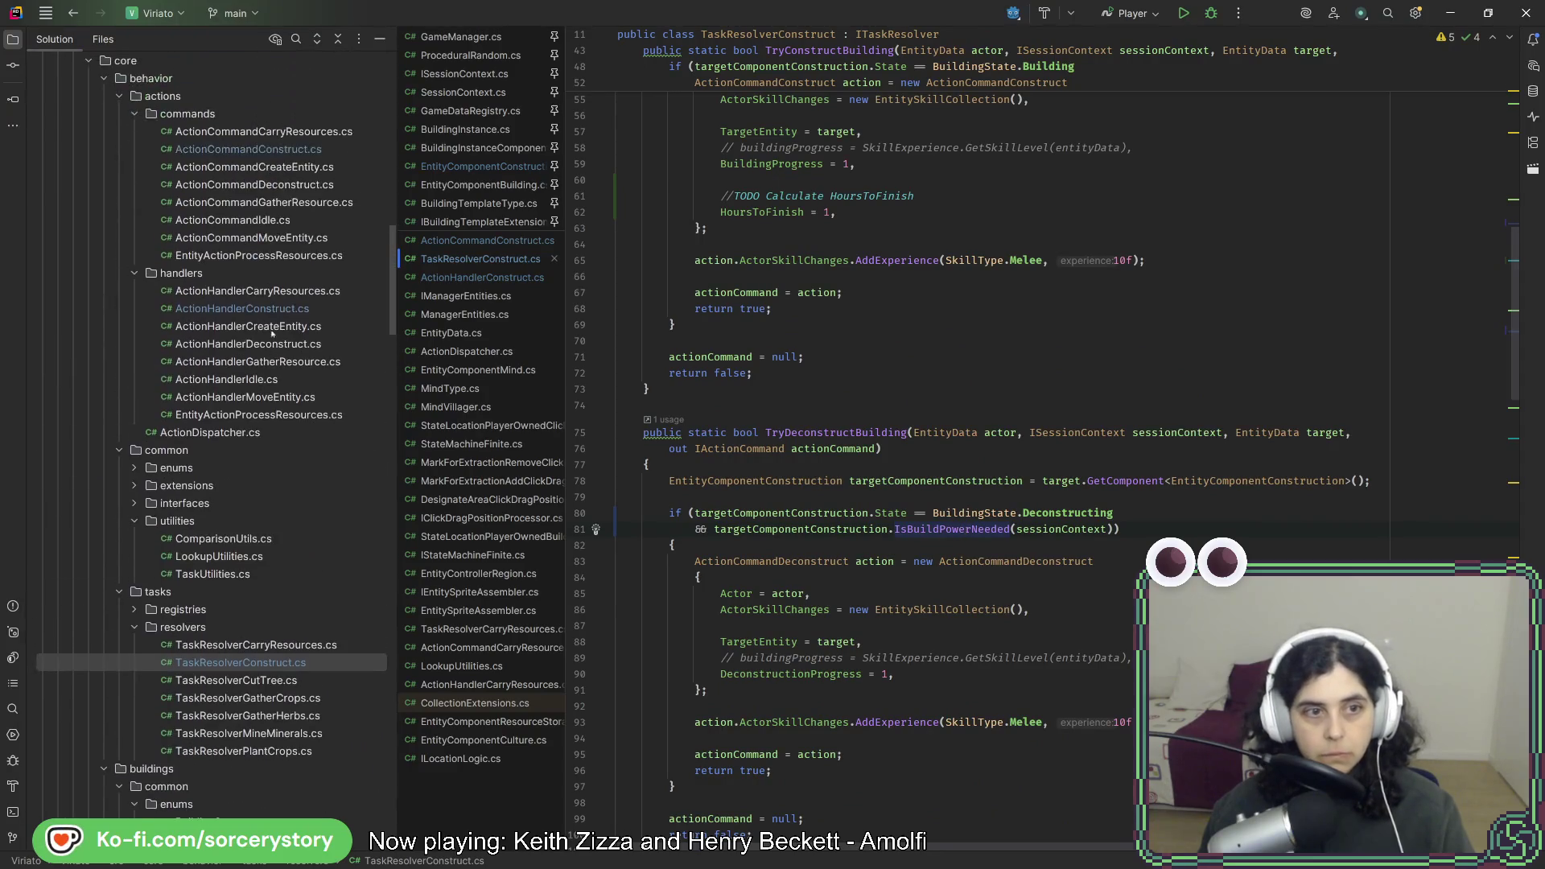
double_click(271, 310)
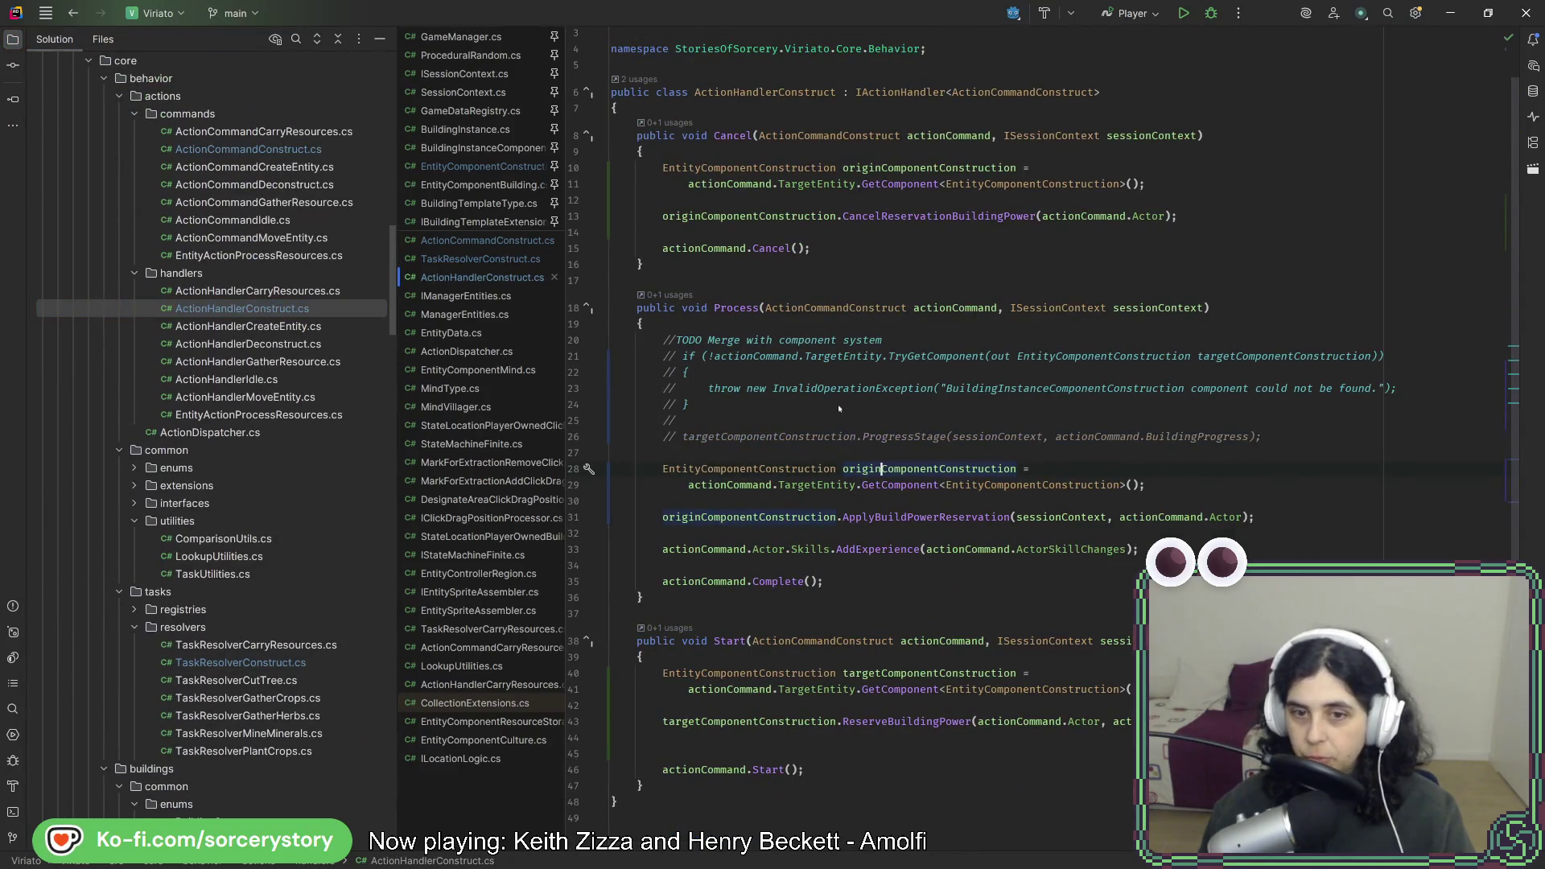
ctrl+click(900, 517)
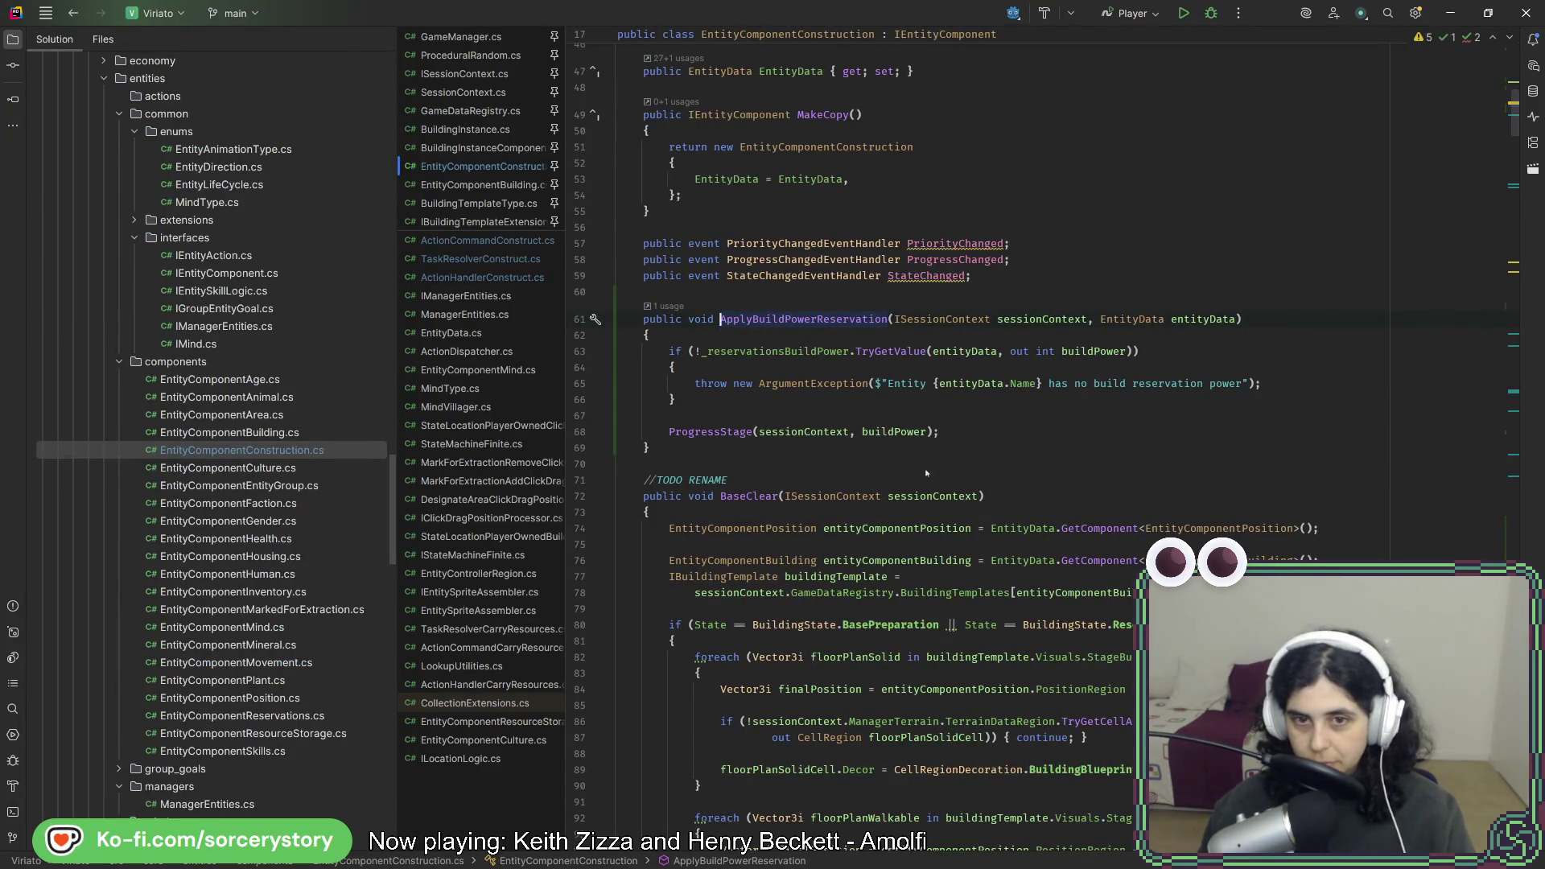
Add a _reservationsBuildPower.Remove(entityData); line after the ProgressStage call.
key(Return)
key(Return)
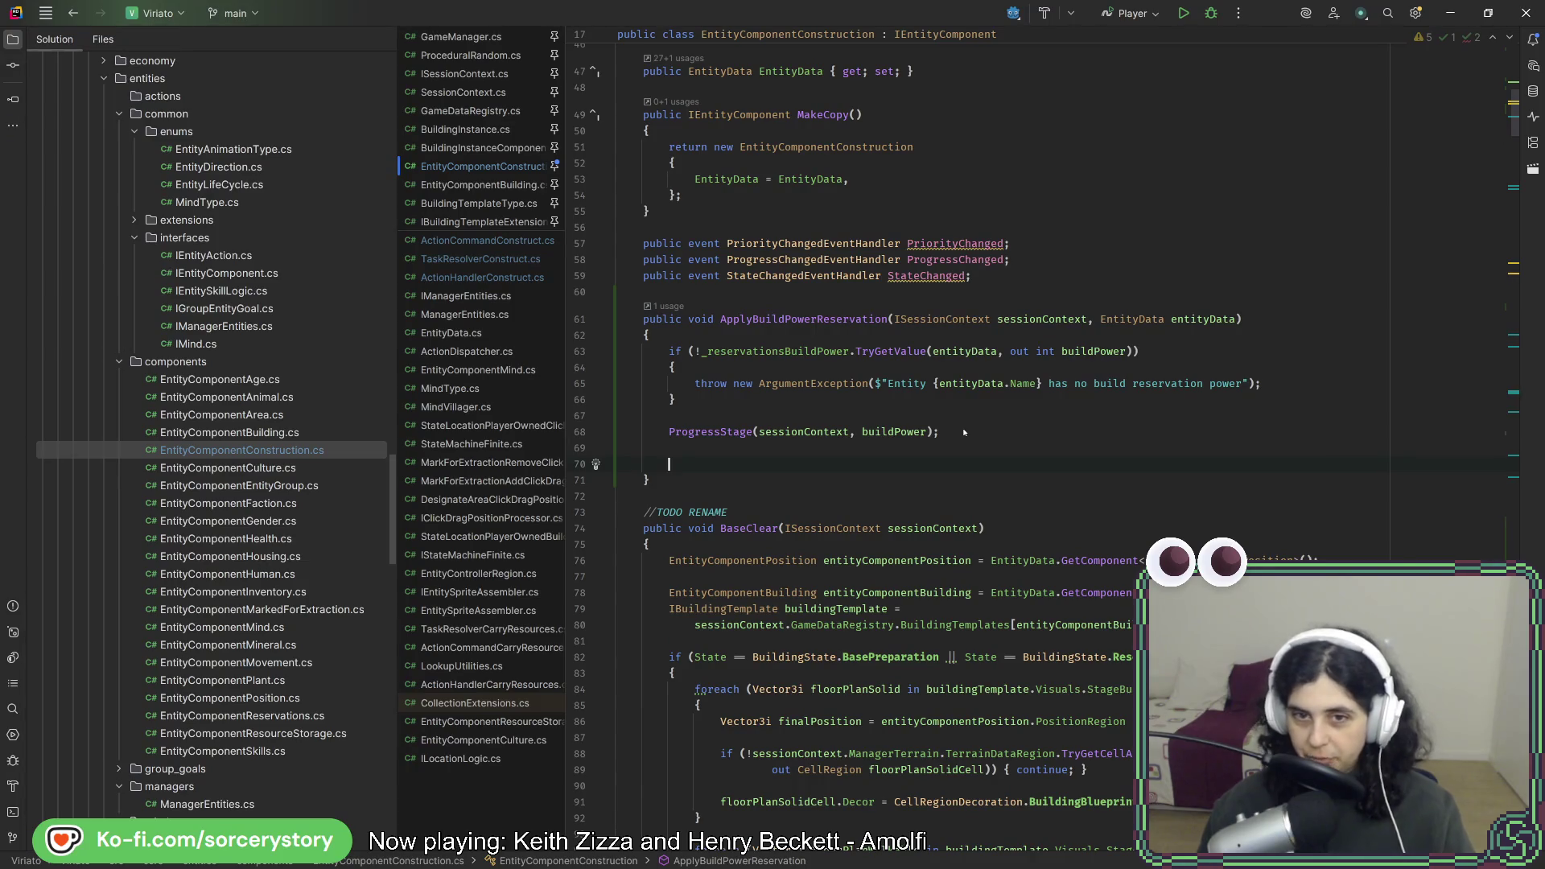
text(_re)
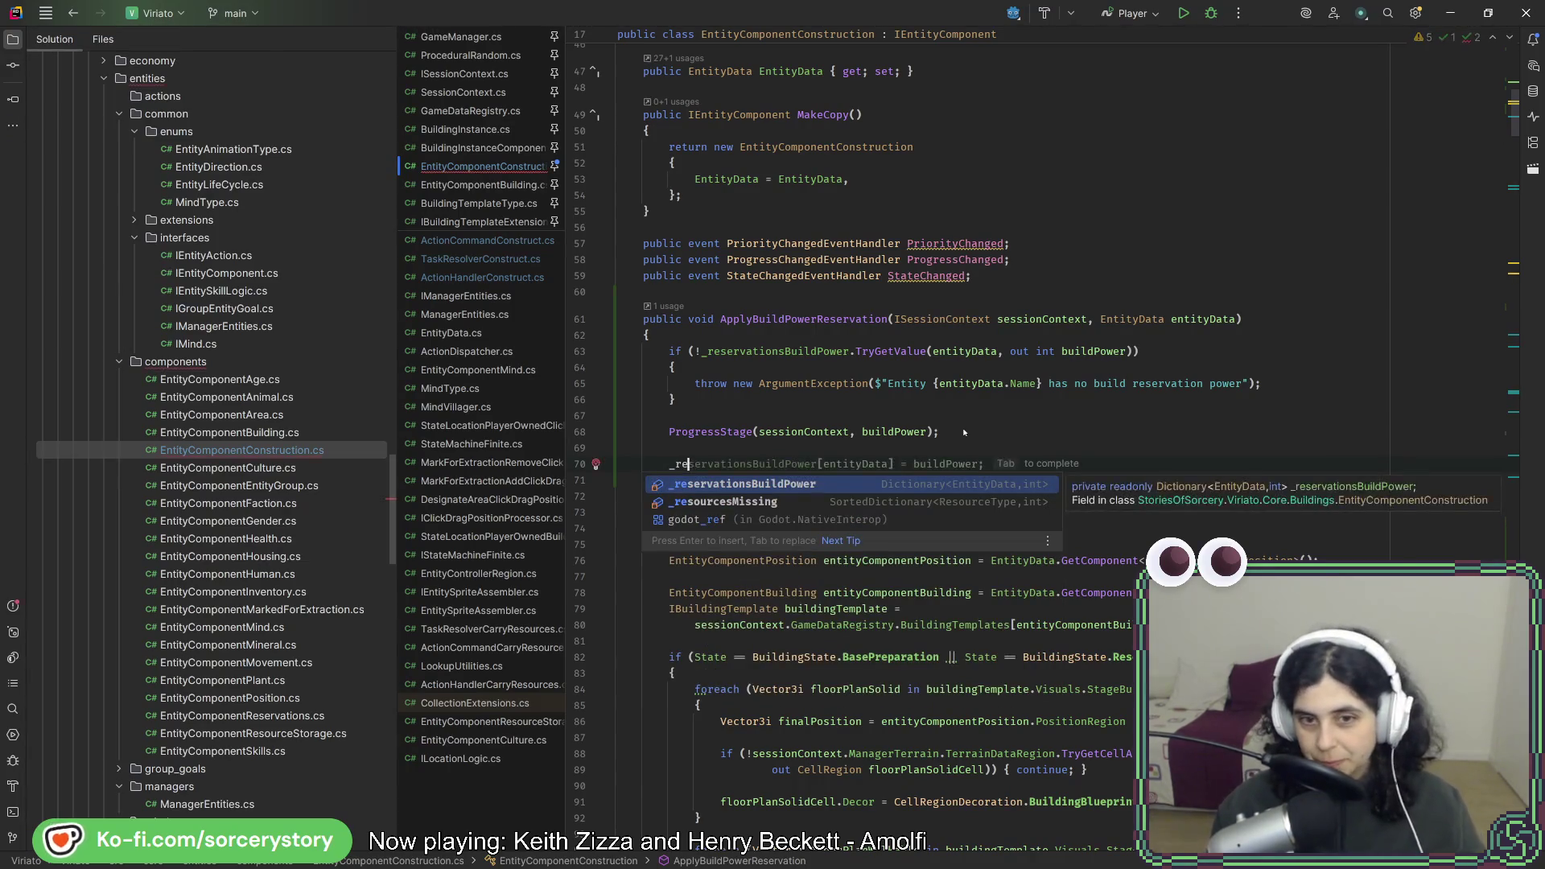
key(Return)
text(.)
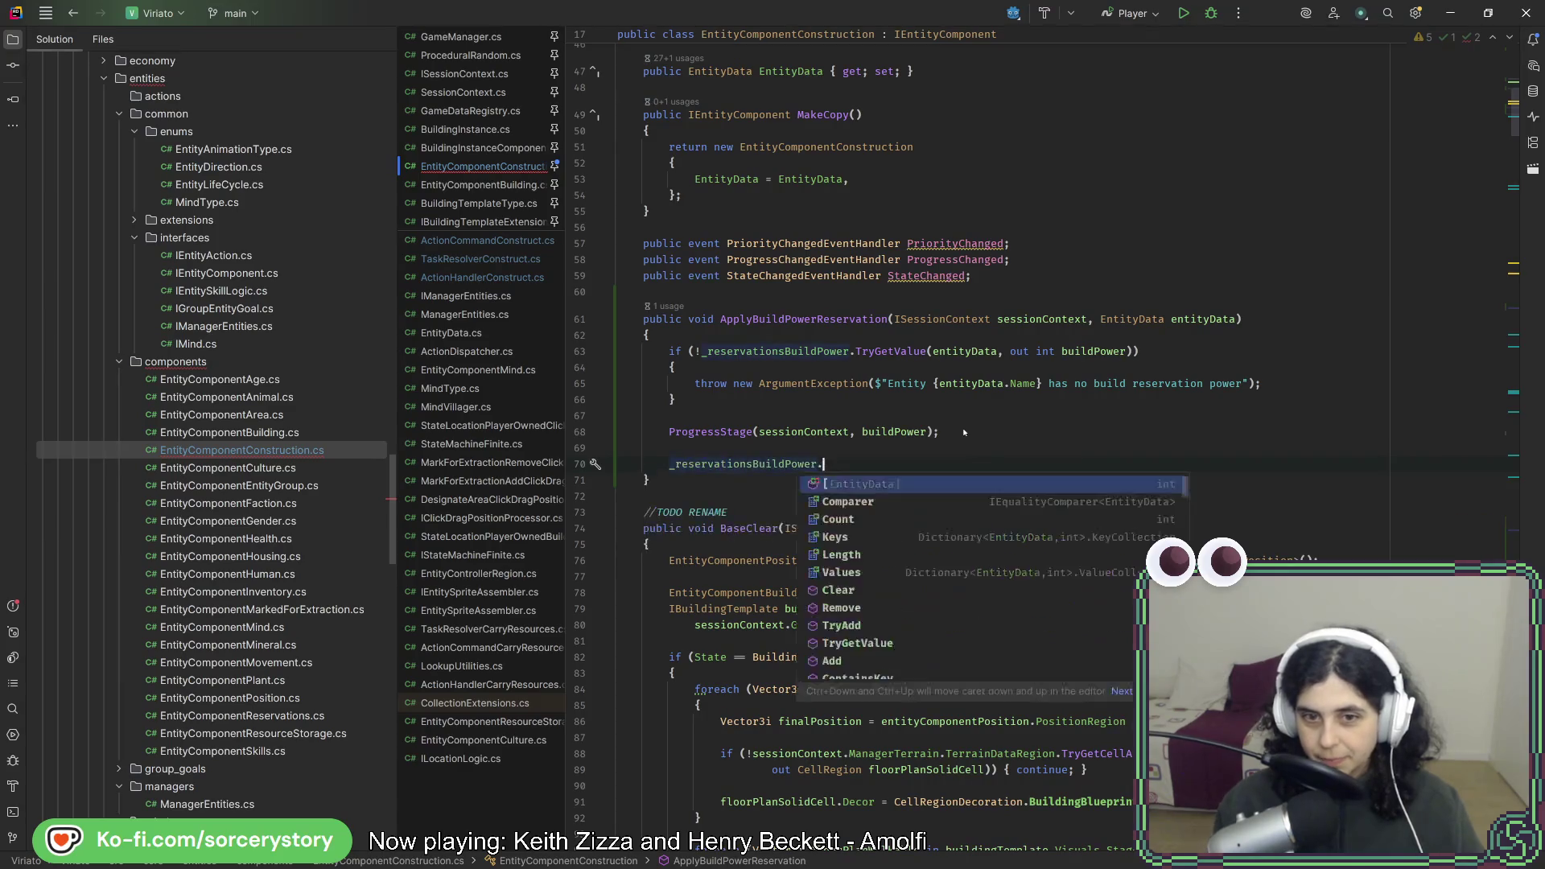
text(remove()
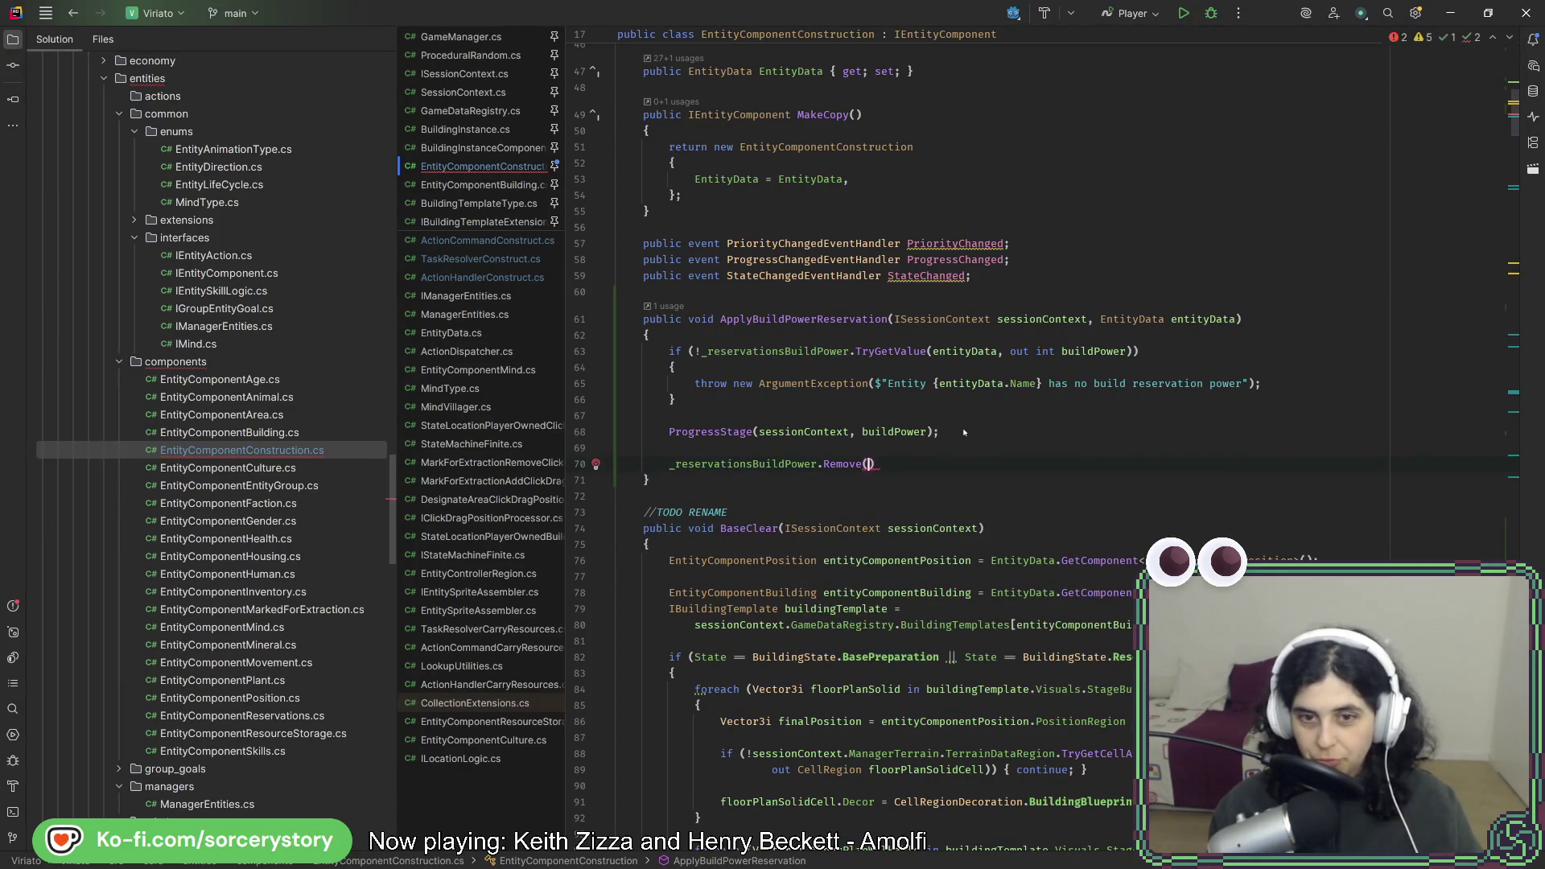
text(e)
key(Return)
text(;)
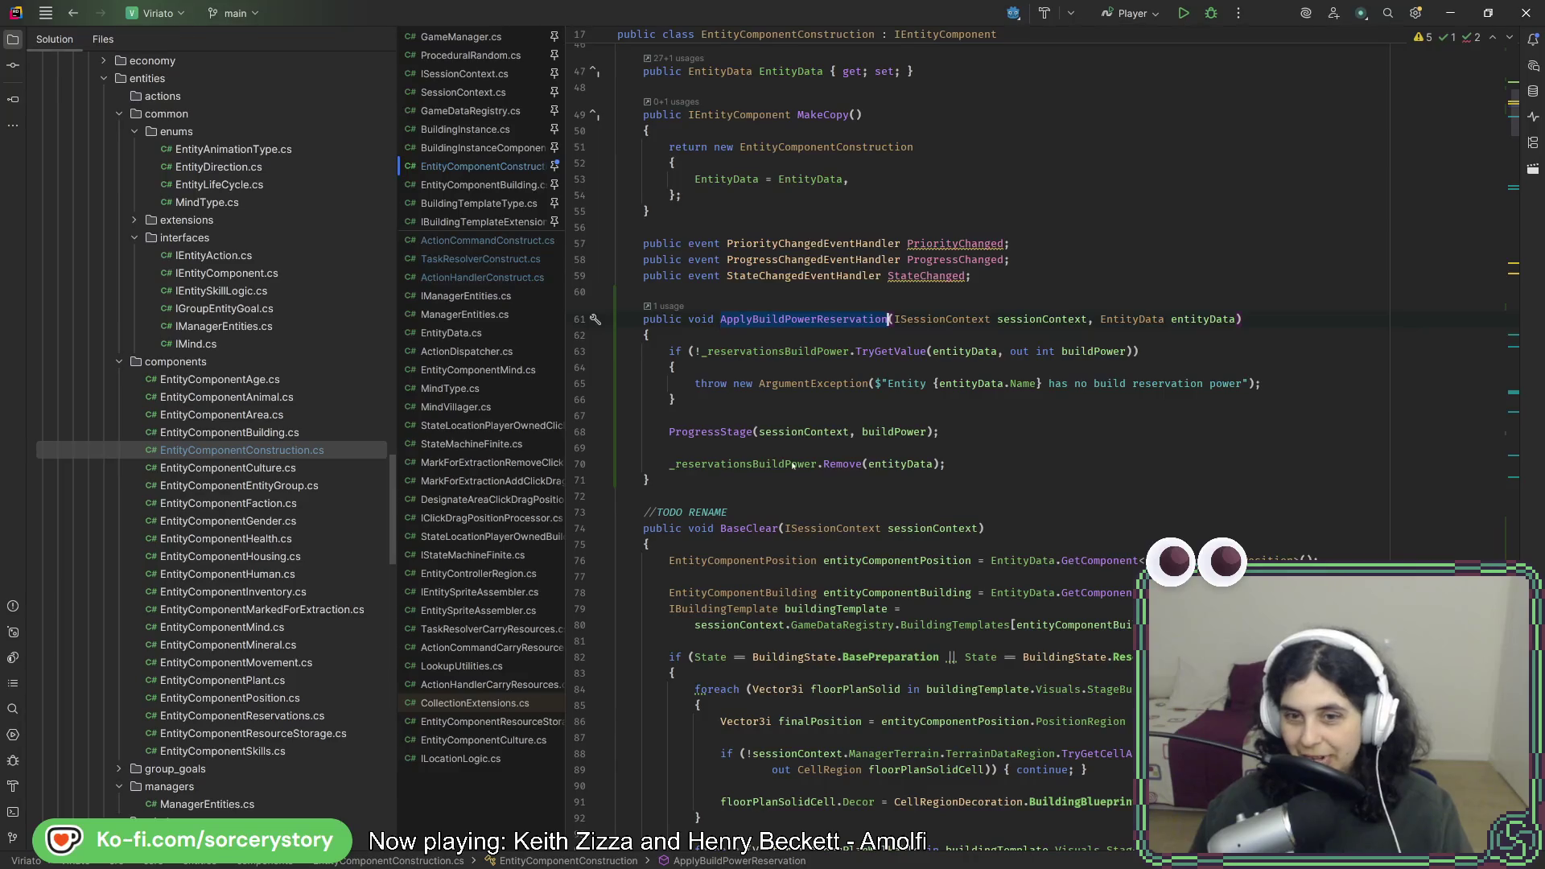
Review the new Remove line, then open EntityComponentResourceStorage.cs at ApplyReservationIn.
mouse_move(898, 471)
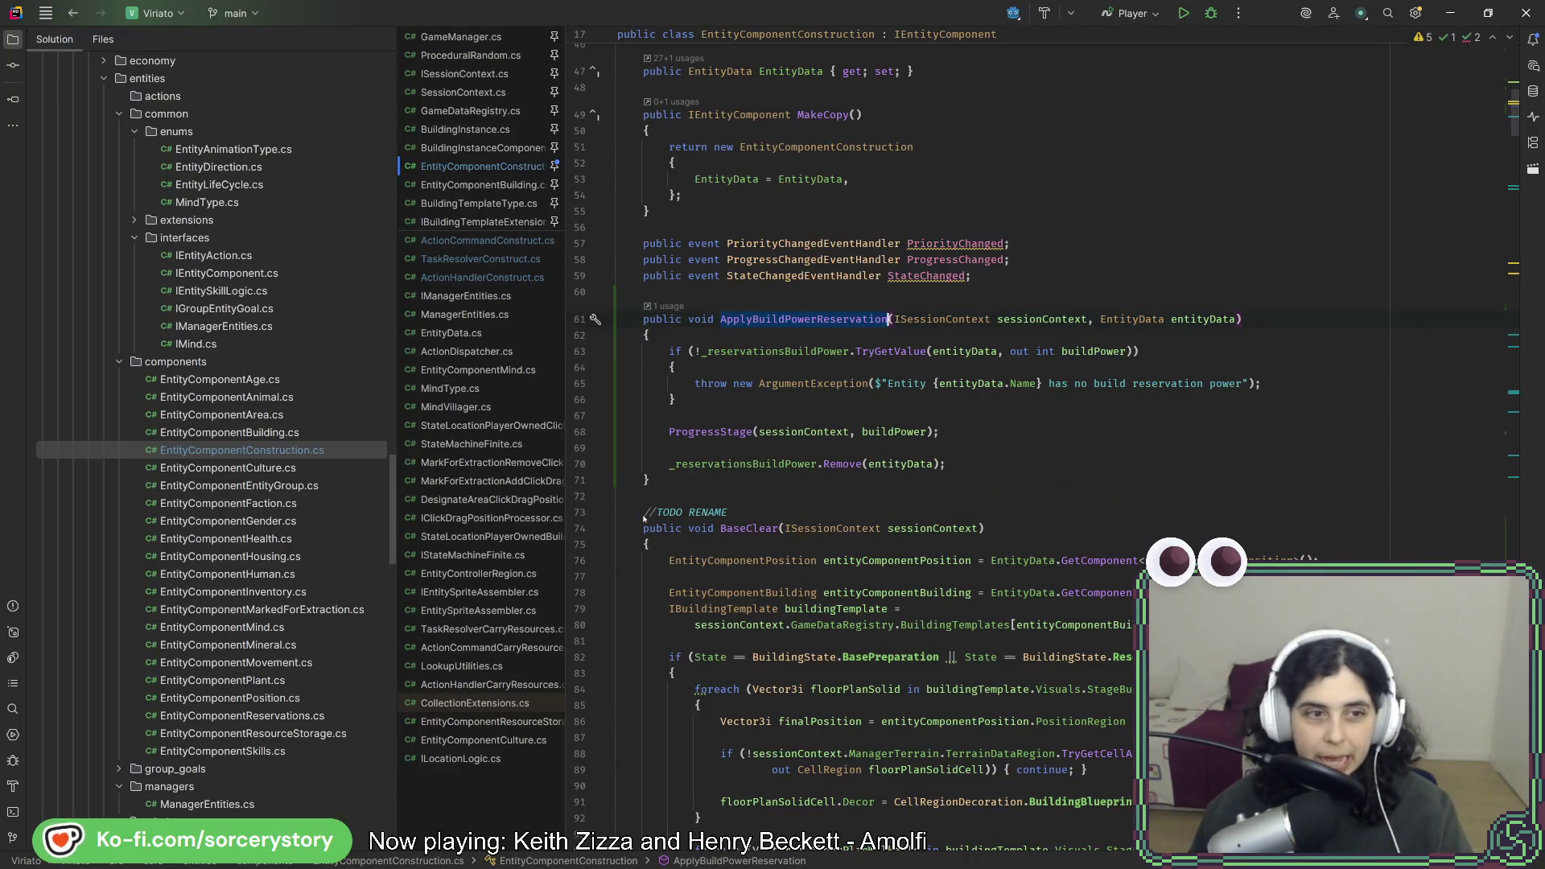
click(718, 467)
key(Home)
key(shift+Down)
key(shift+Down)
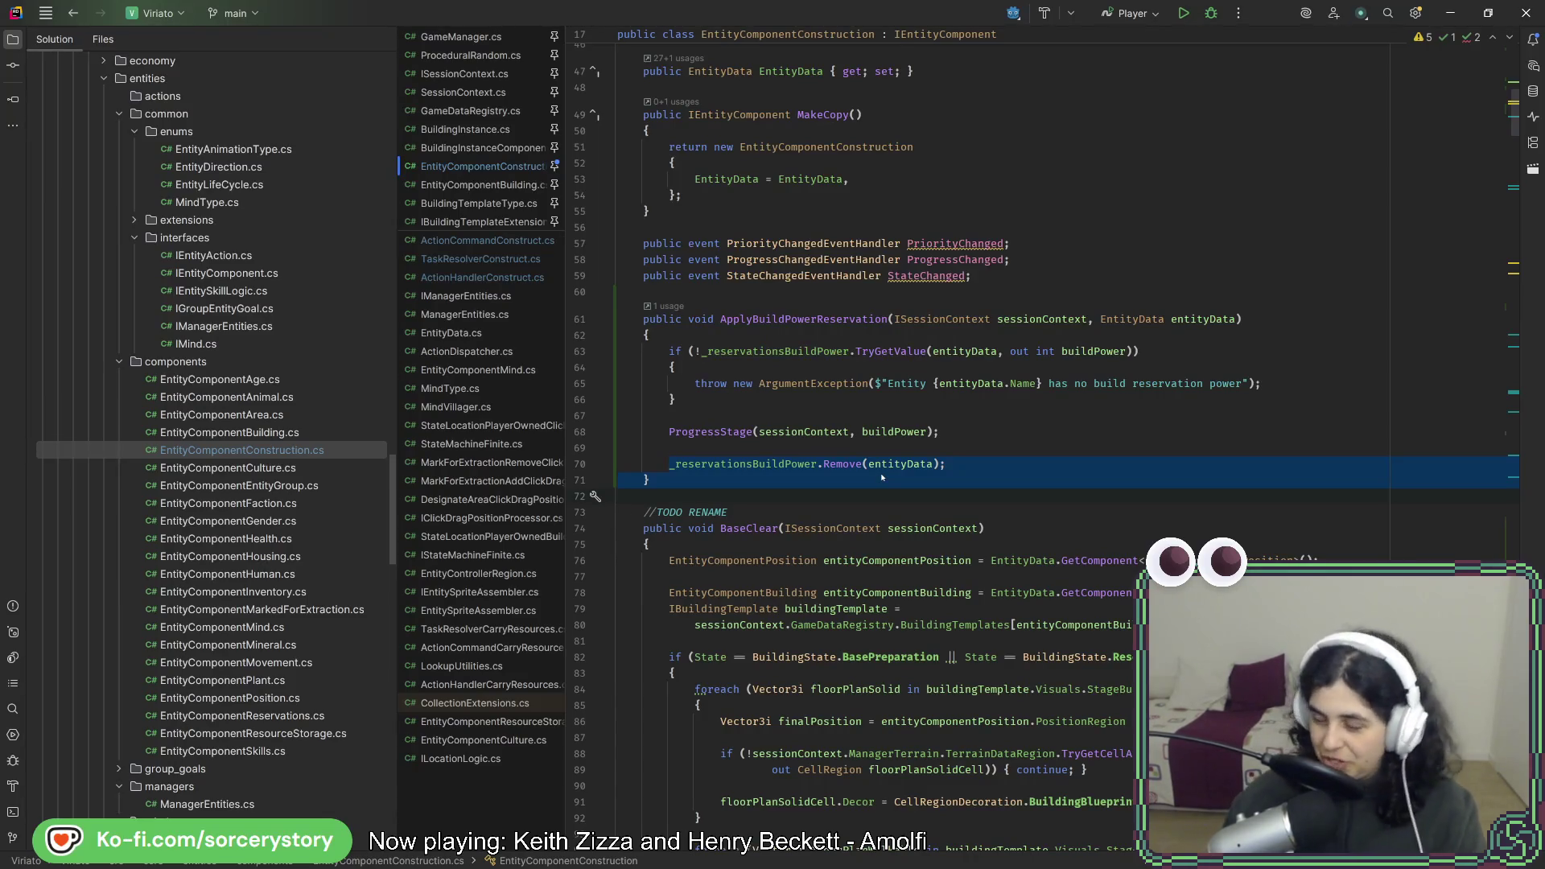
shift+click(933, 464)
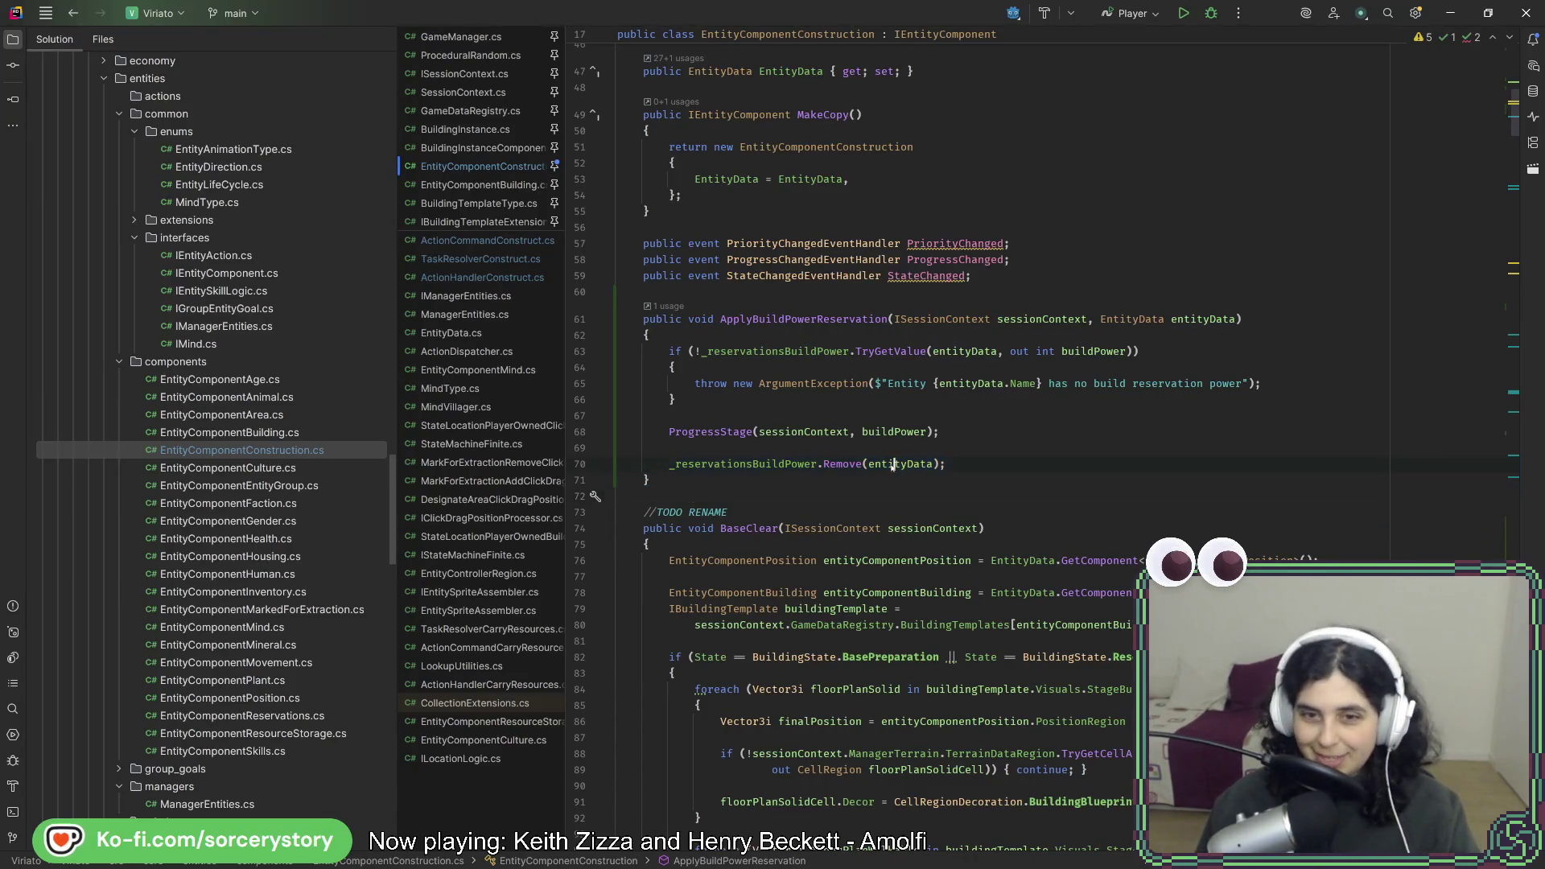
click(1069, 470)
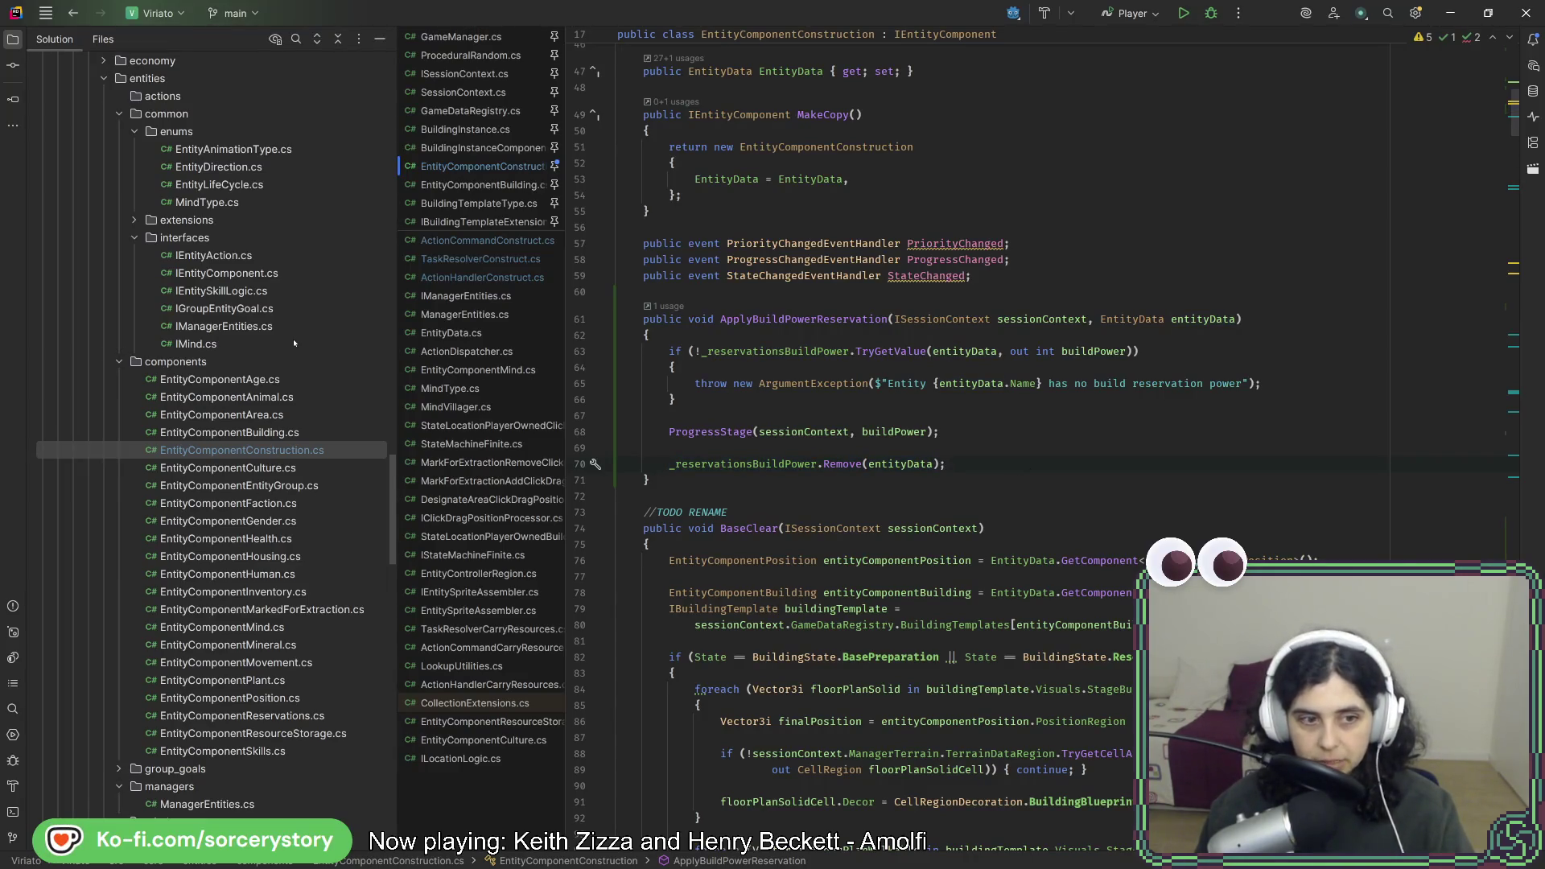
double_click(296, 729)
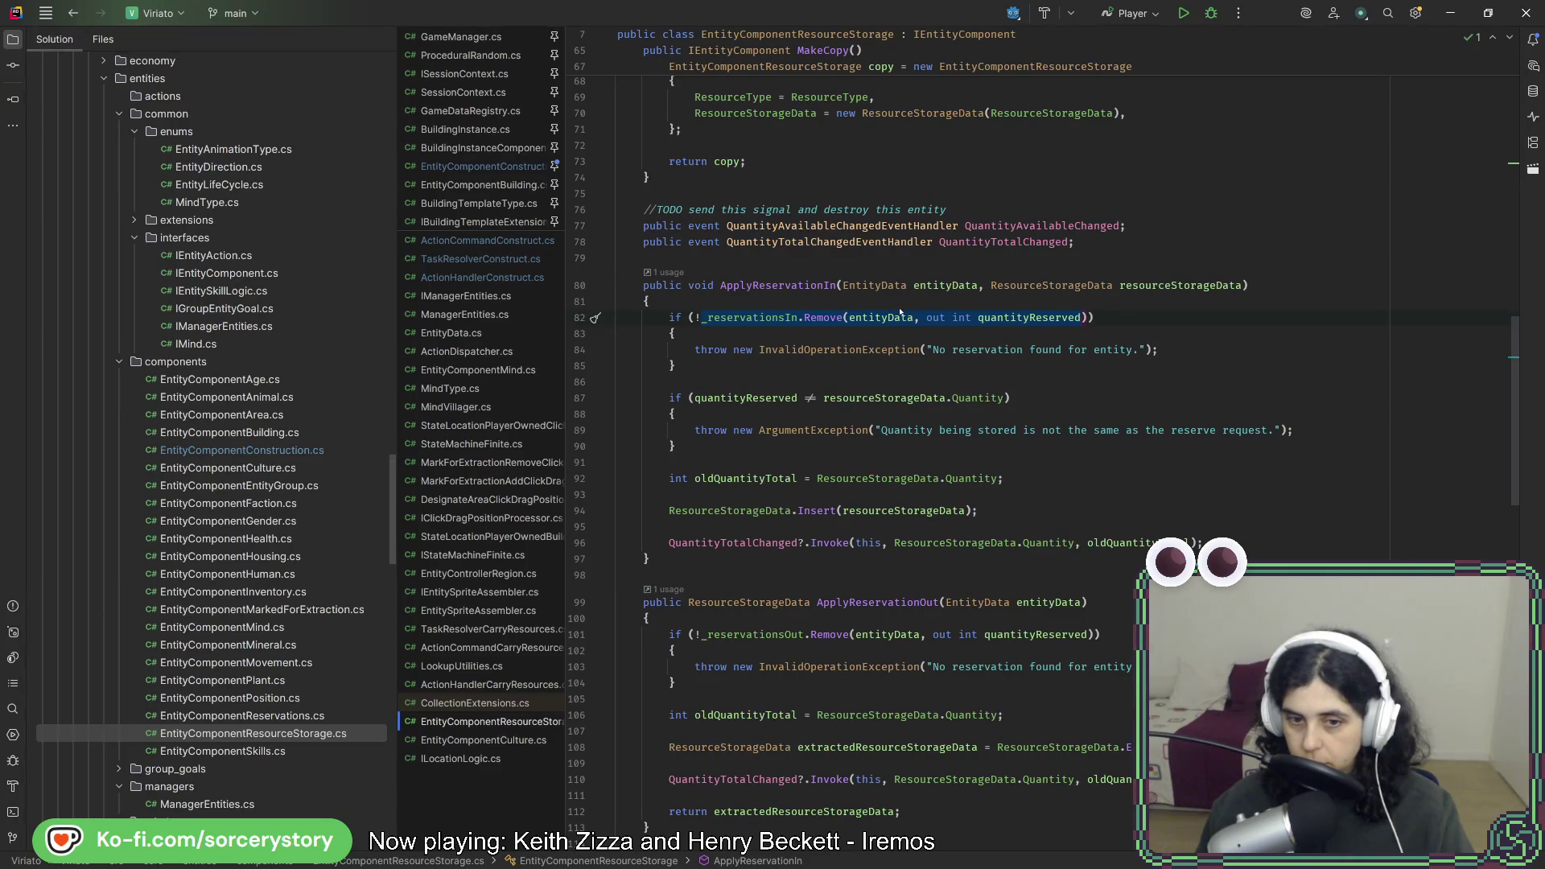
Check how Remove is used in ApplyReservationIn in EntityComponentResourceStorage.cs.
click(810, 320)
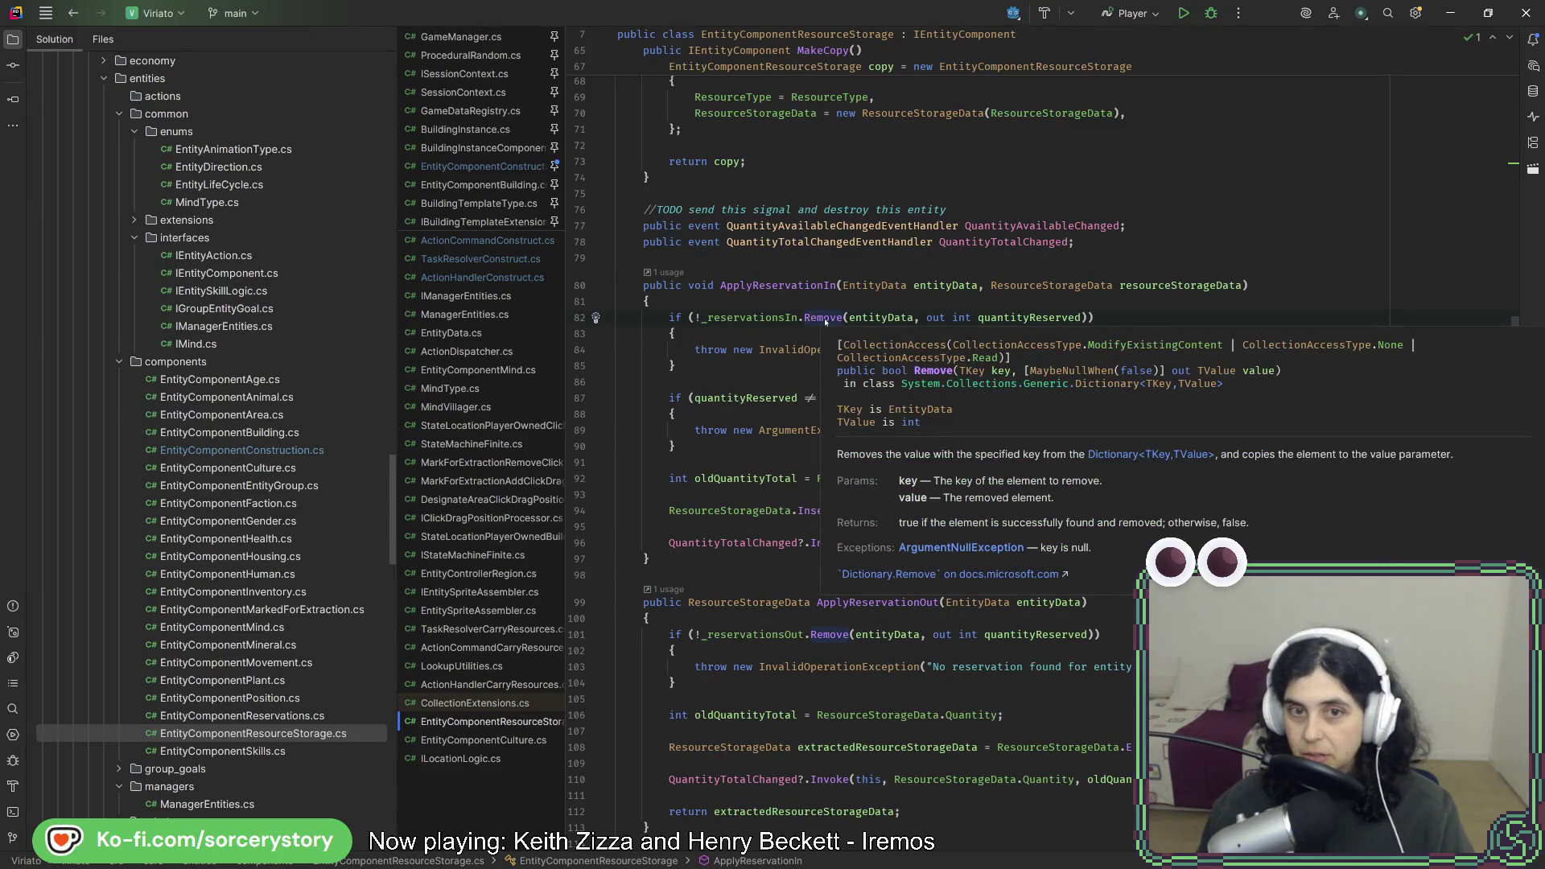
double_click(825, 319)
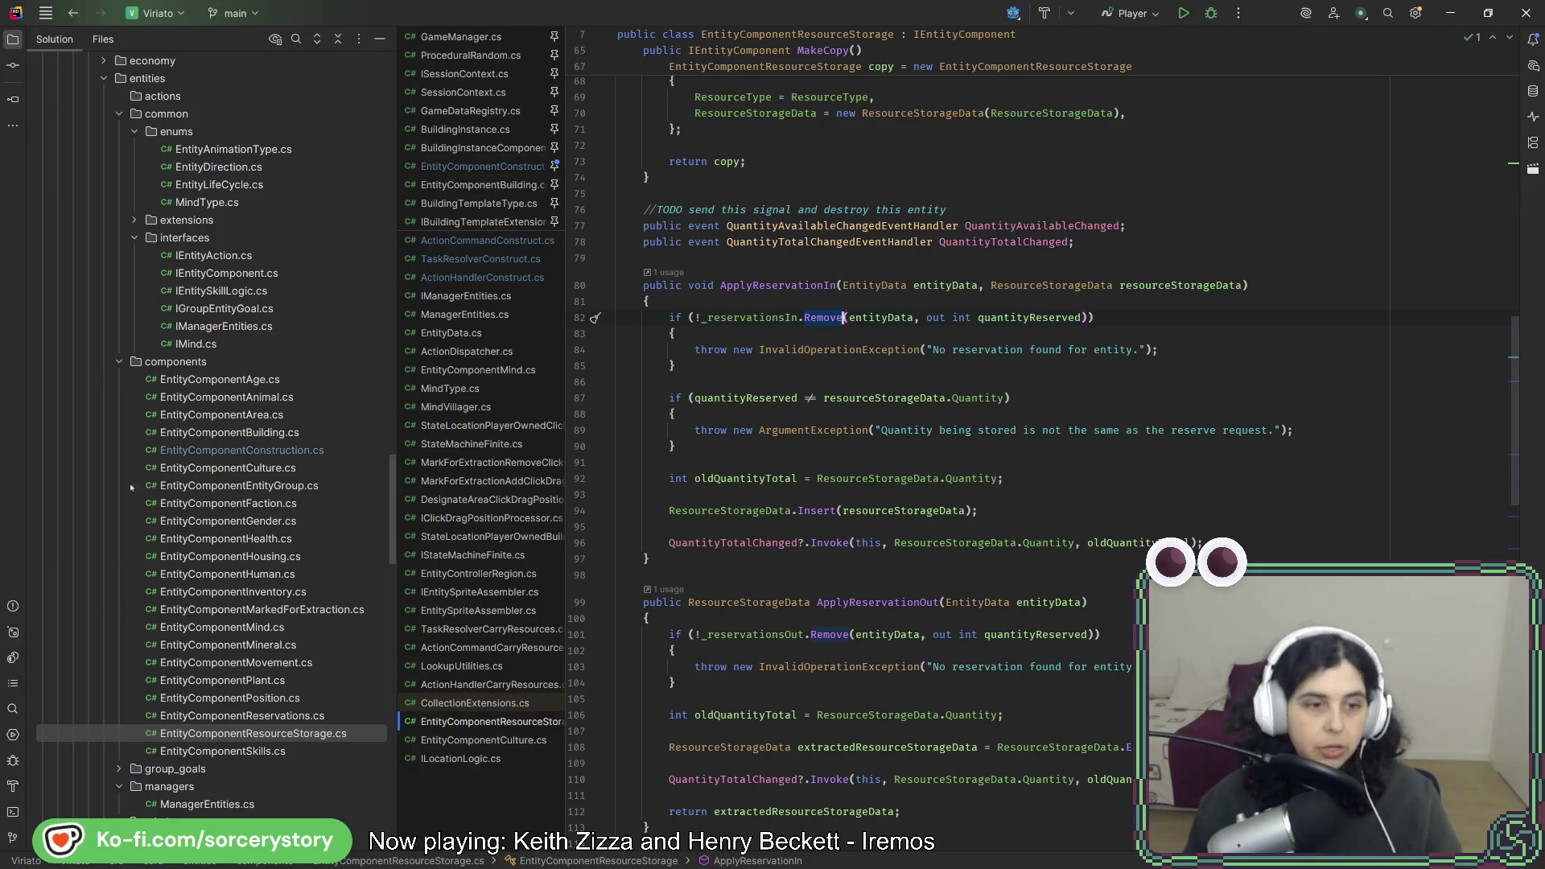
key(ctrl+Tab)
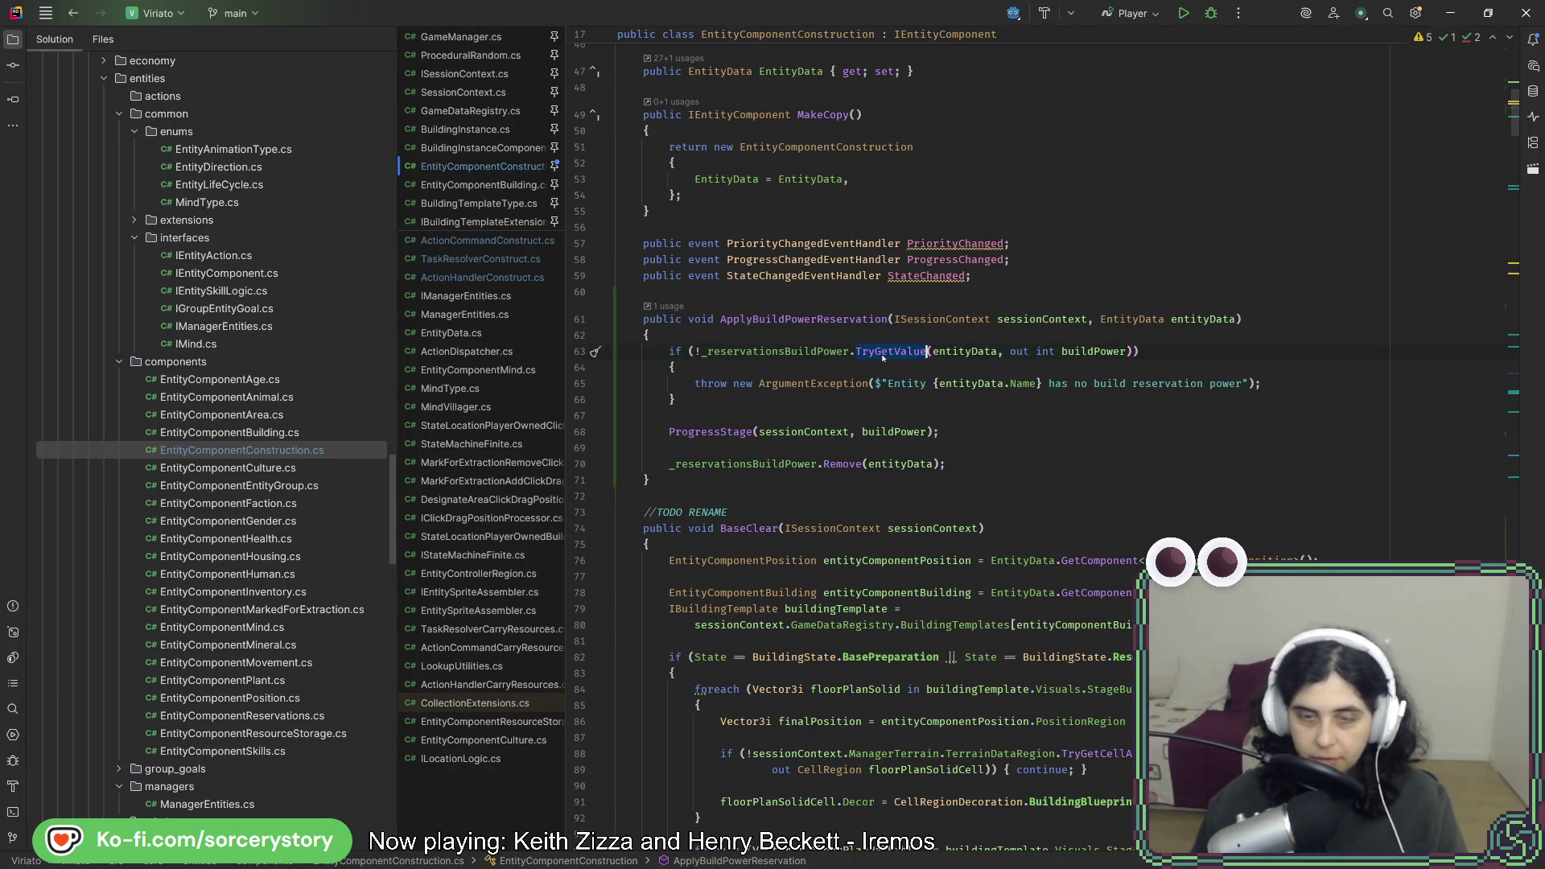
Replace TryGetValue with Remove on line 63, delete the trailing Remove line, and close the old game.
text(Remove)
drag(1004, 470, 1002, 428)
key(BackSpace)
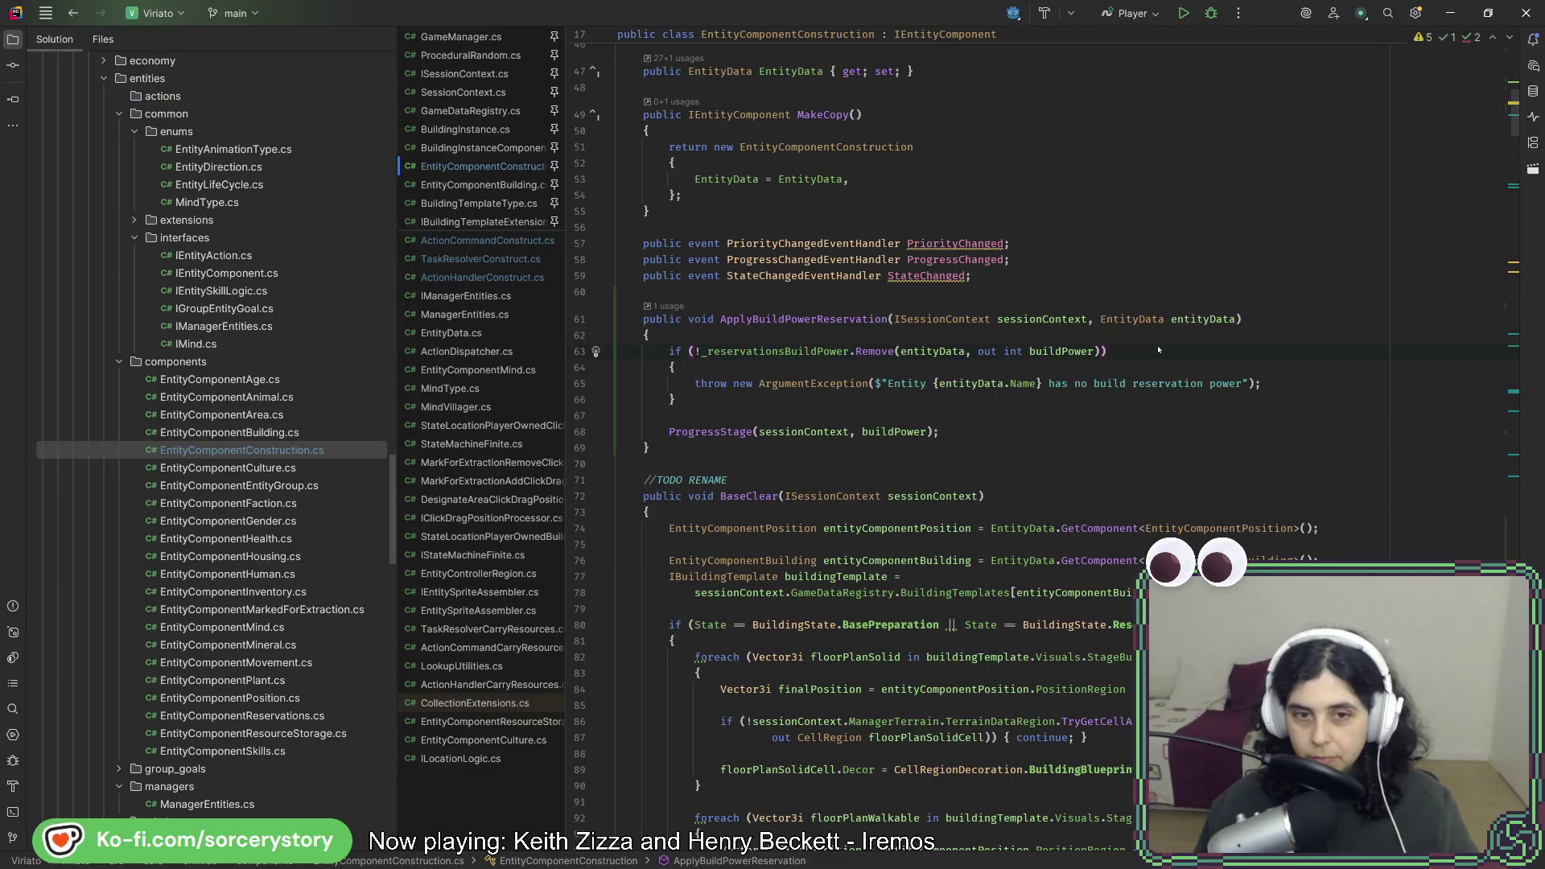
key(alt+Tab)
click(1444, 44)
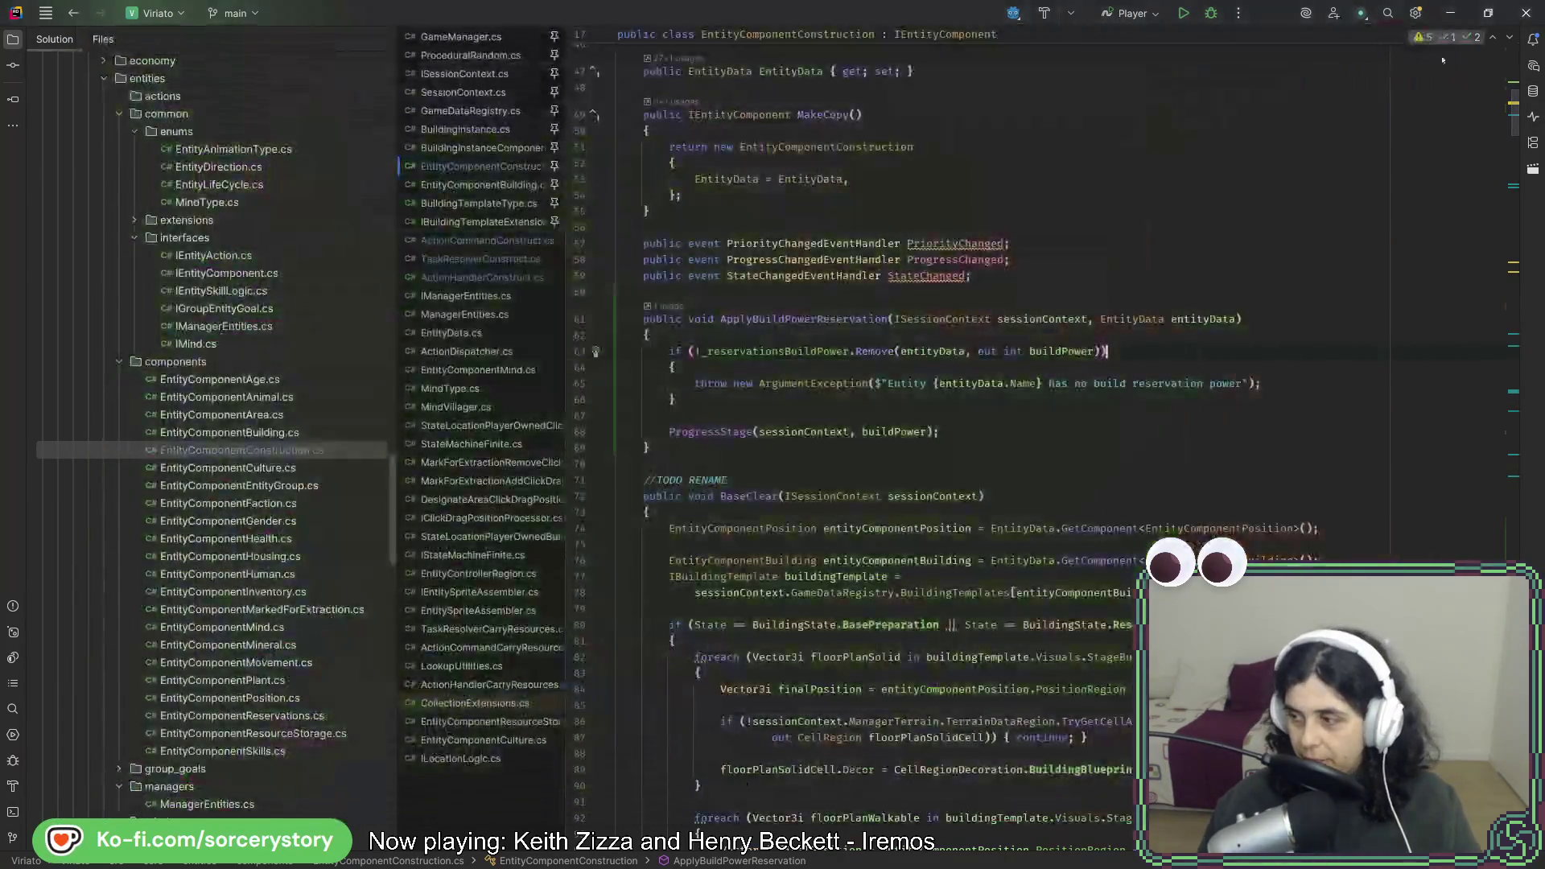
Relaunch the game from Godot, start a new game, and visit the player settlement.
key(alt+Tab)
click(1269, 40)
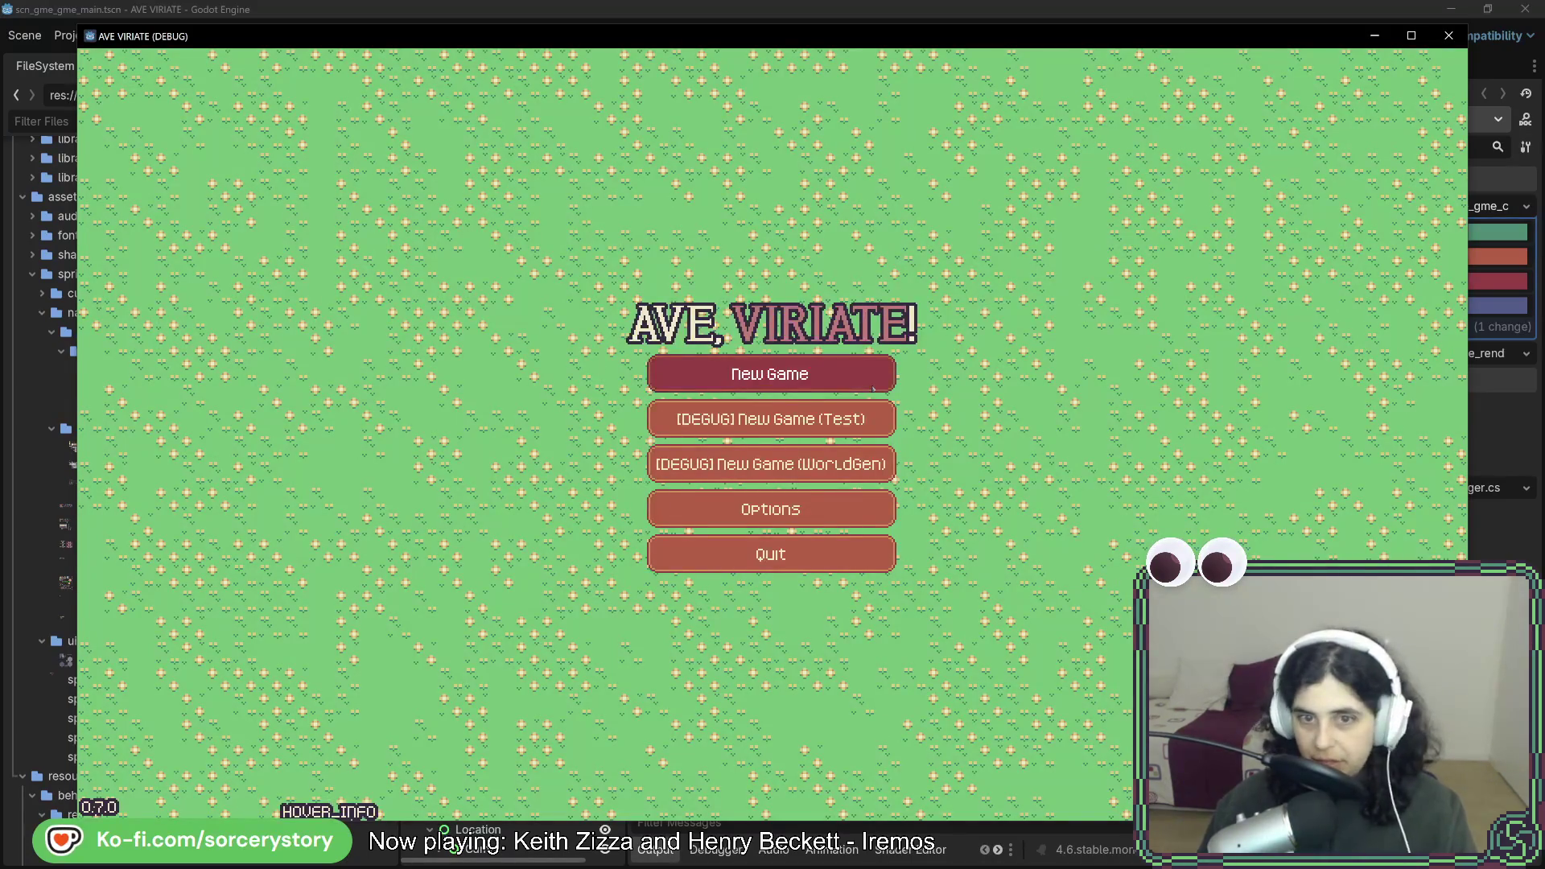
click(875, 386)
click(925, 494)
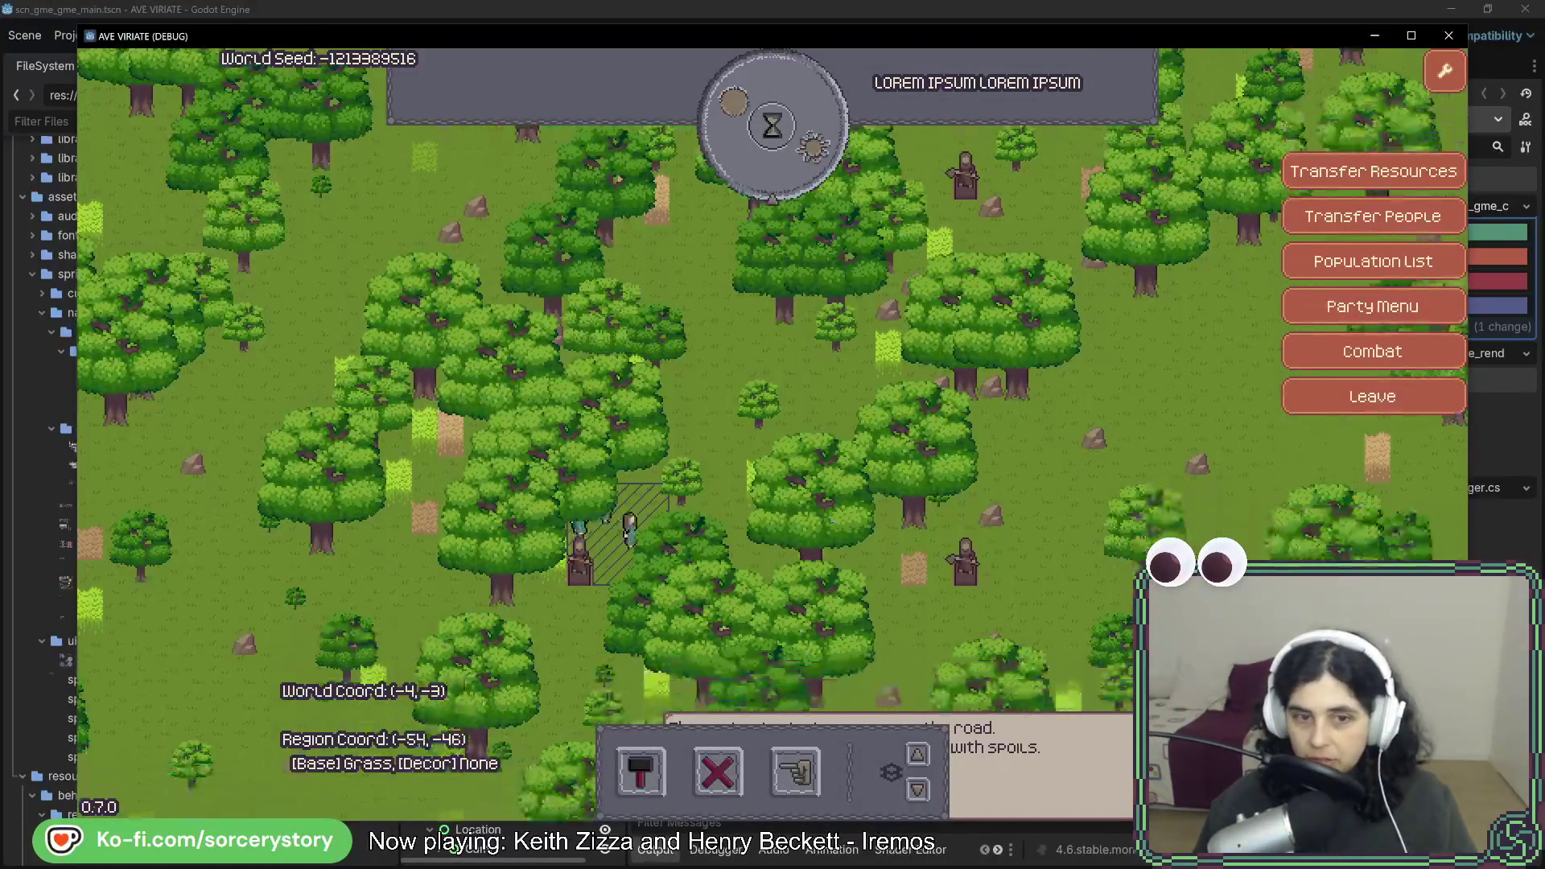
click(795, 771)
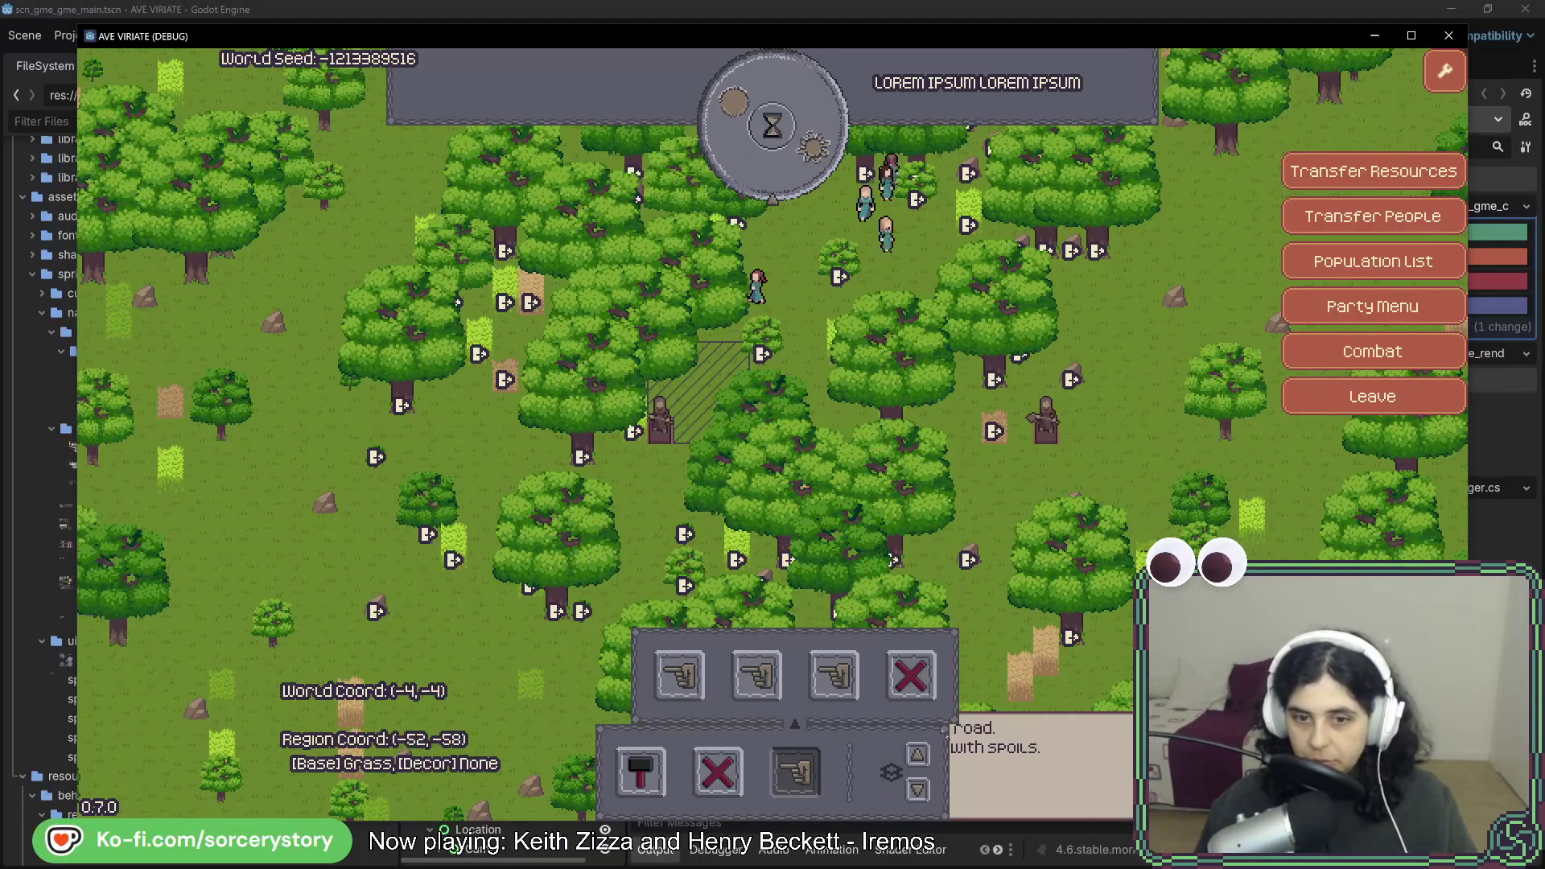
click(795, 770)
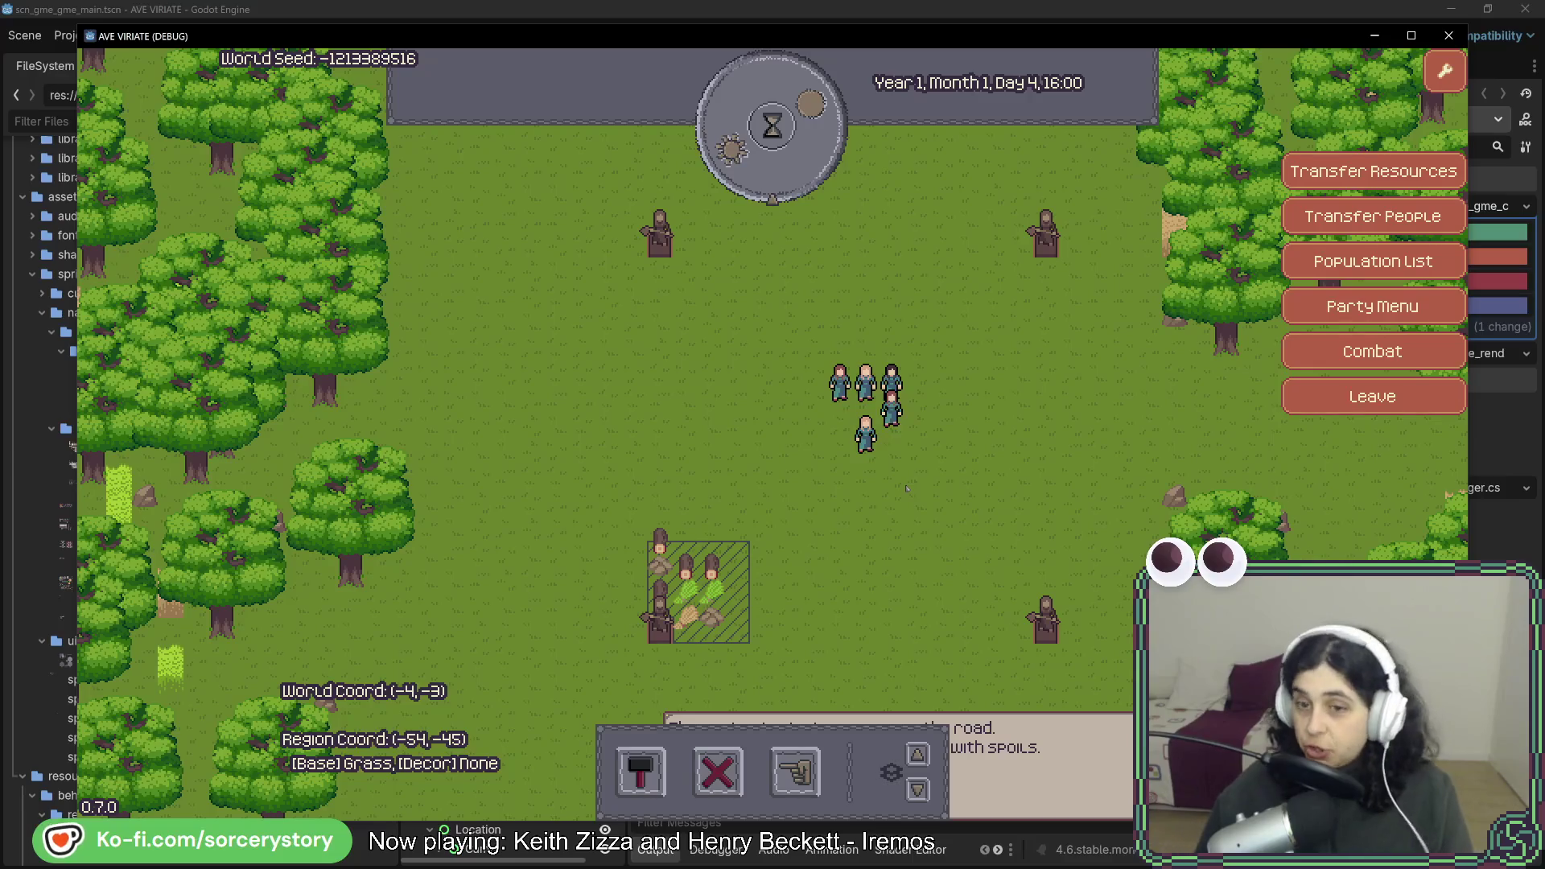
Pan around the settlement, cancel remove-entities mode, and bring the stone pile into view.
key(a)
key(s)
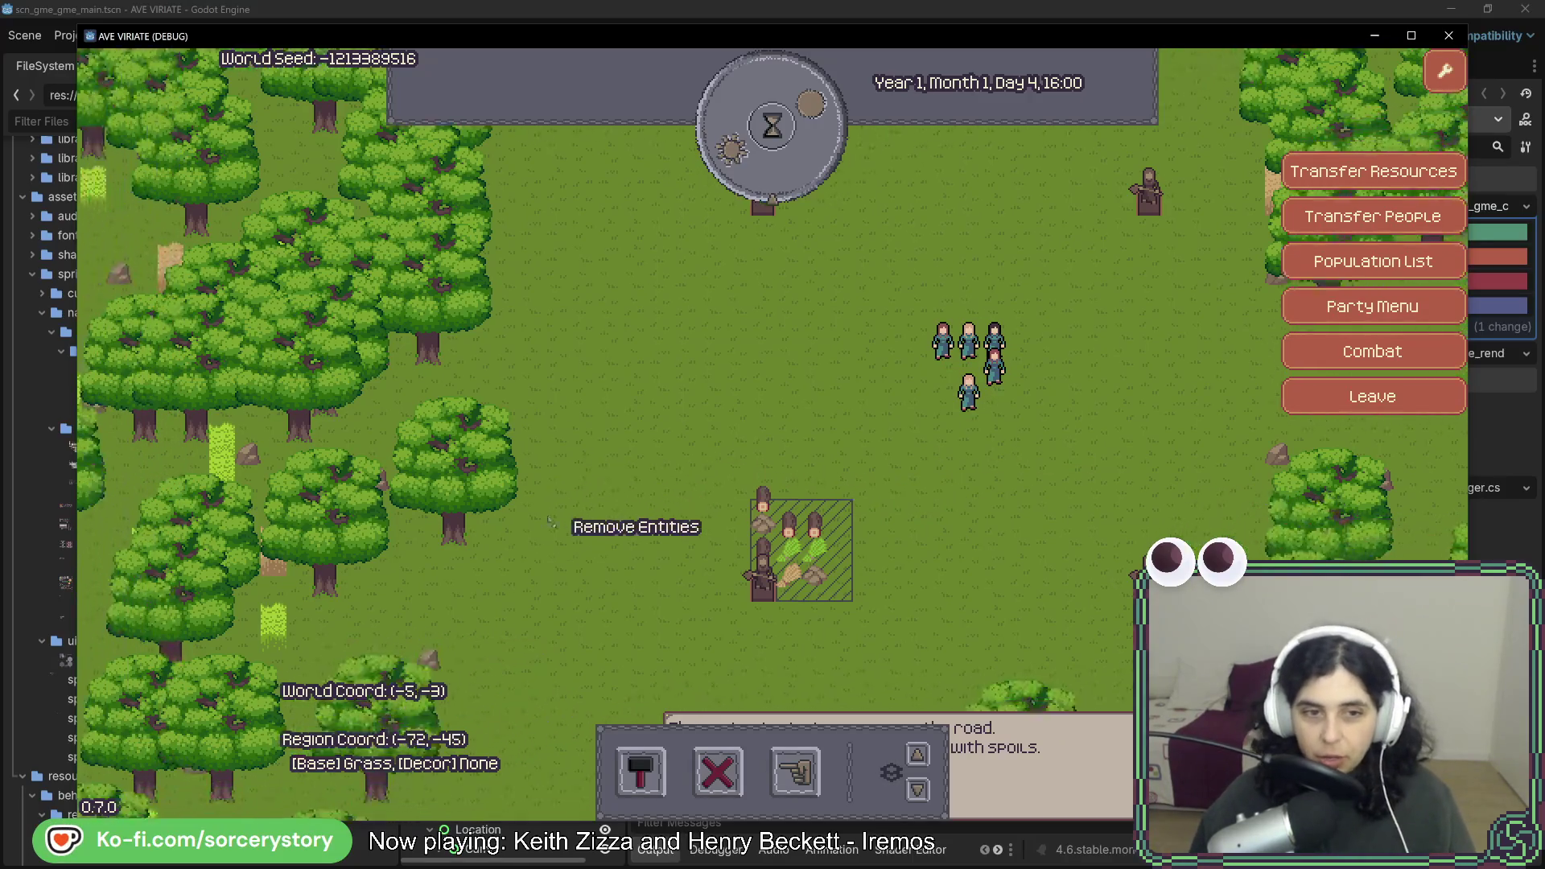
key(a)
key(w)
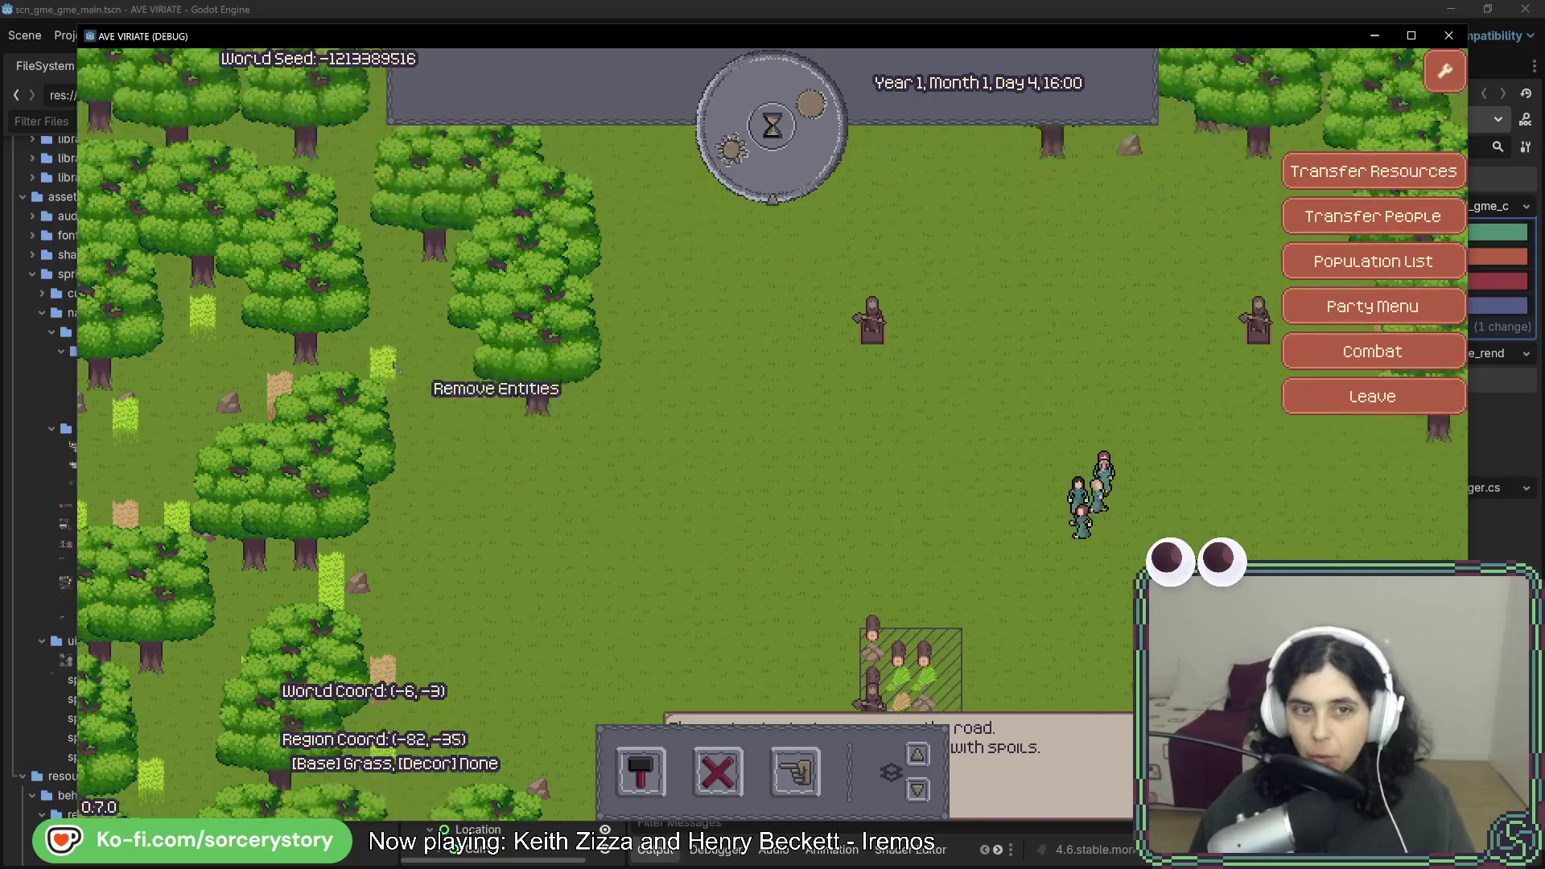
key(w)
right_click(522, 438)
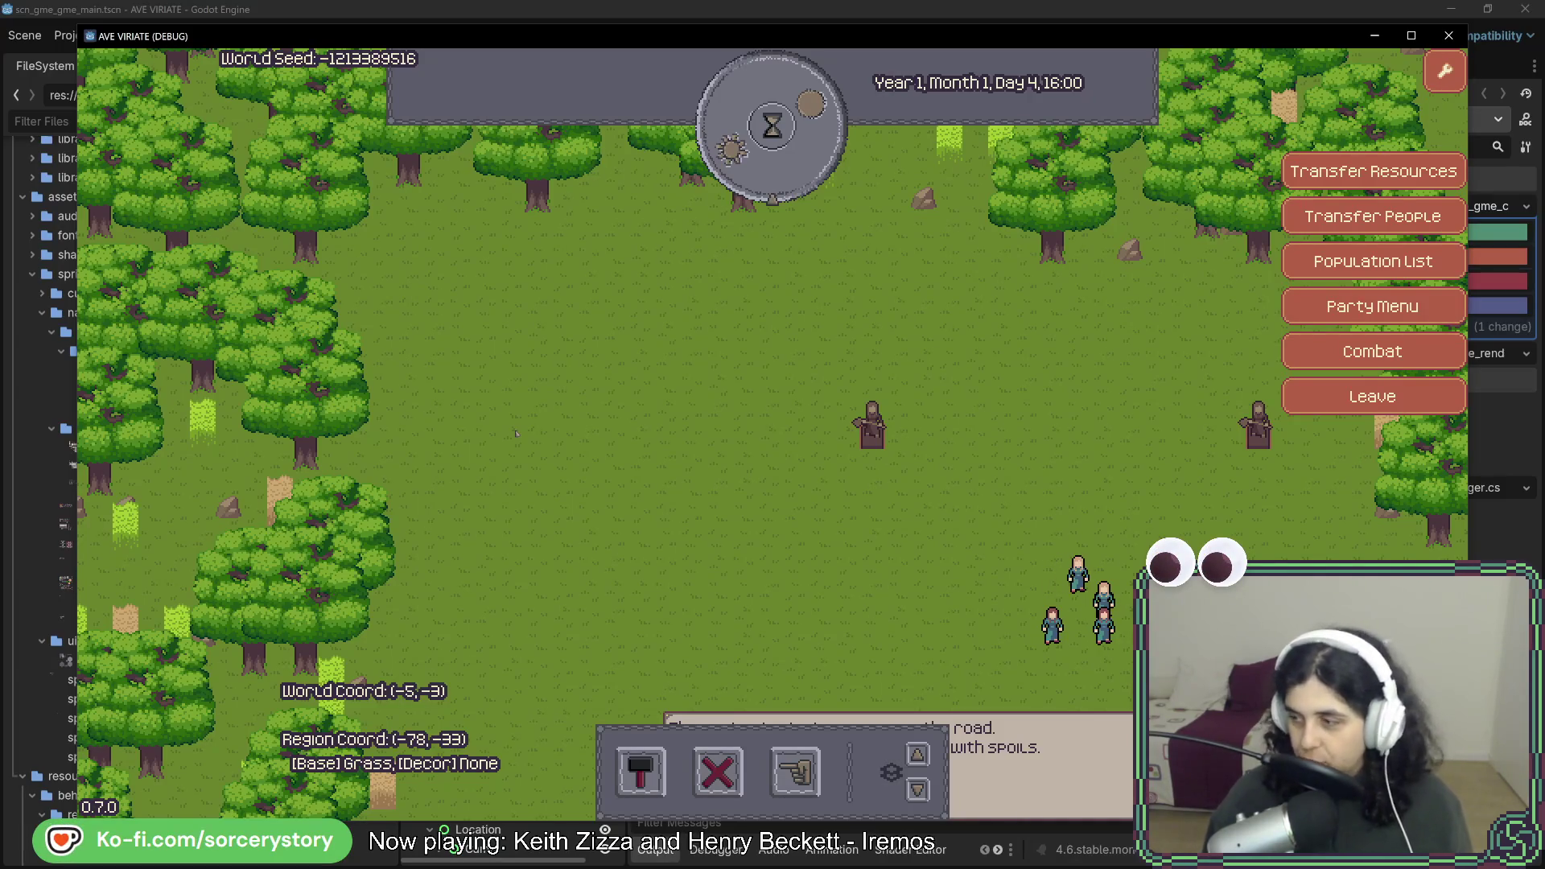
key(s)
mouse_move(927, 644)
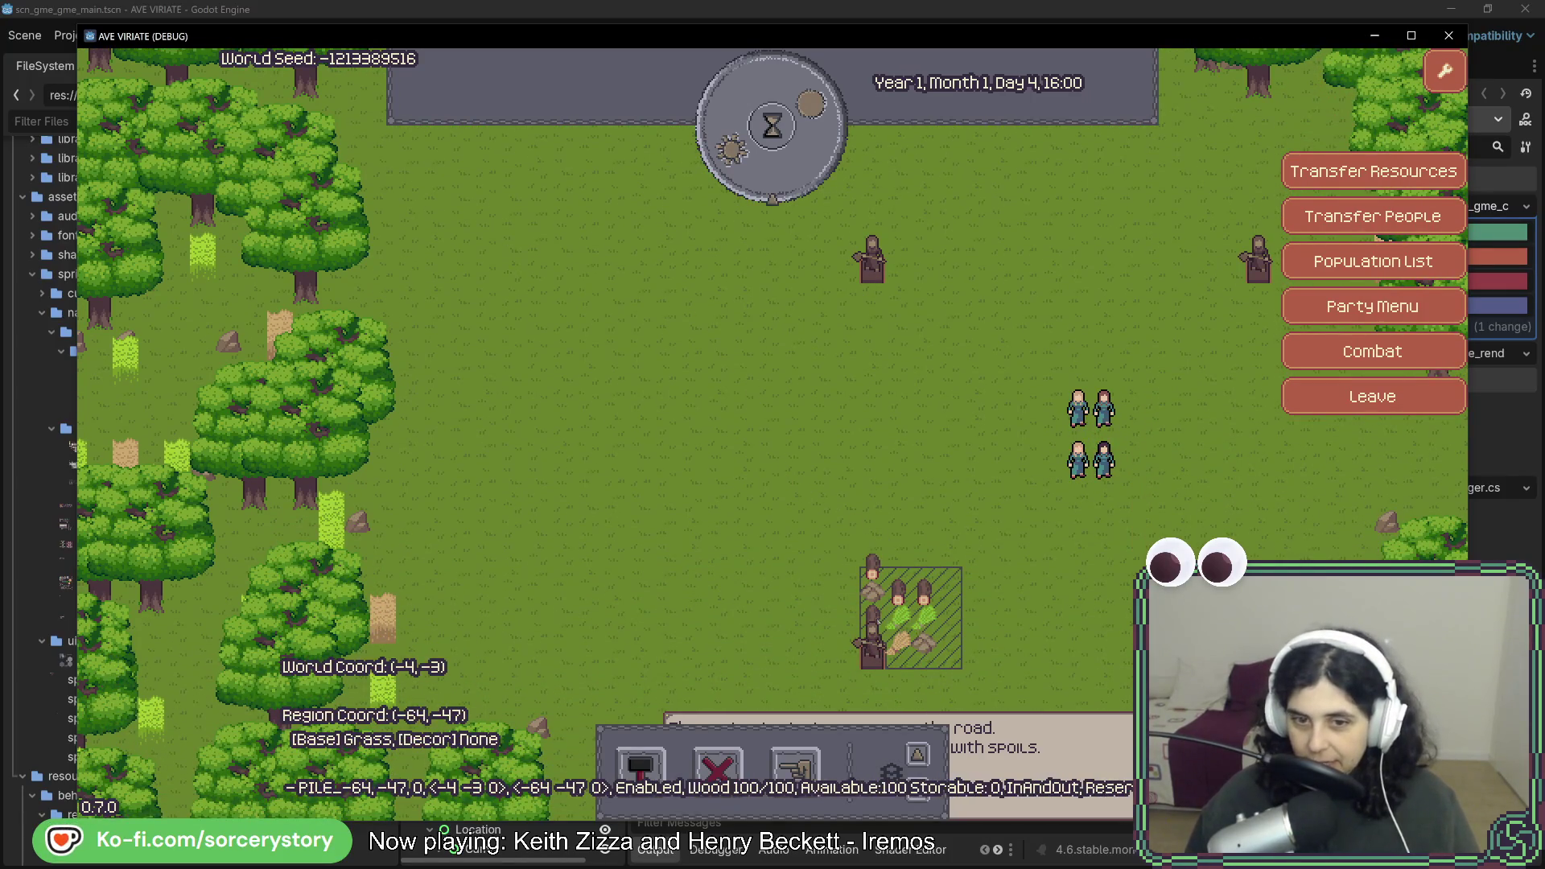
key(s)
key(d)
Remove a tree to clear space and place a house blueprint on the open grass.
click(639, 770)
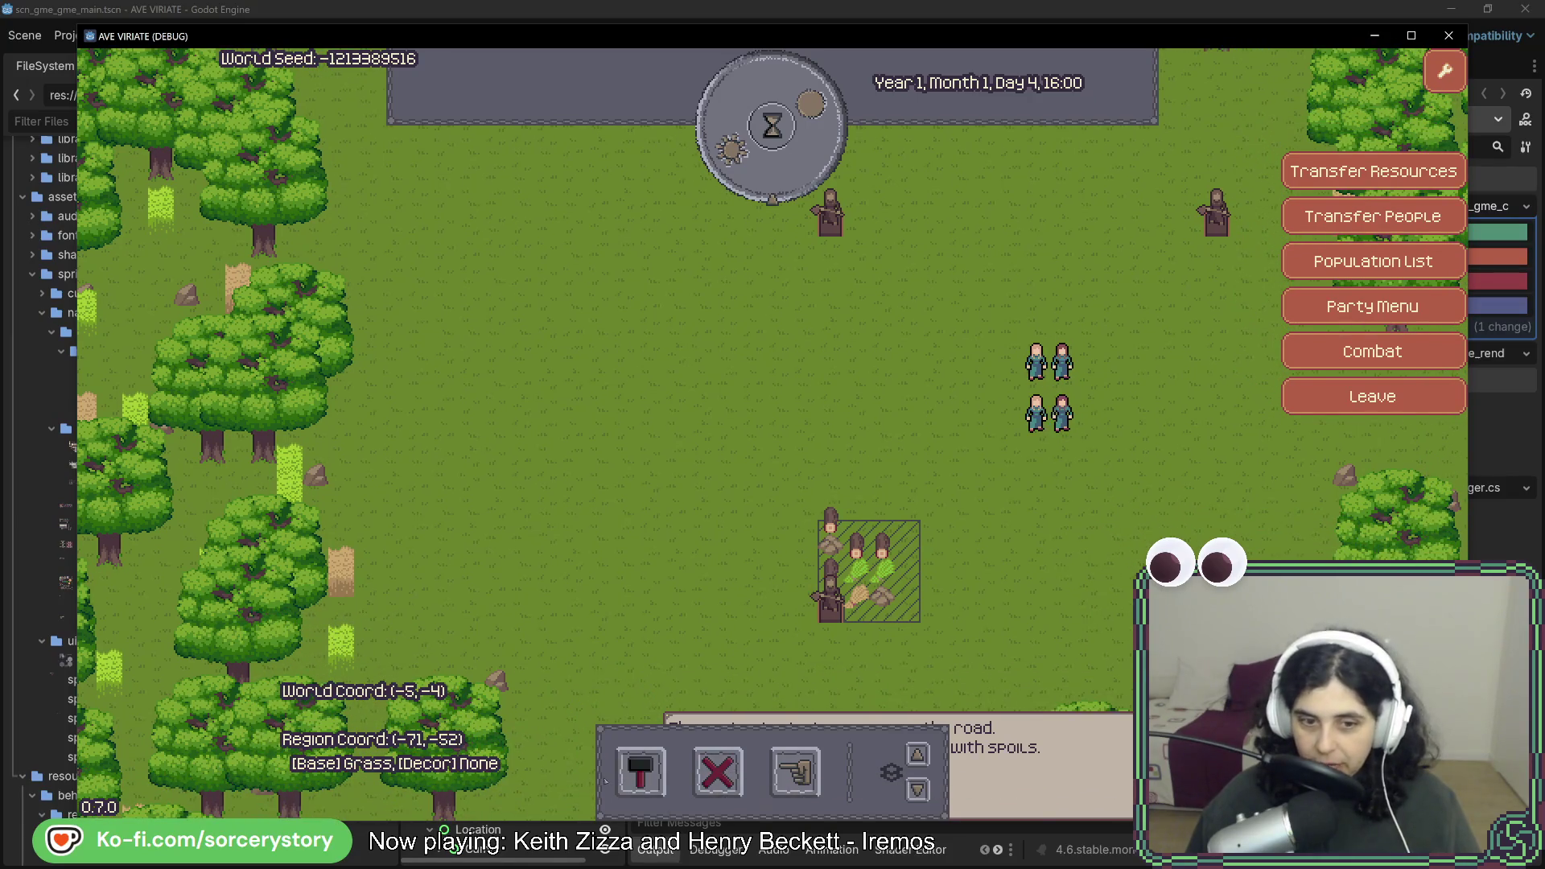
key(d)
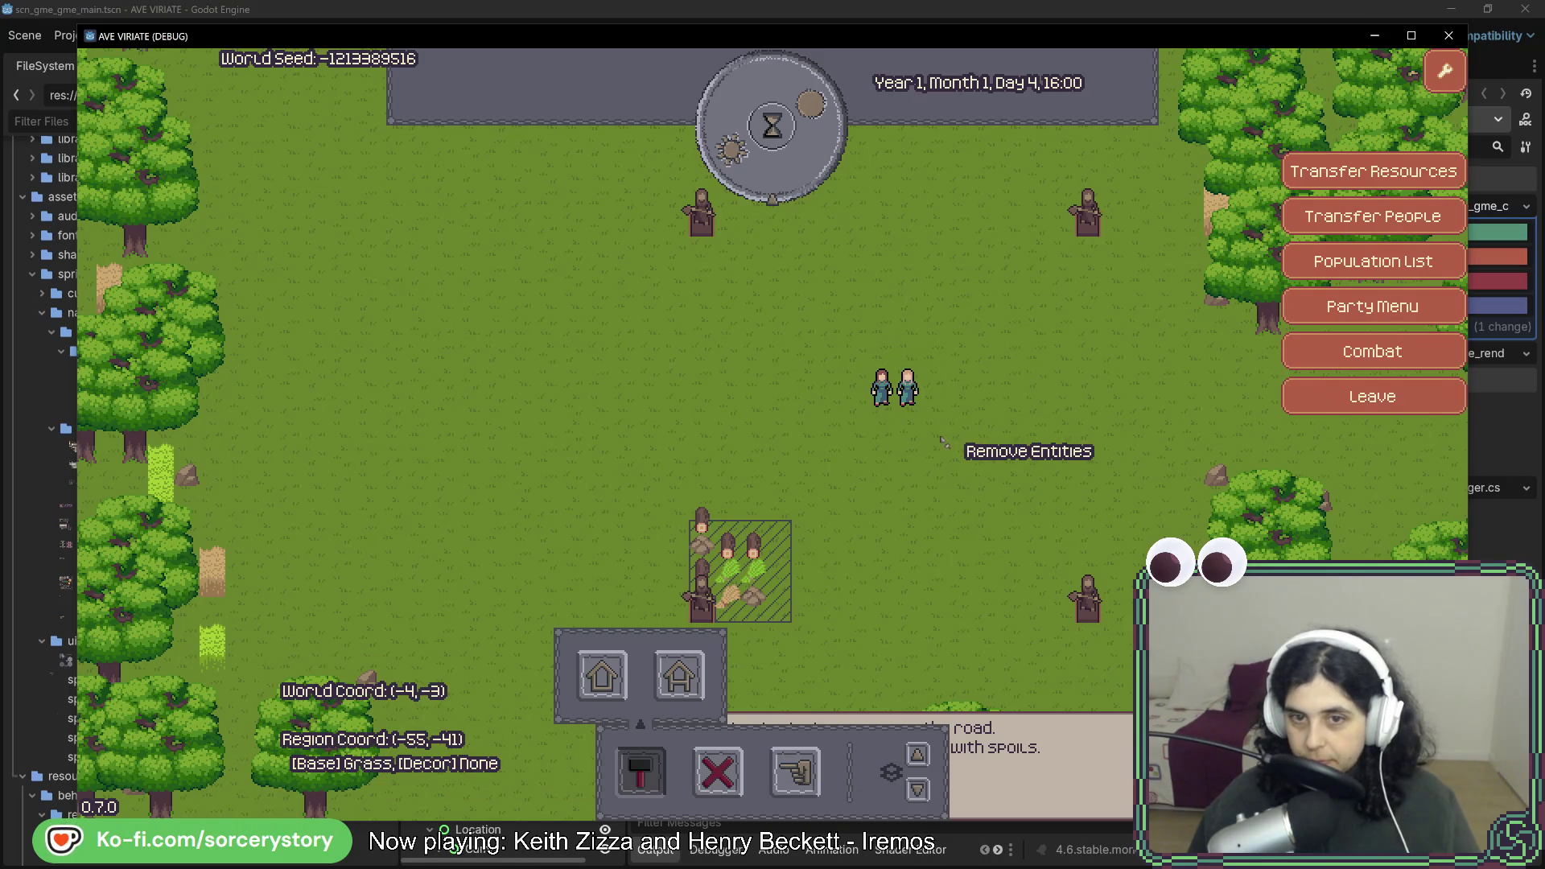
click(1271, 326)
key(a)
key(w)
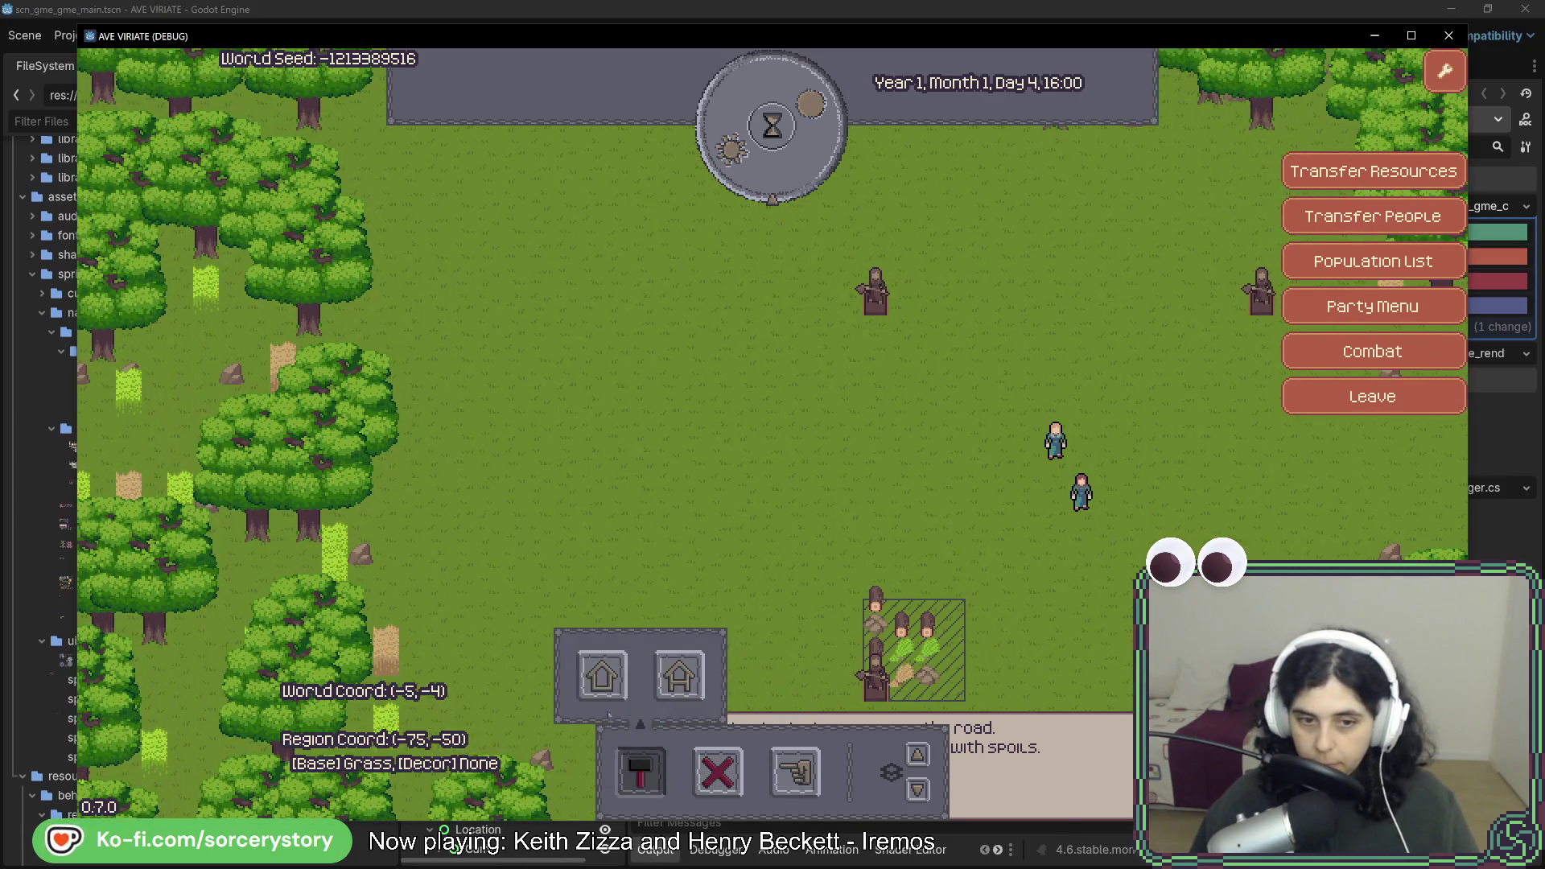
click(601, 676)
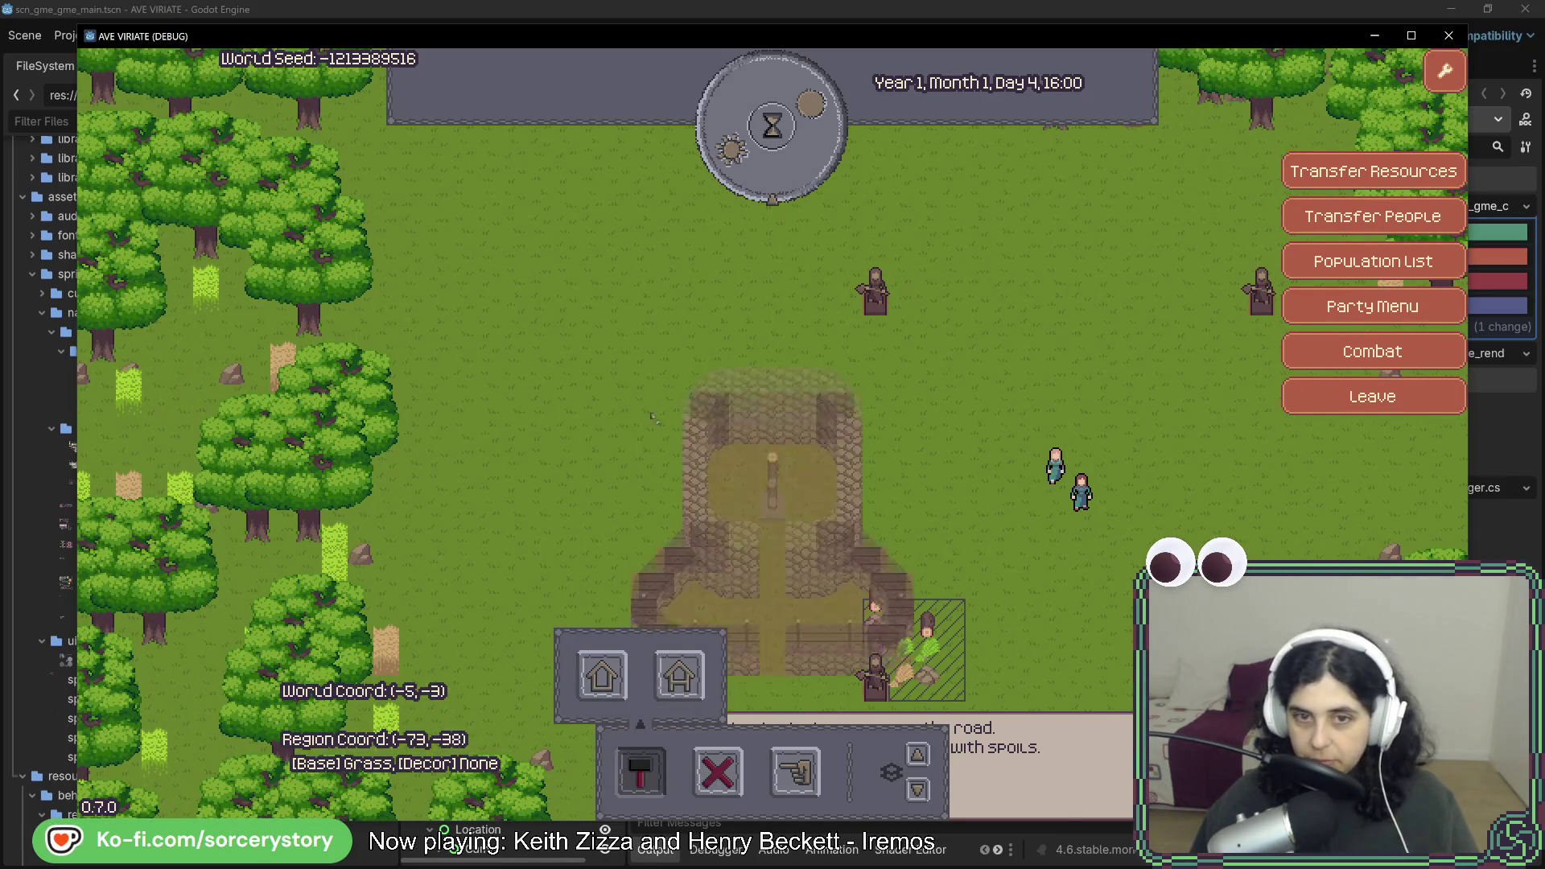
click(587, 307)
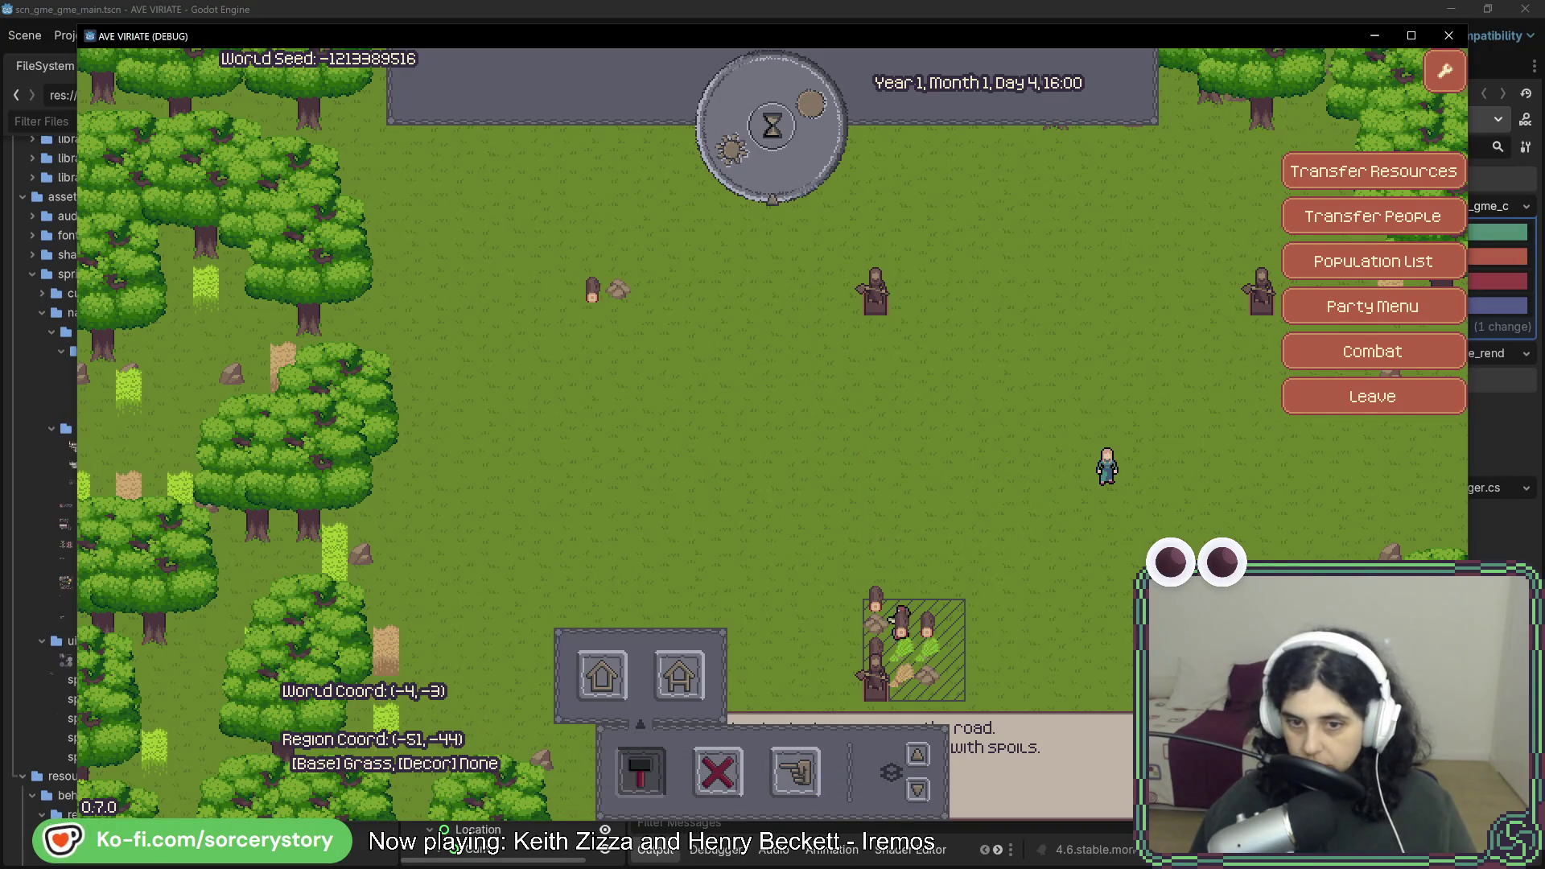
Pass two hours to Day 4, 18:00, close the build options, and return to Rider.
click(772, 125)
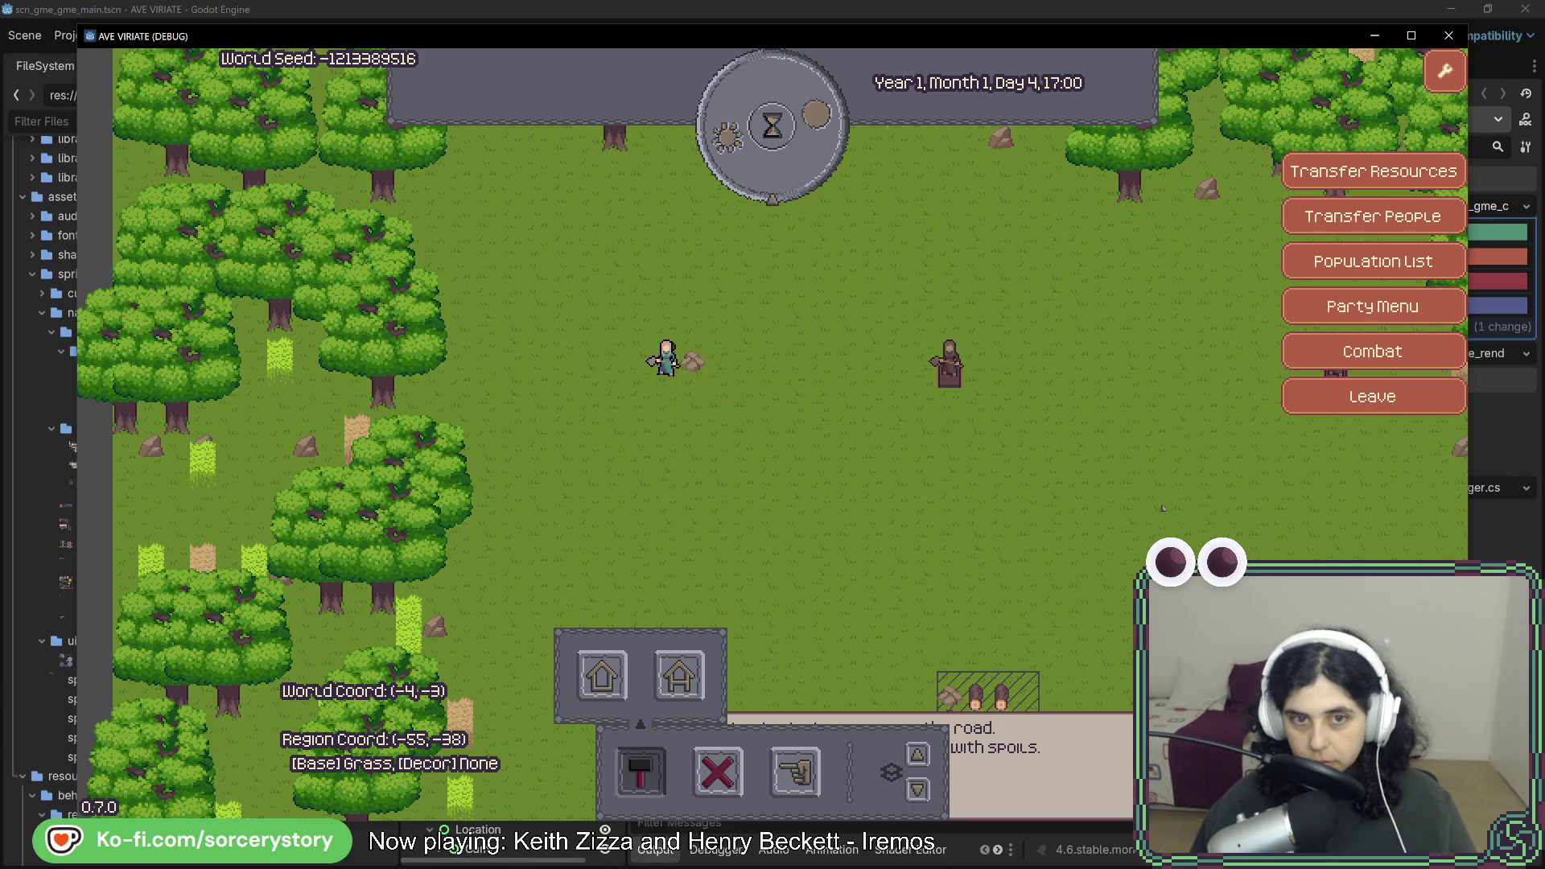
click(773, 148)
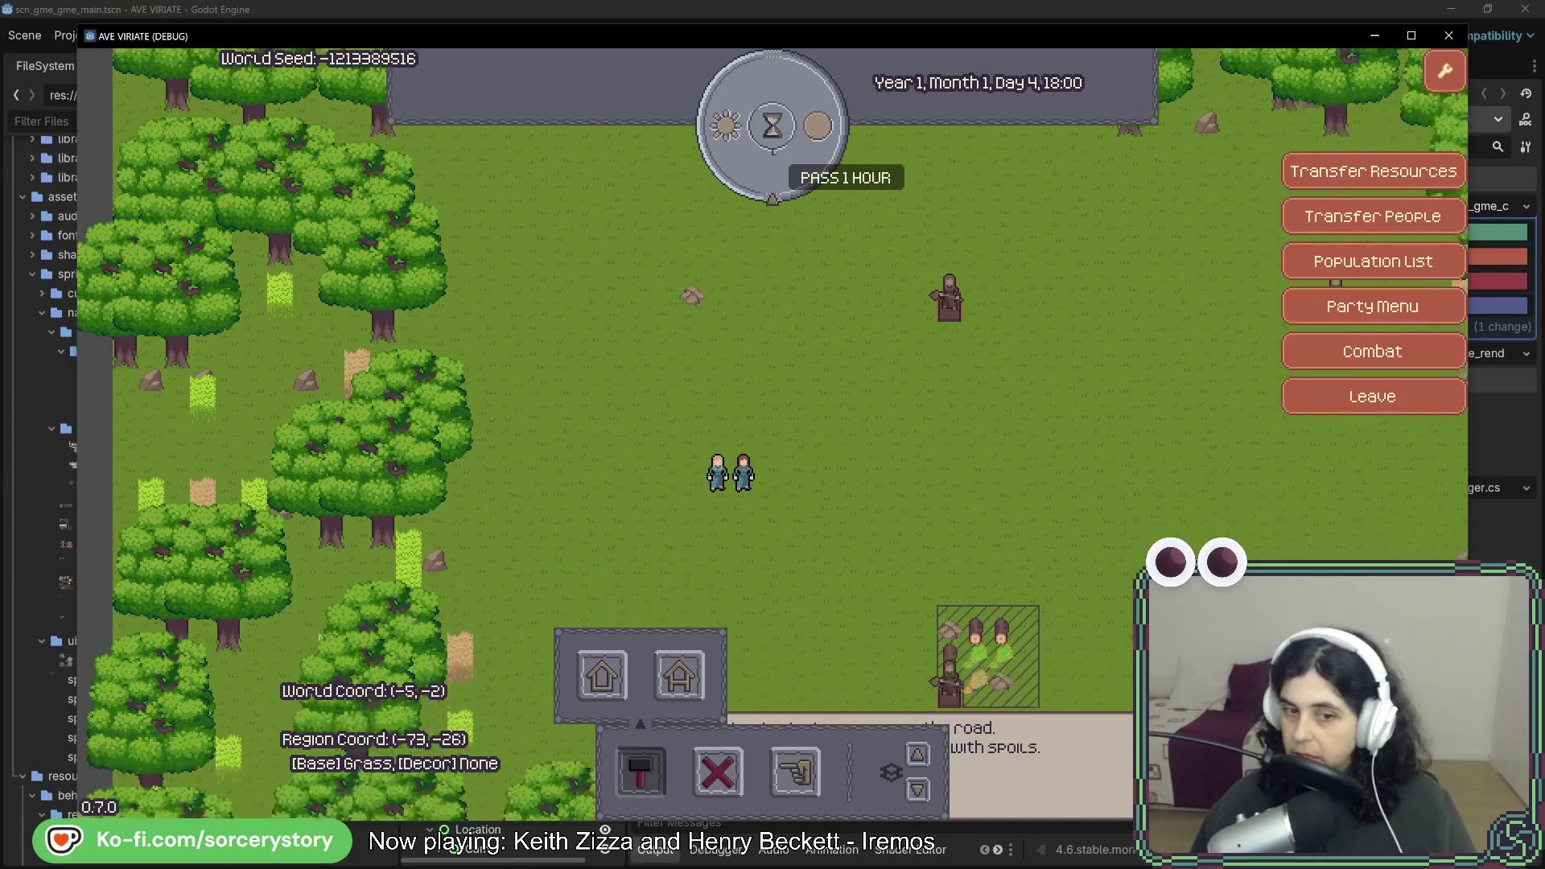
click(617, 760)
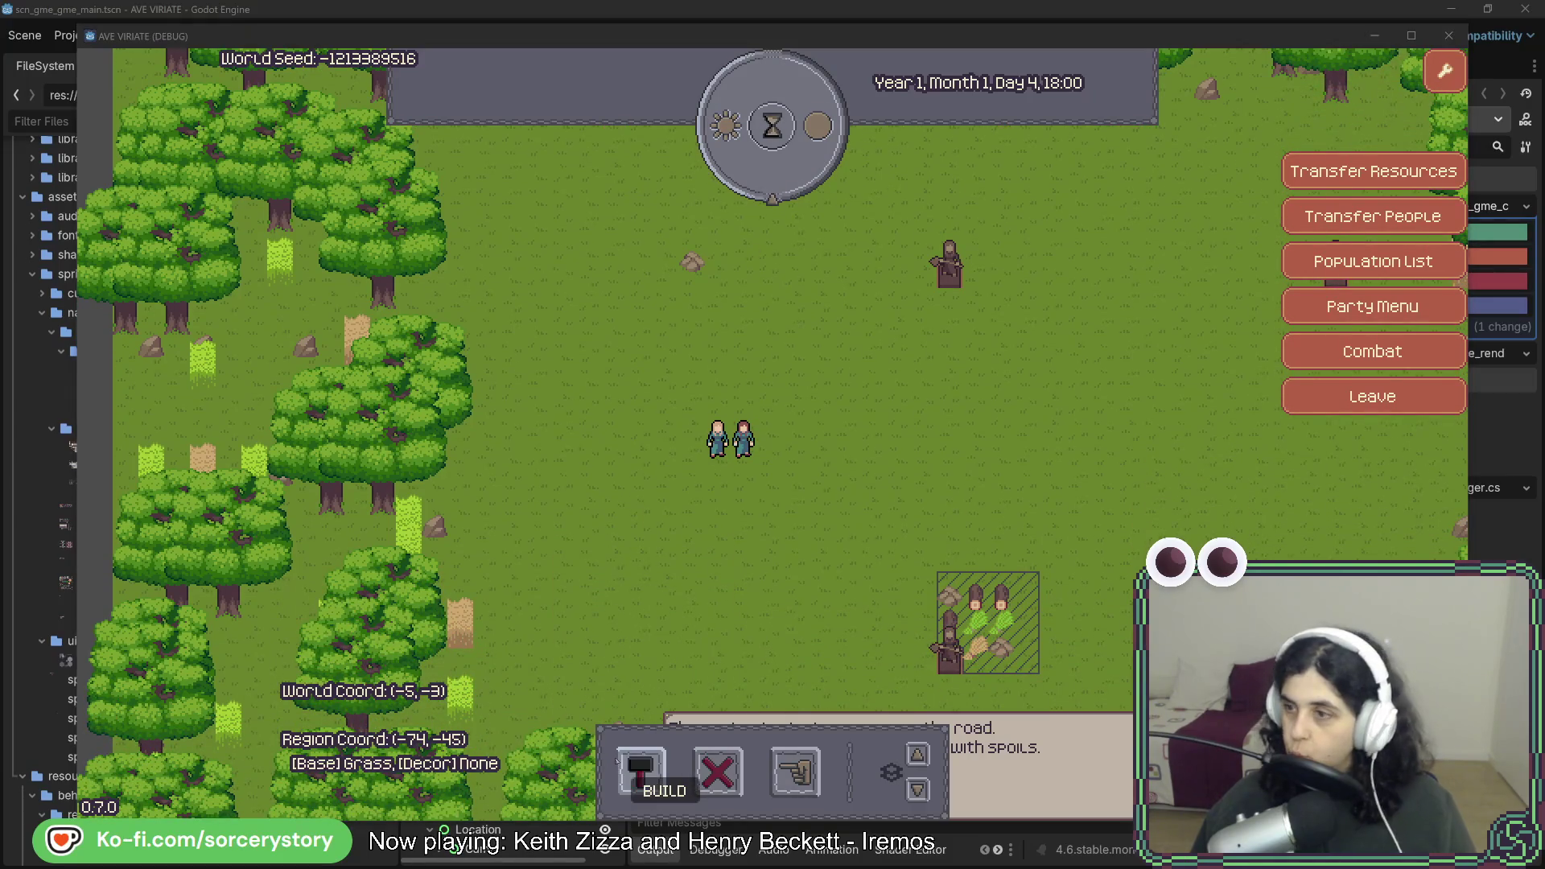
key(alt+Tab)
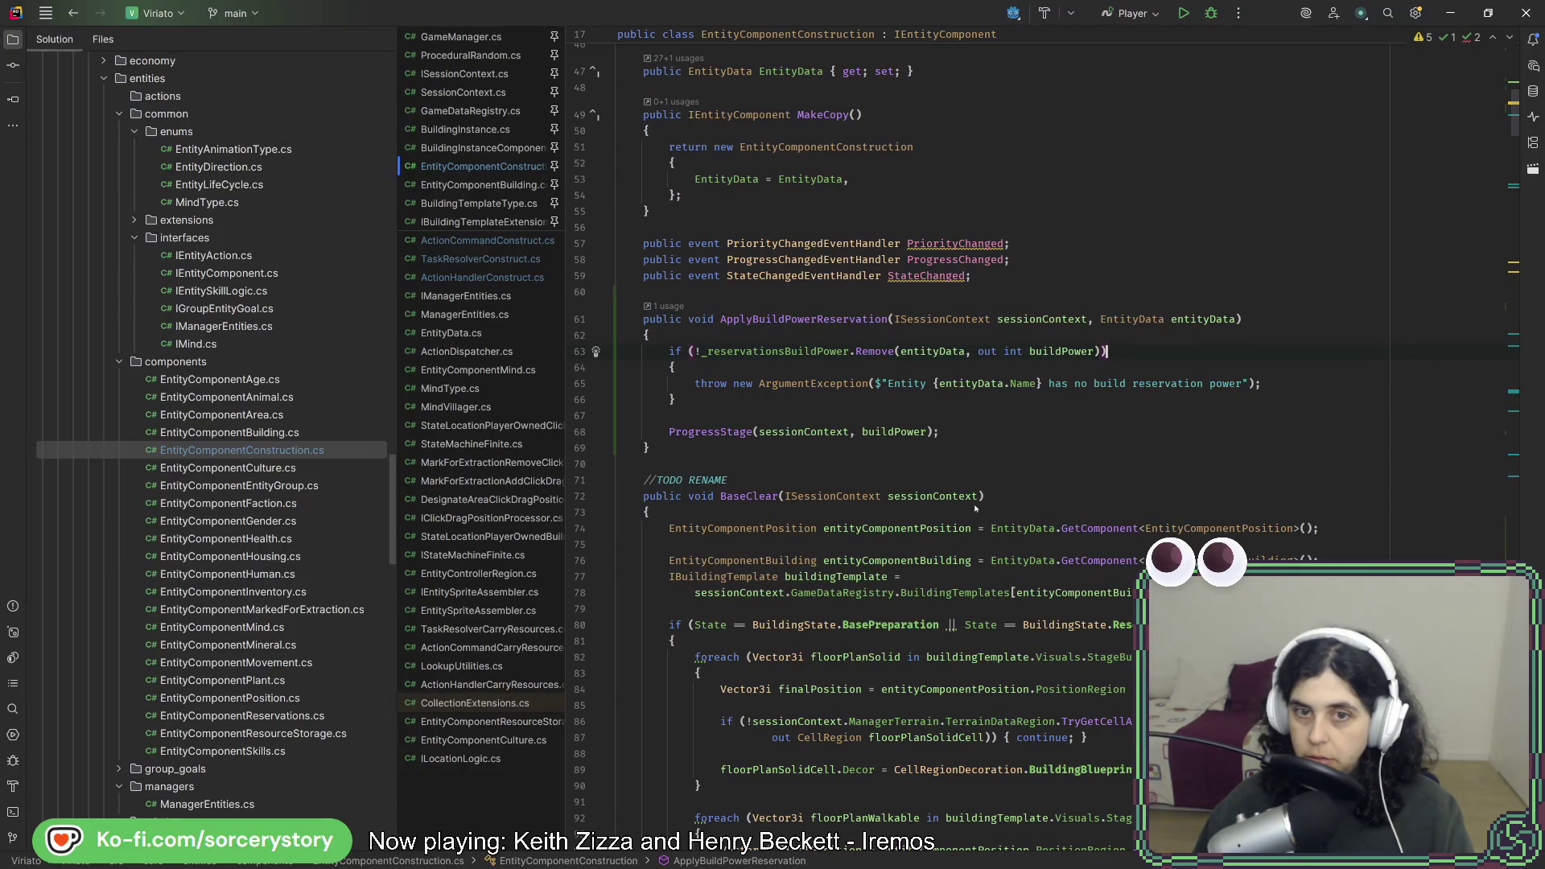
Close the running game, rebuild the C# project, run it again, and start a new game.
key(alt+Tab)
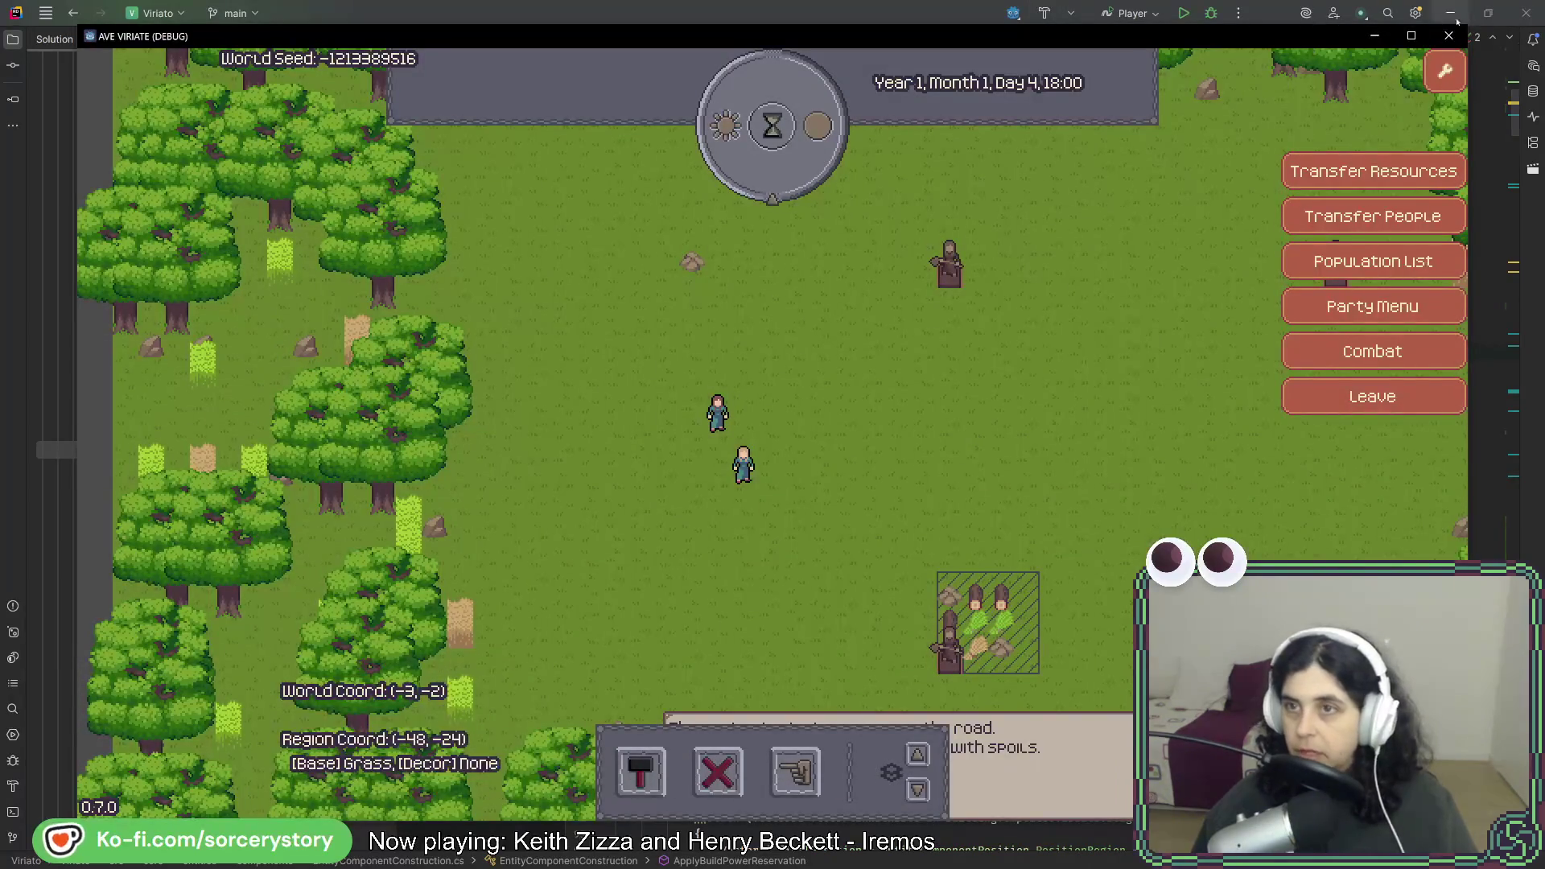
click(1448, 36)
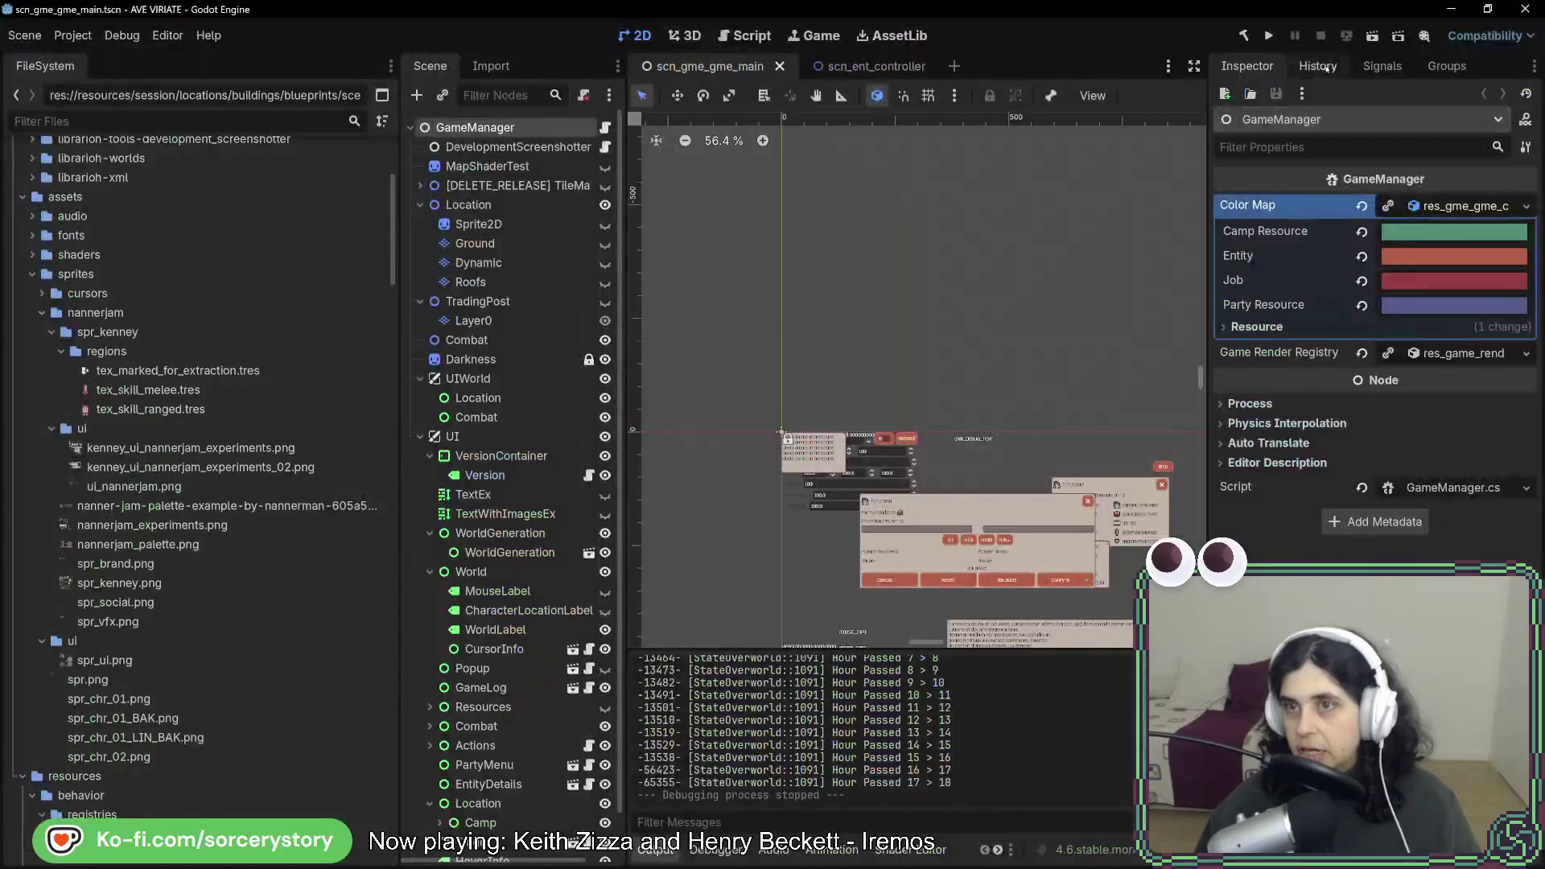
click(1245, 39)
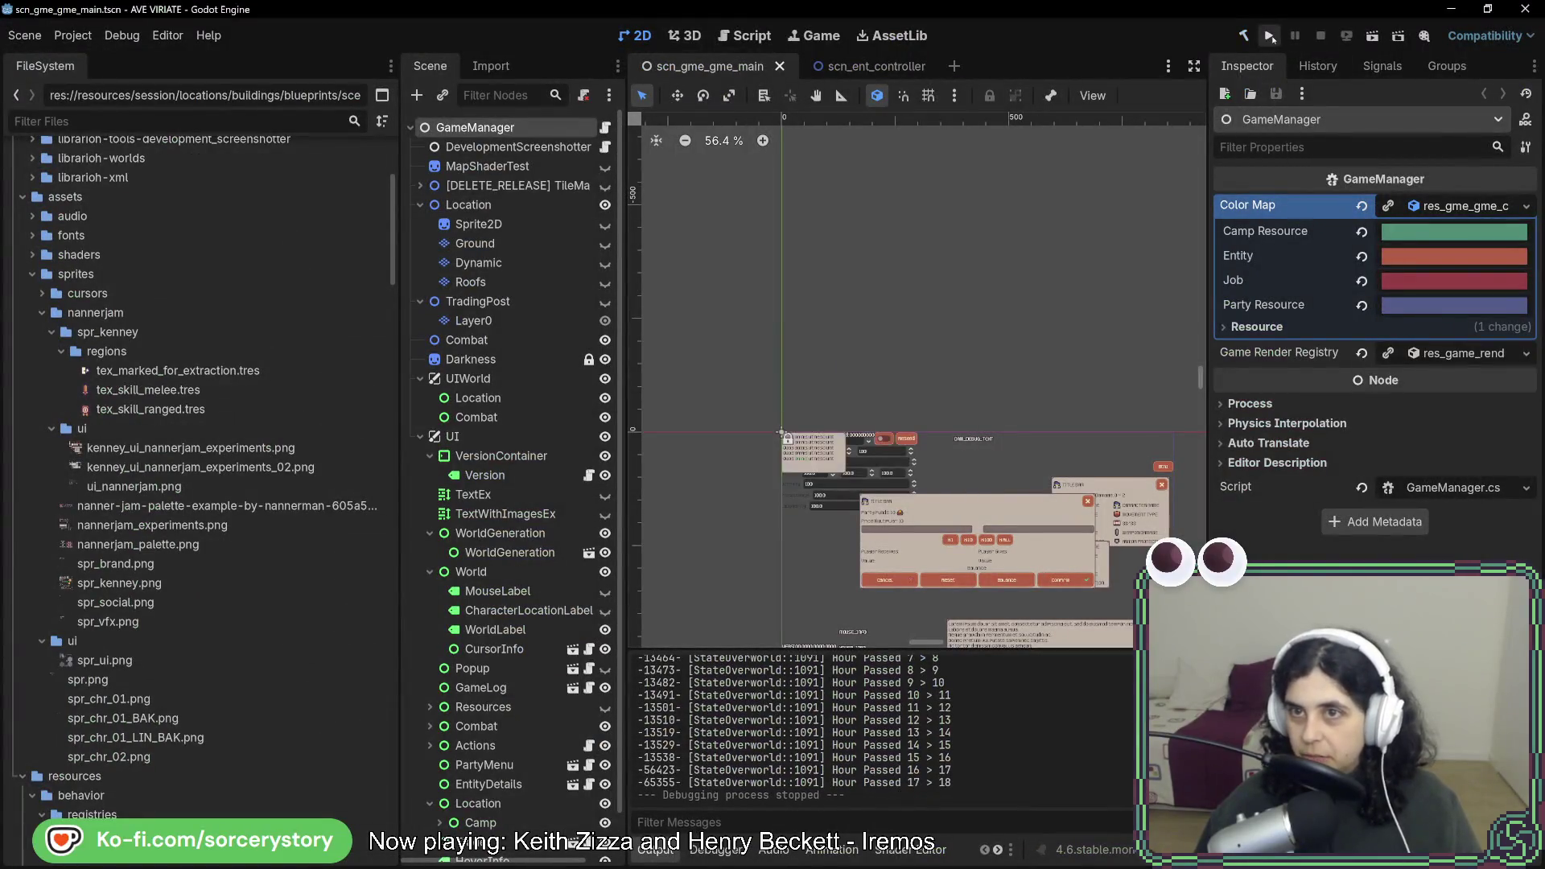
click(1269, 37)
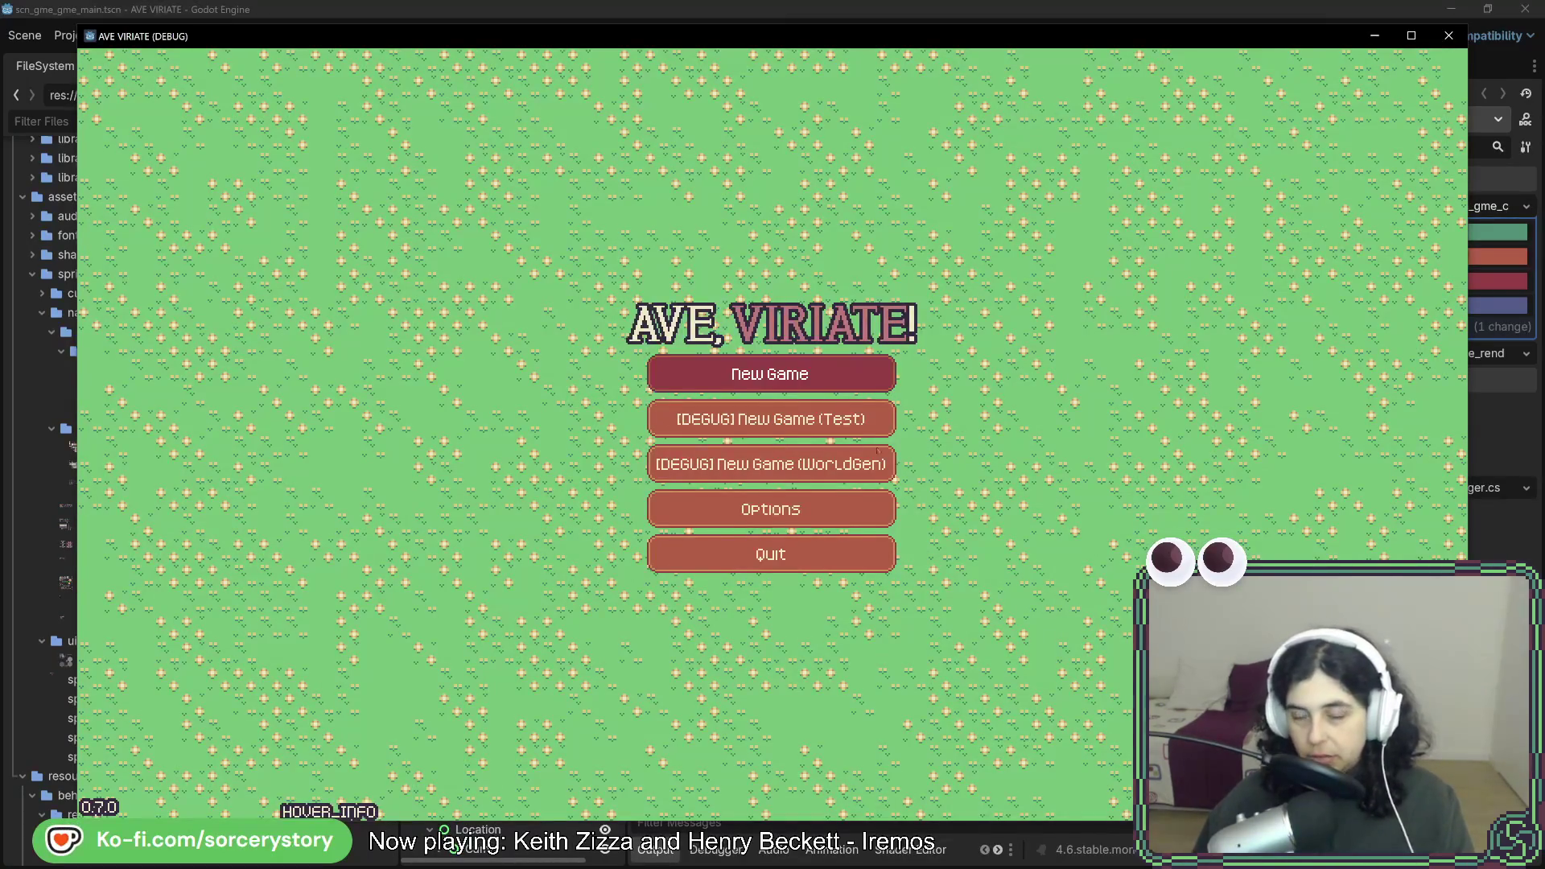
click(770, 374)
Visit the settlement, pass hours to Day 3, 12:00, and pick a house to place.
click(917, 489)
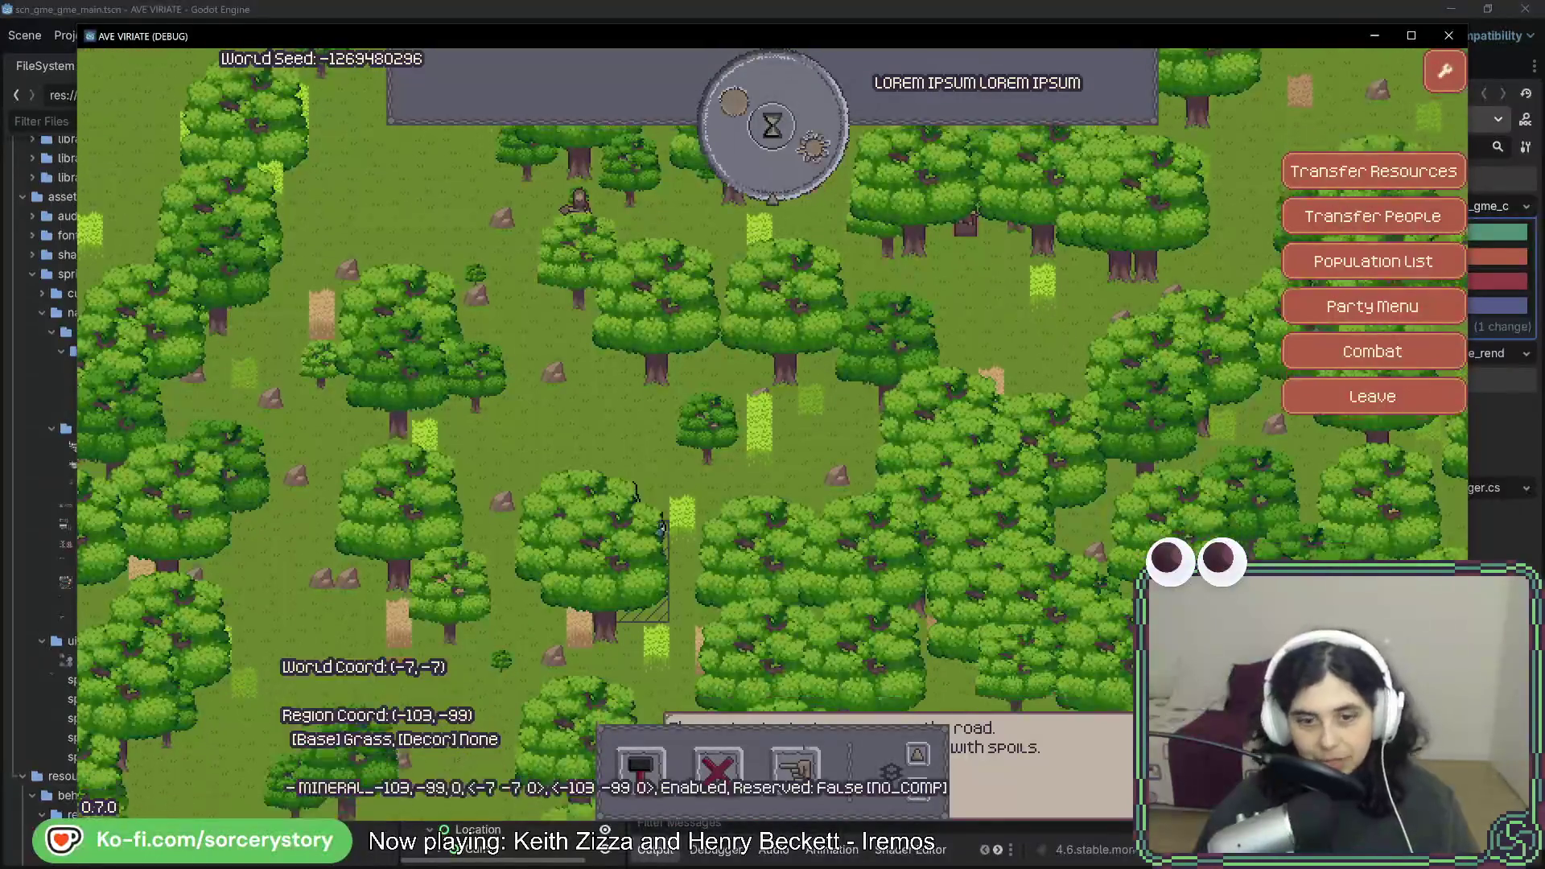
click(797, 771)
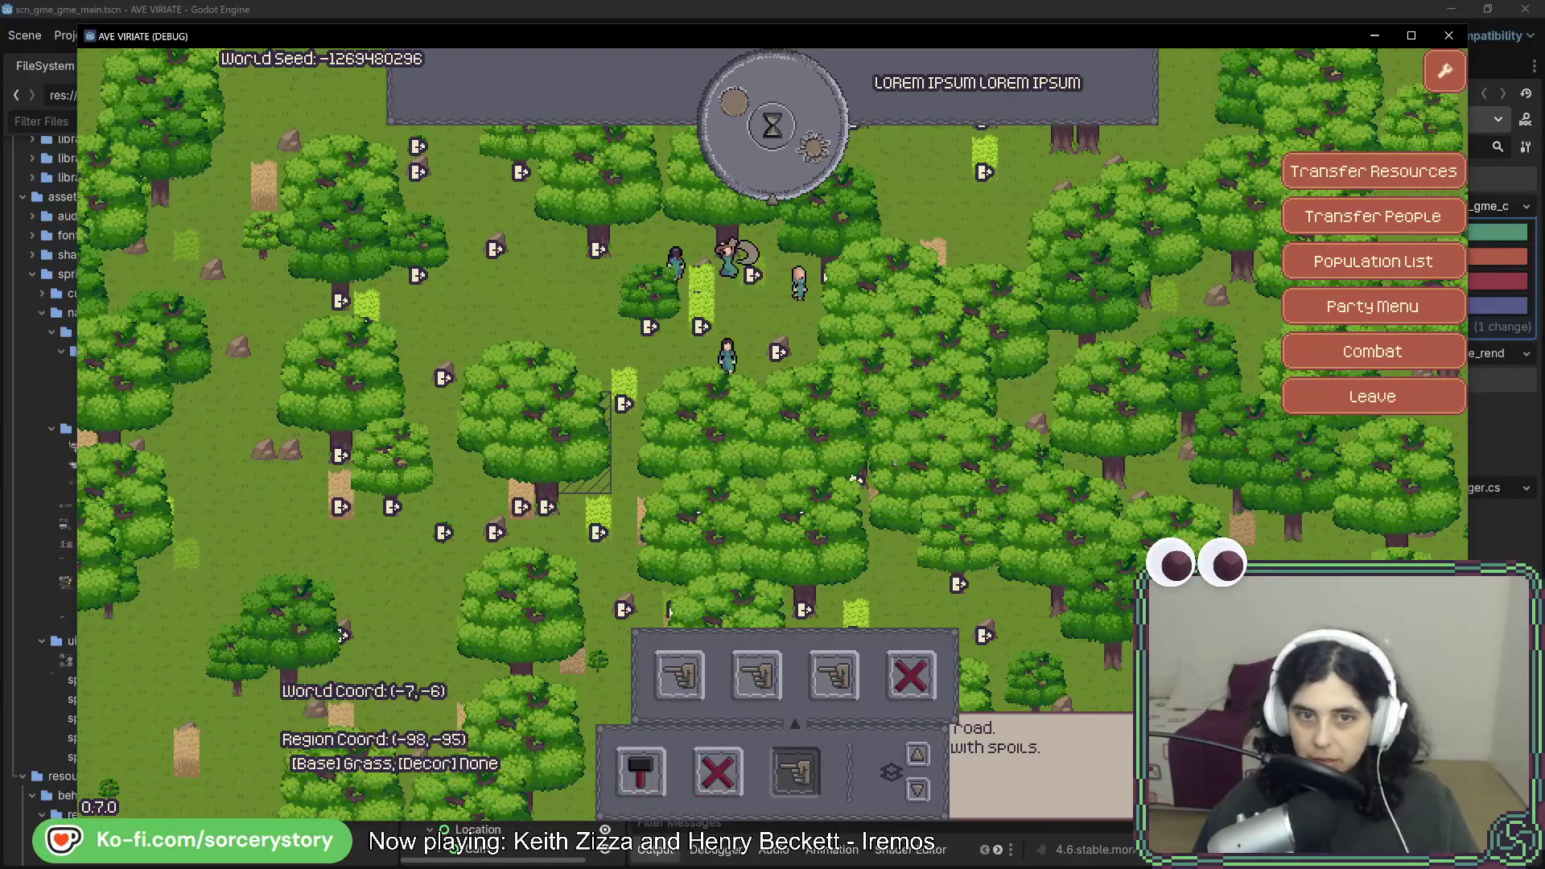
click(807, 180)
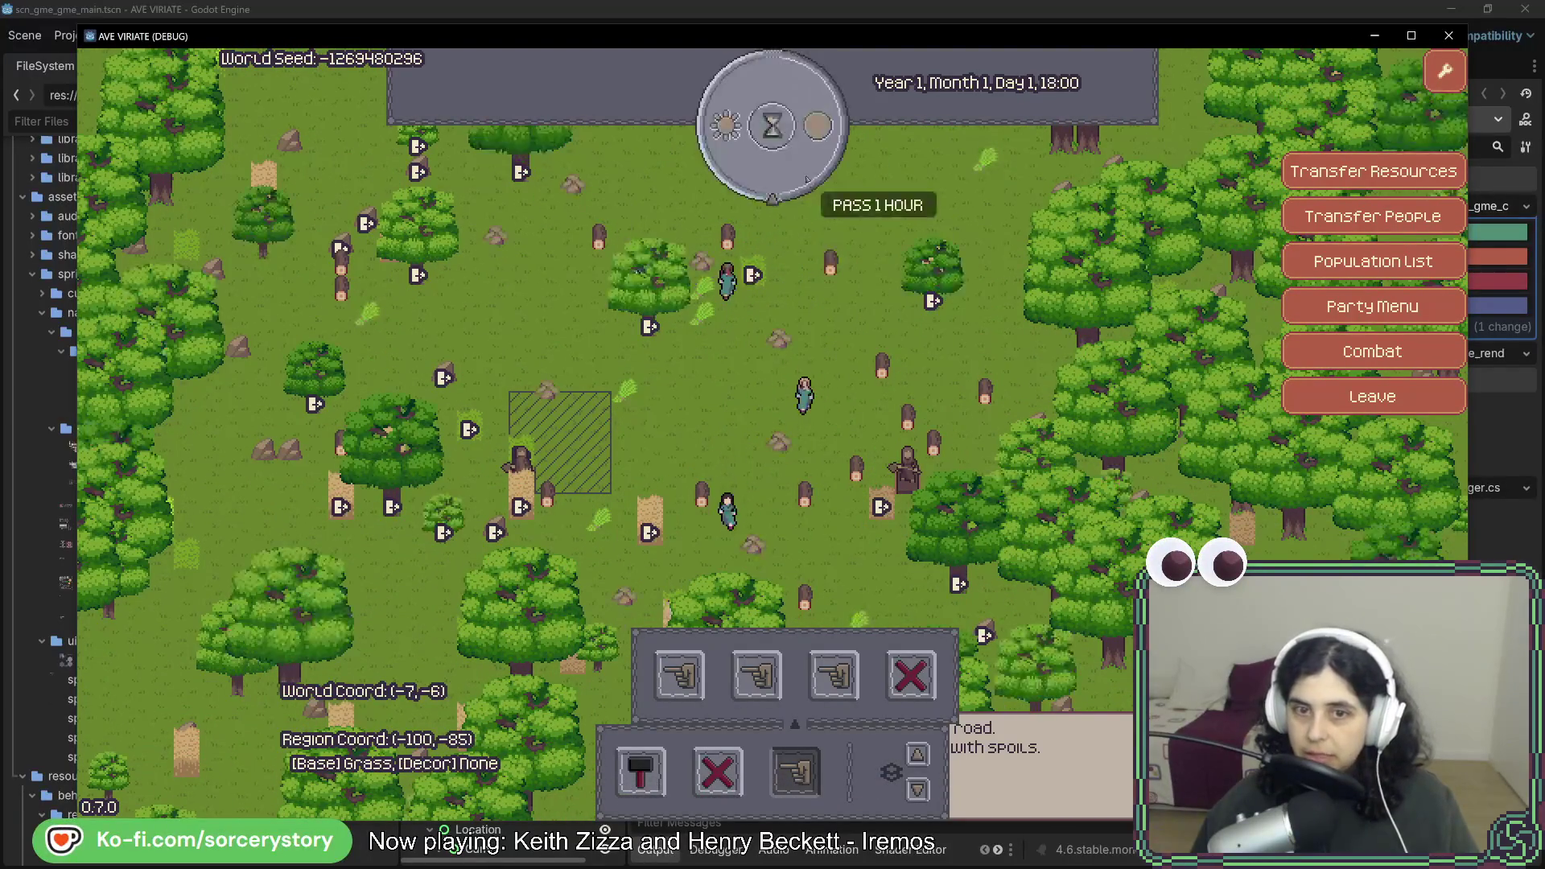
click(807, 180)
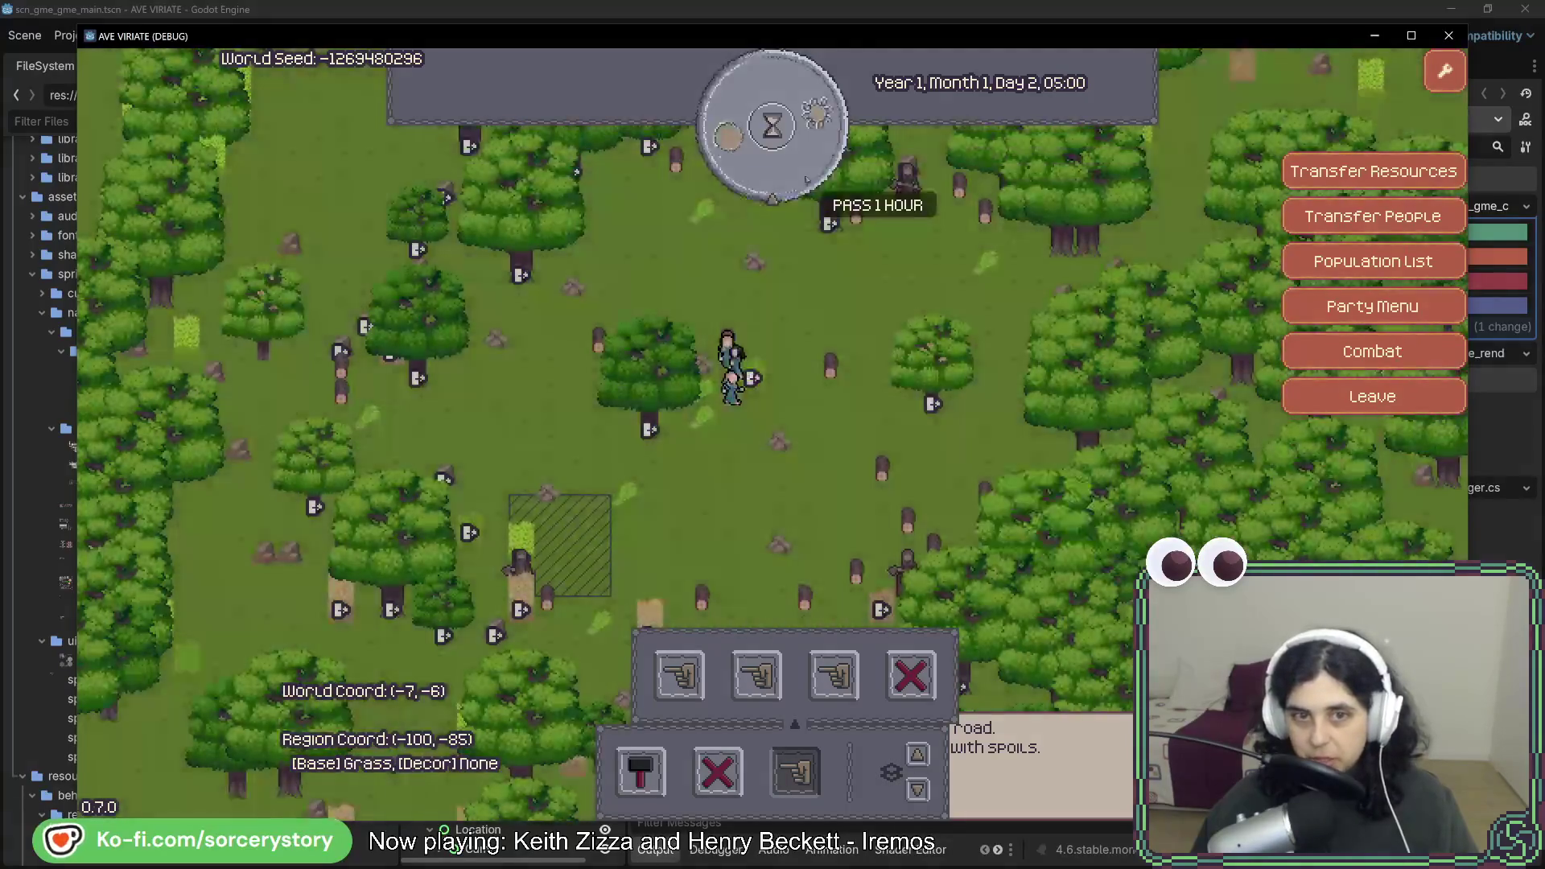
click(807, 180)
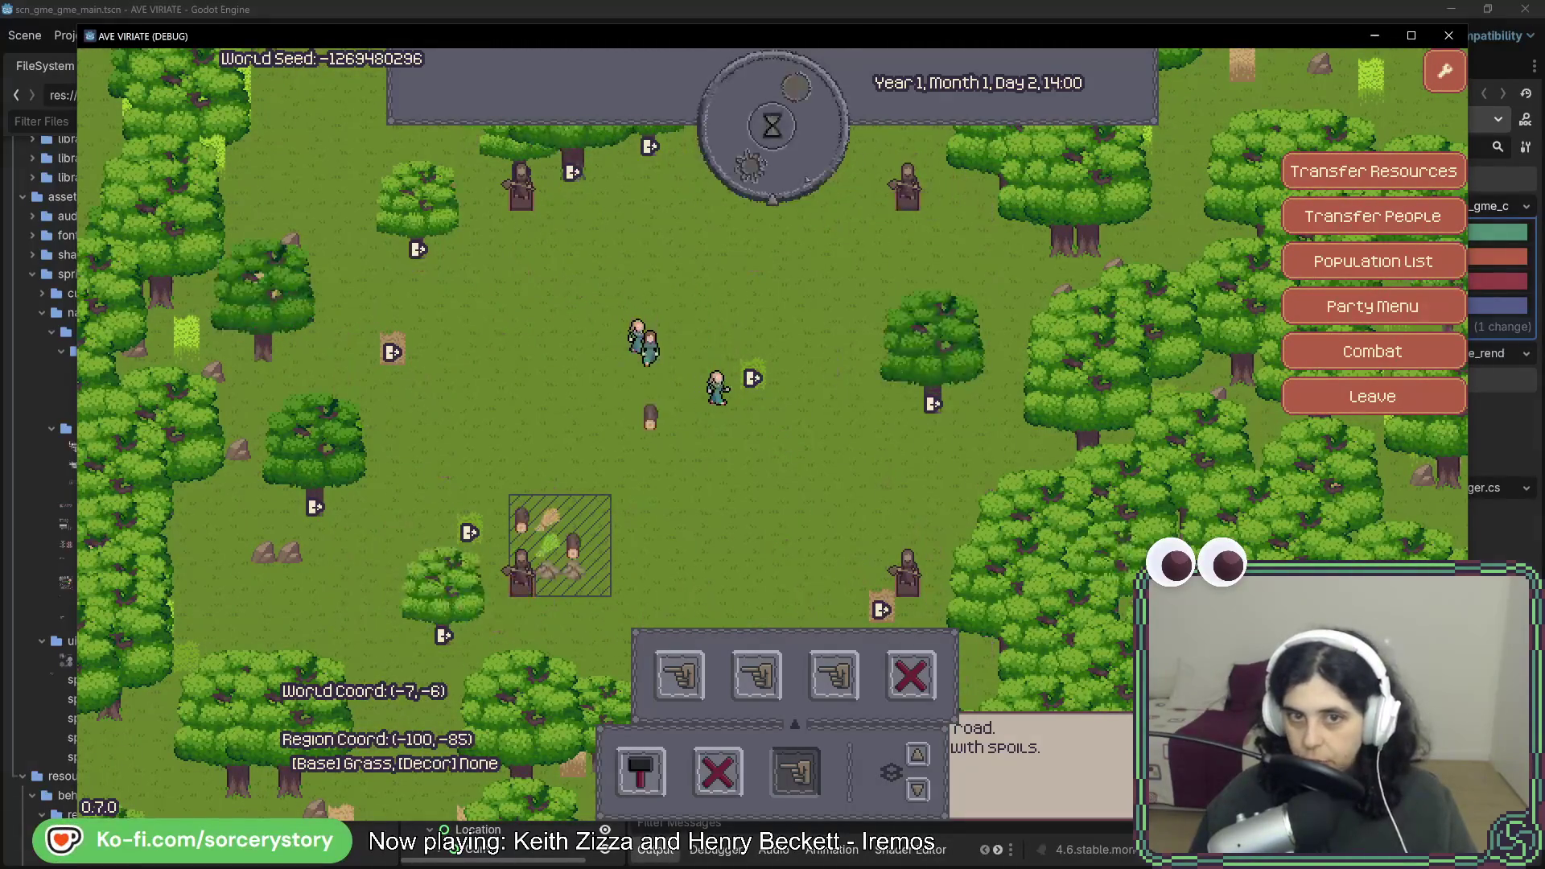
click(807, 181)
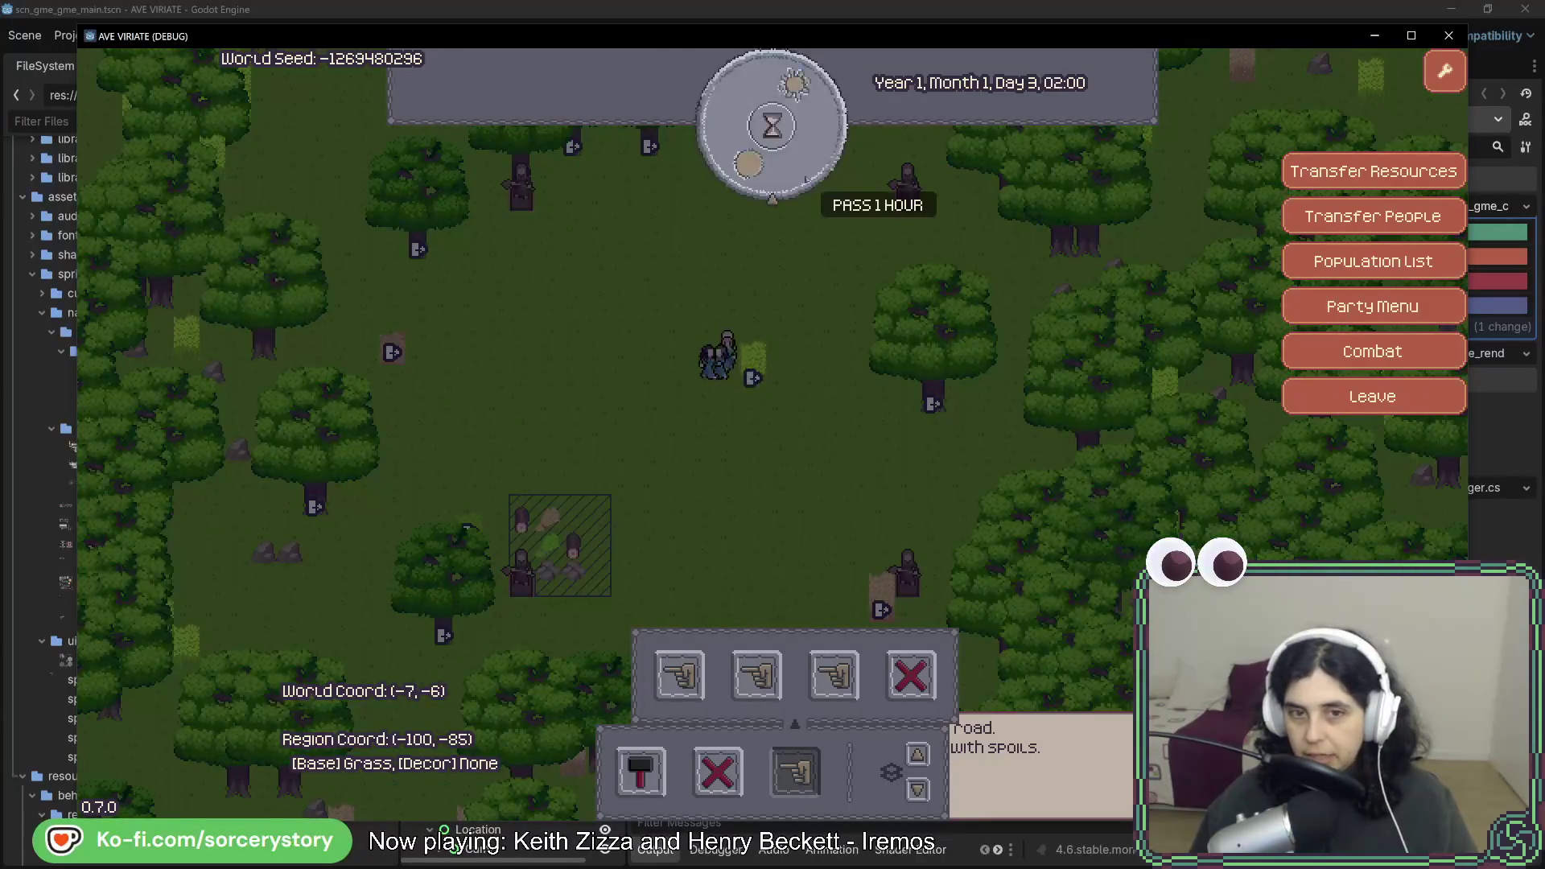
click(807, 180)
click(771, 125)
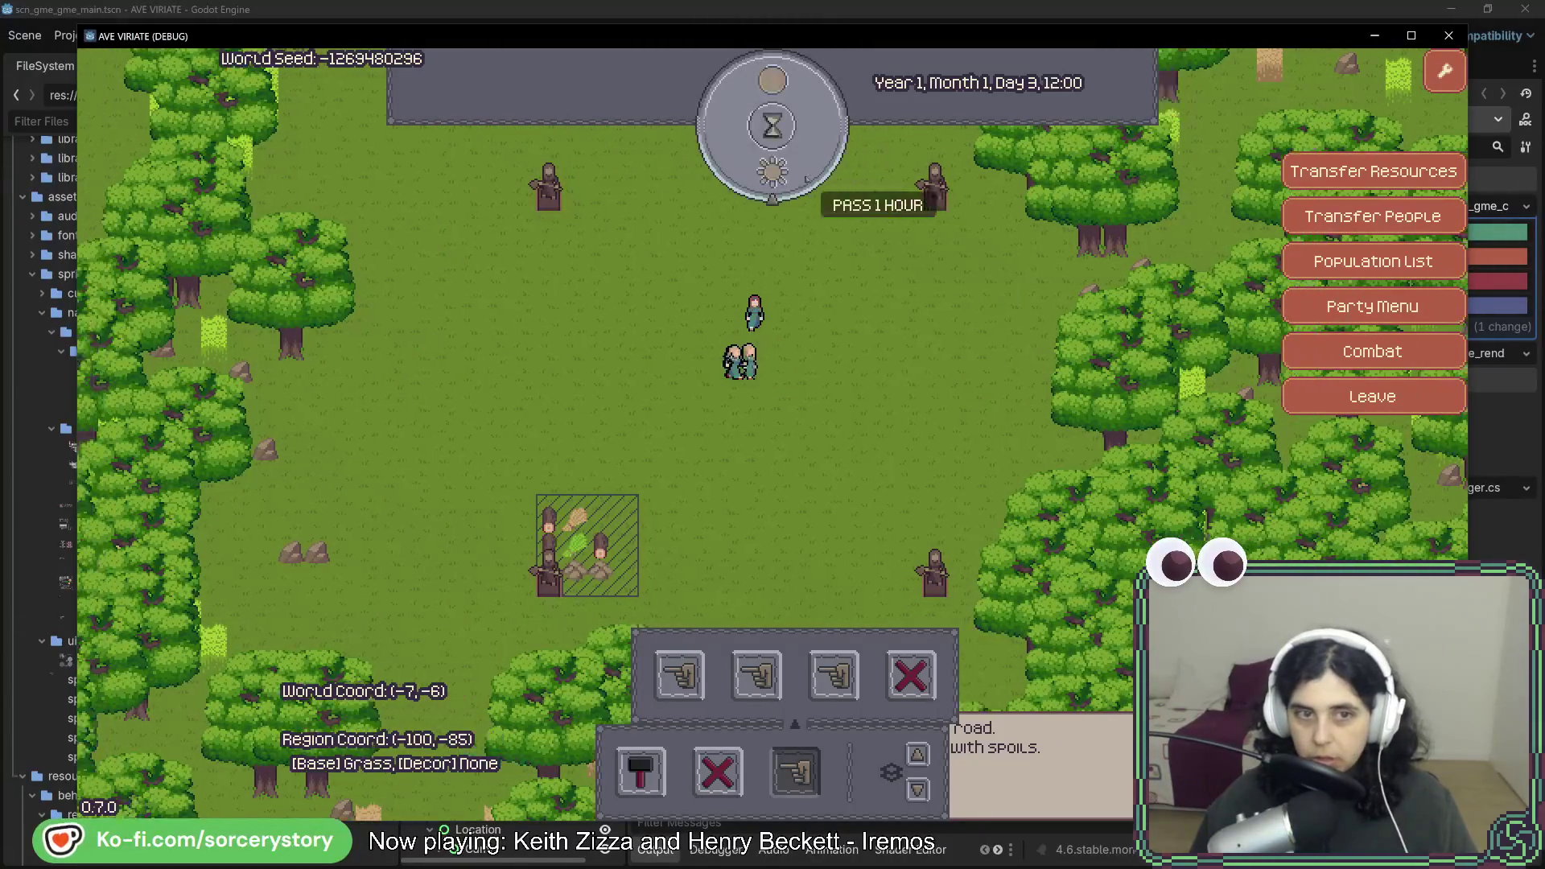
click(771, 125)
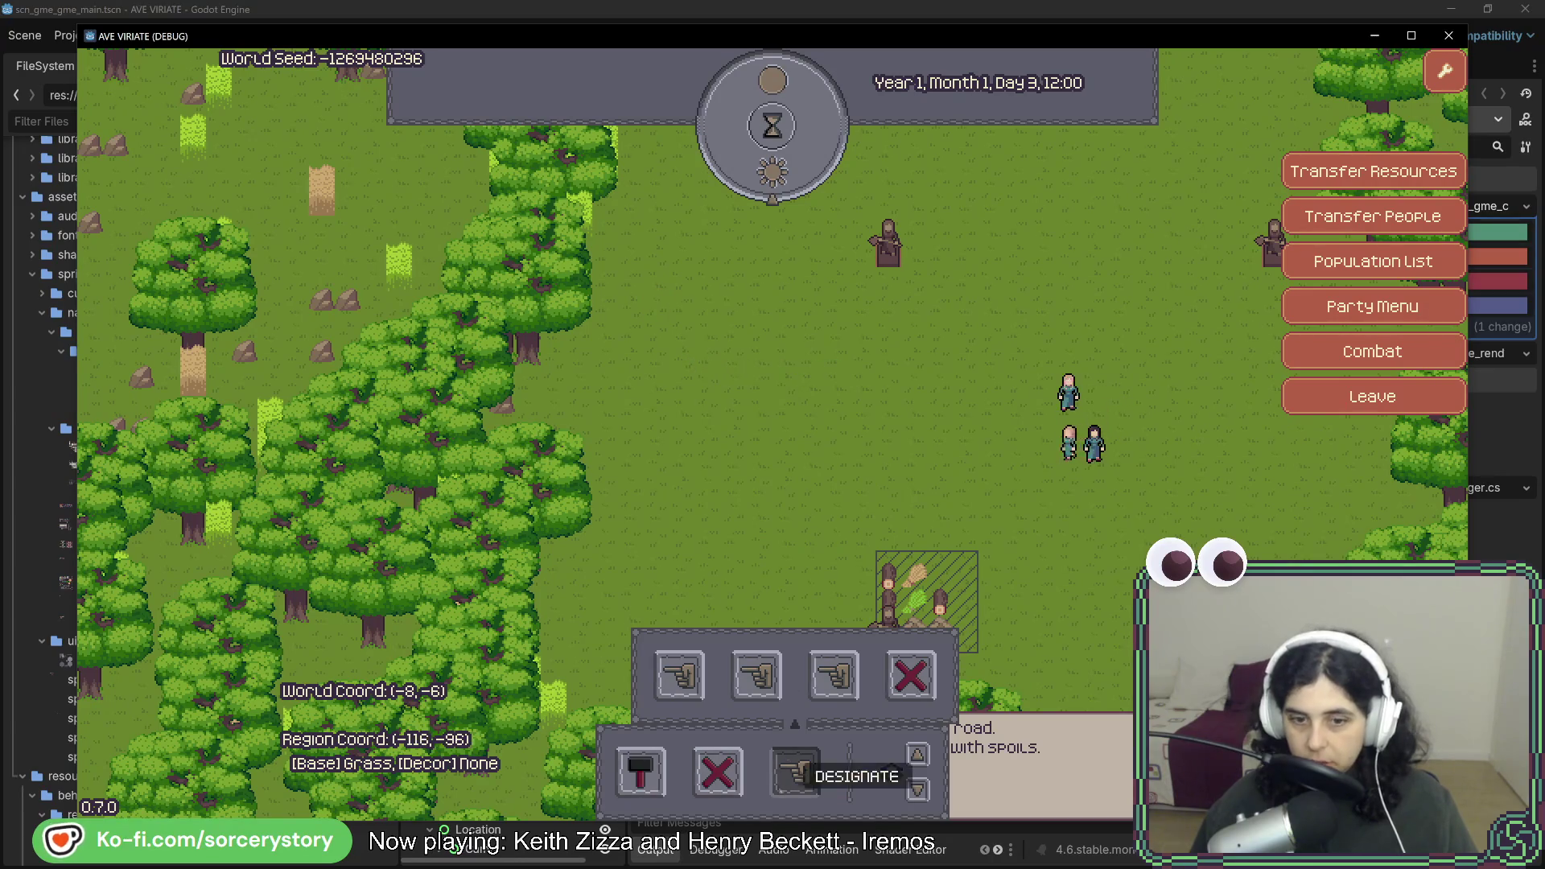
click(640, 771)
click(601, 676)
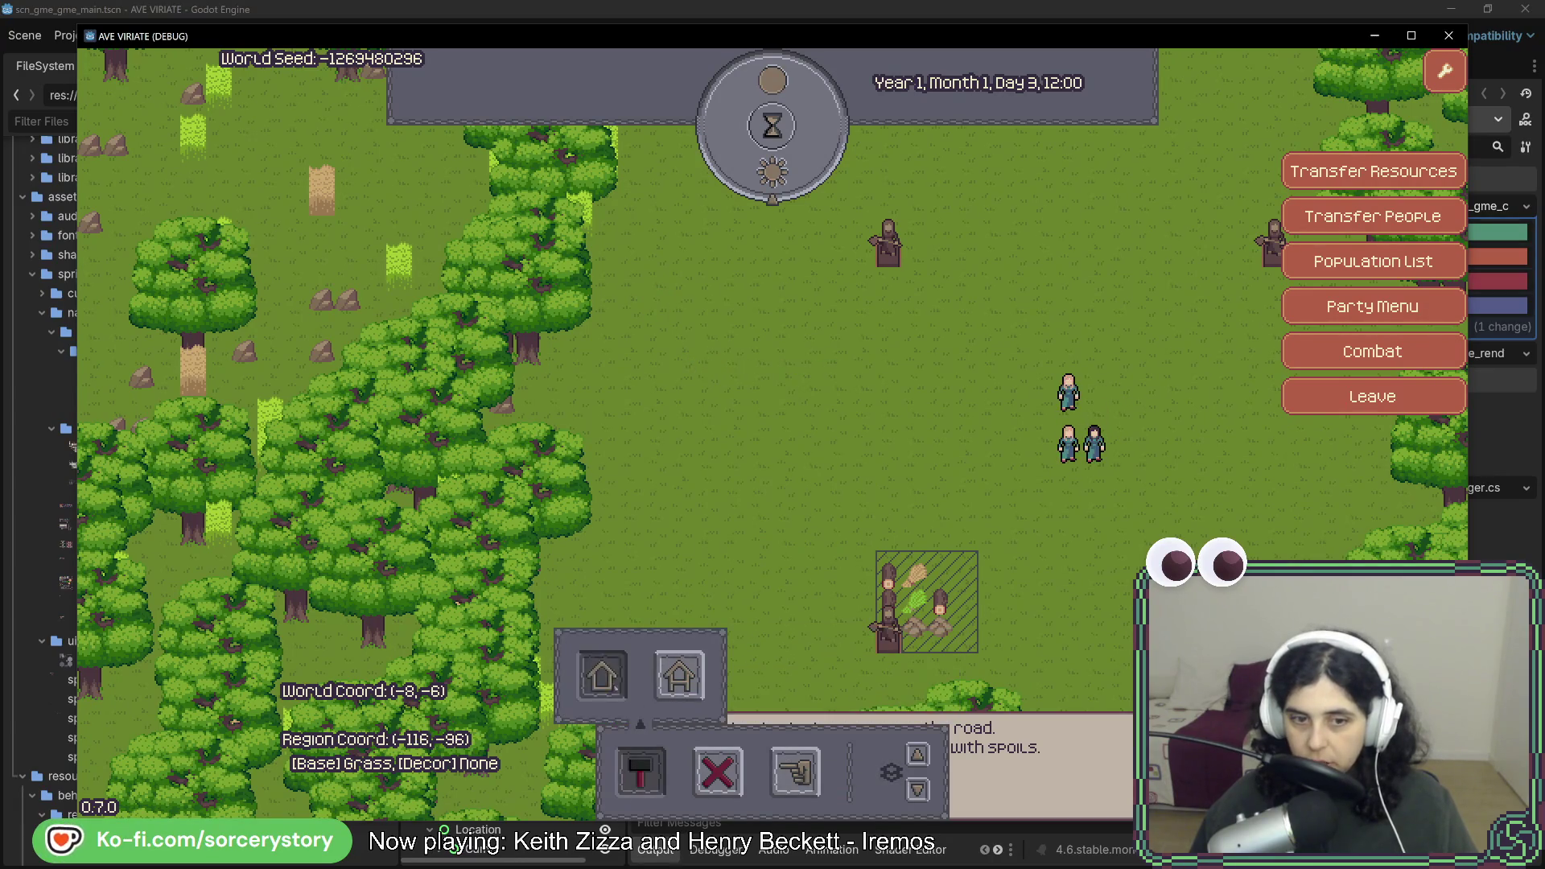
Place the house blueprint, remove two villagers, and inspect the blueprint's pile reservations.
click(633, 276)
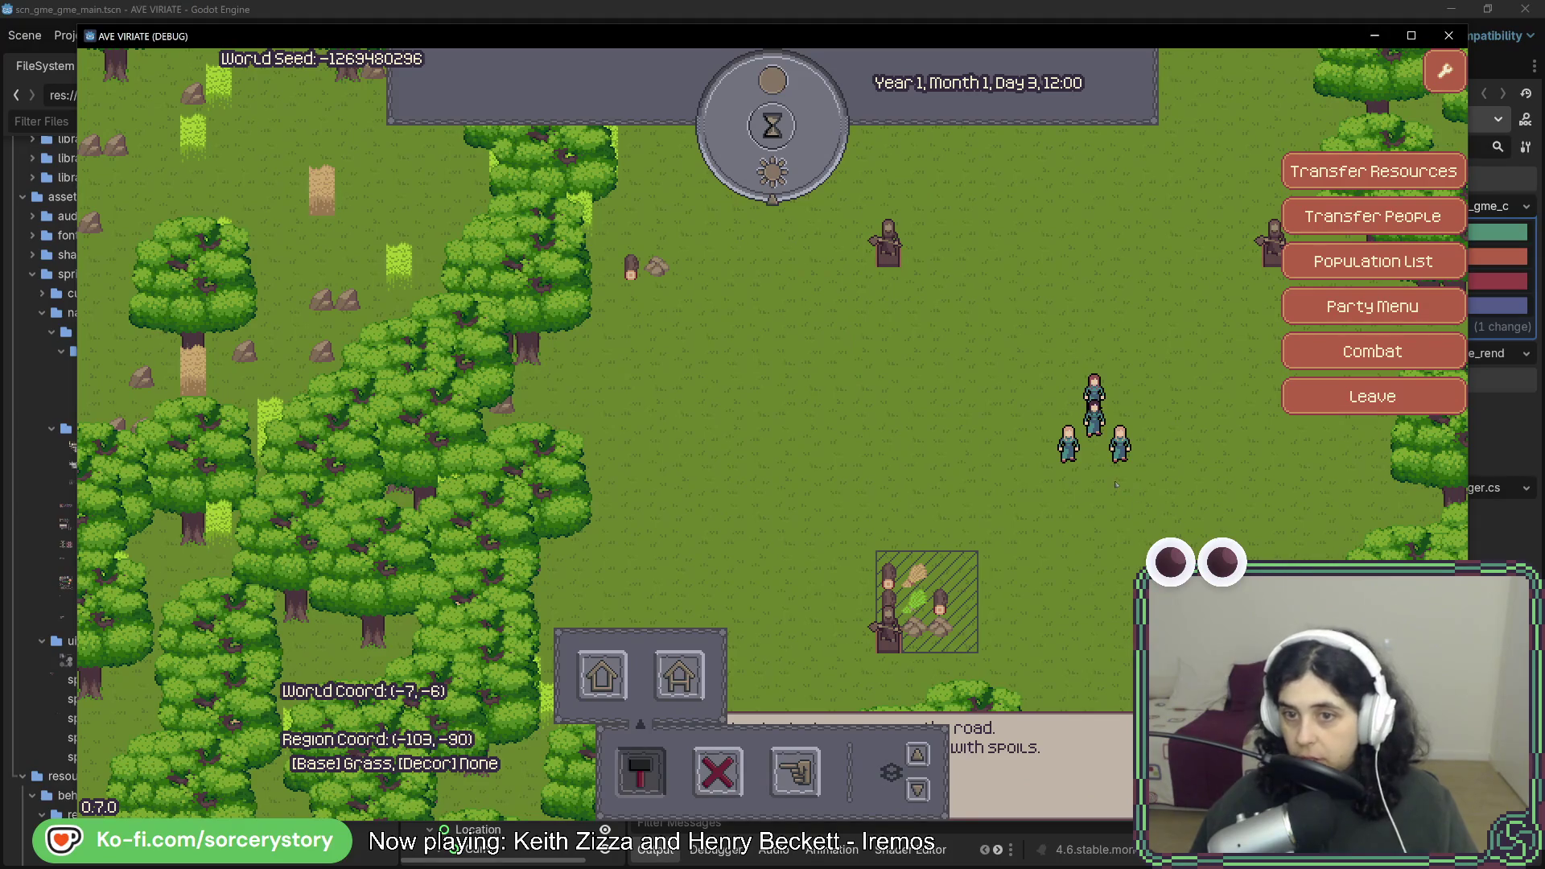
key(d)
key(d)
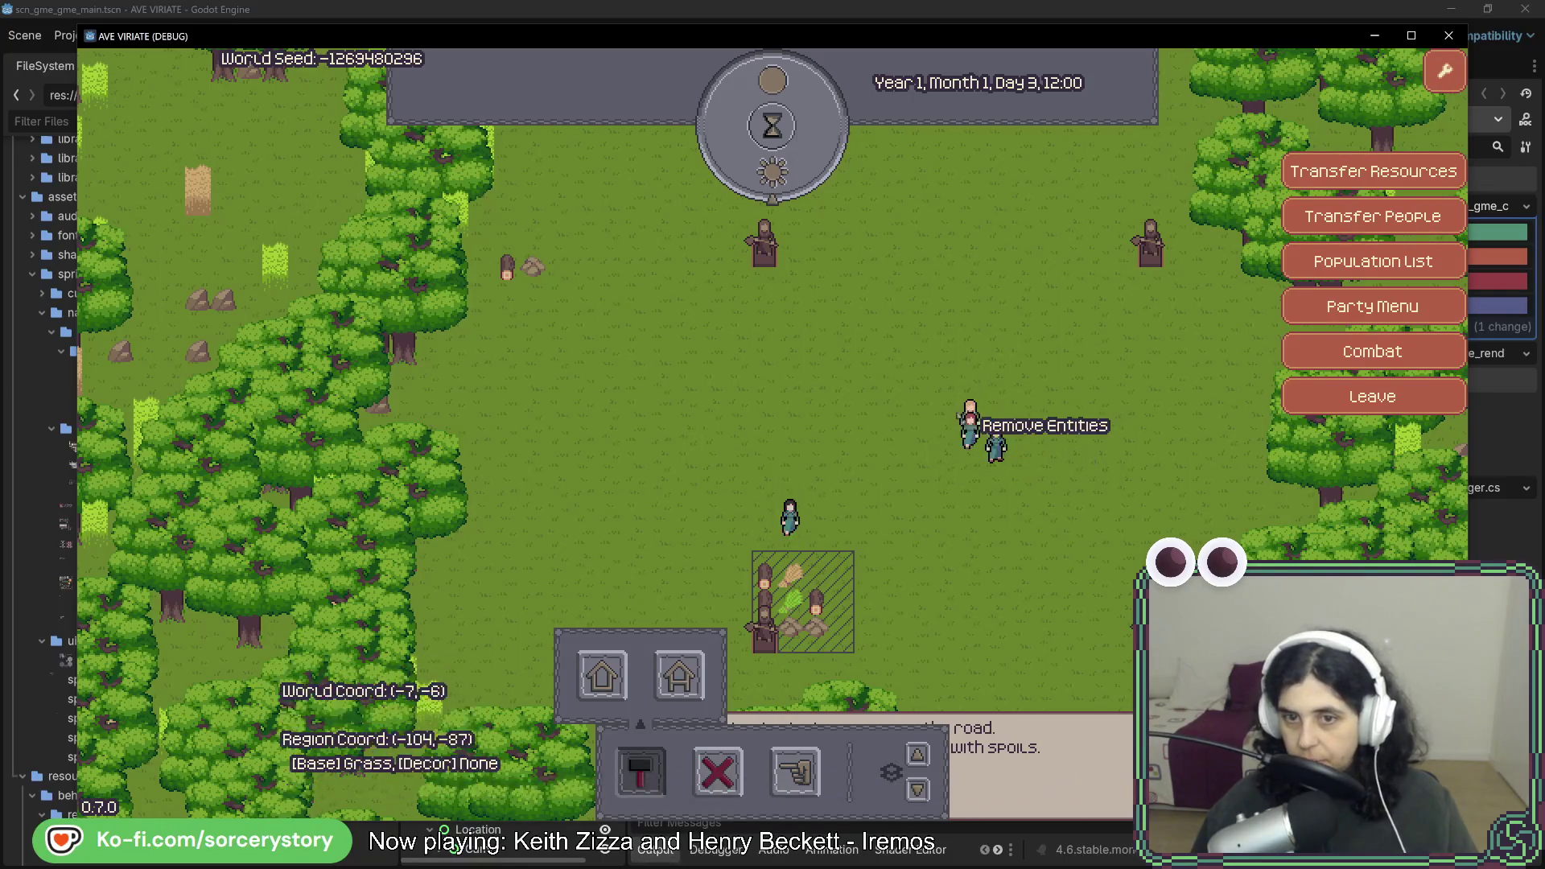
click(965, 412)
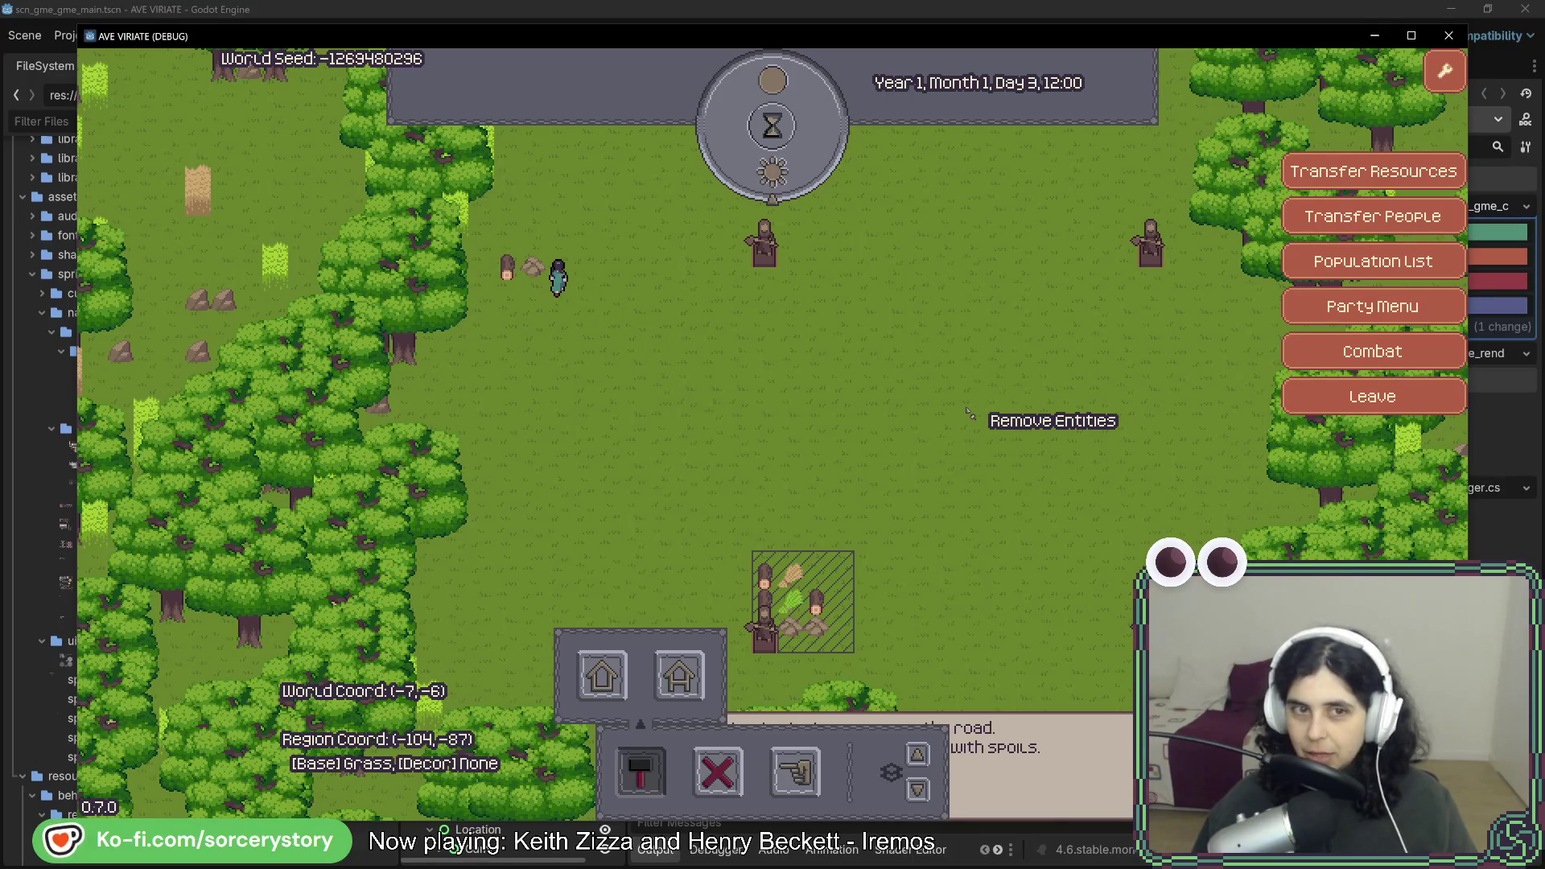
right_click(869, 443)
click(869, 442)
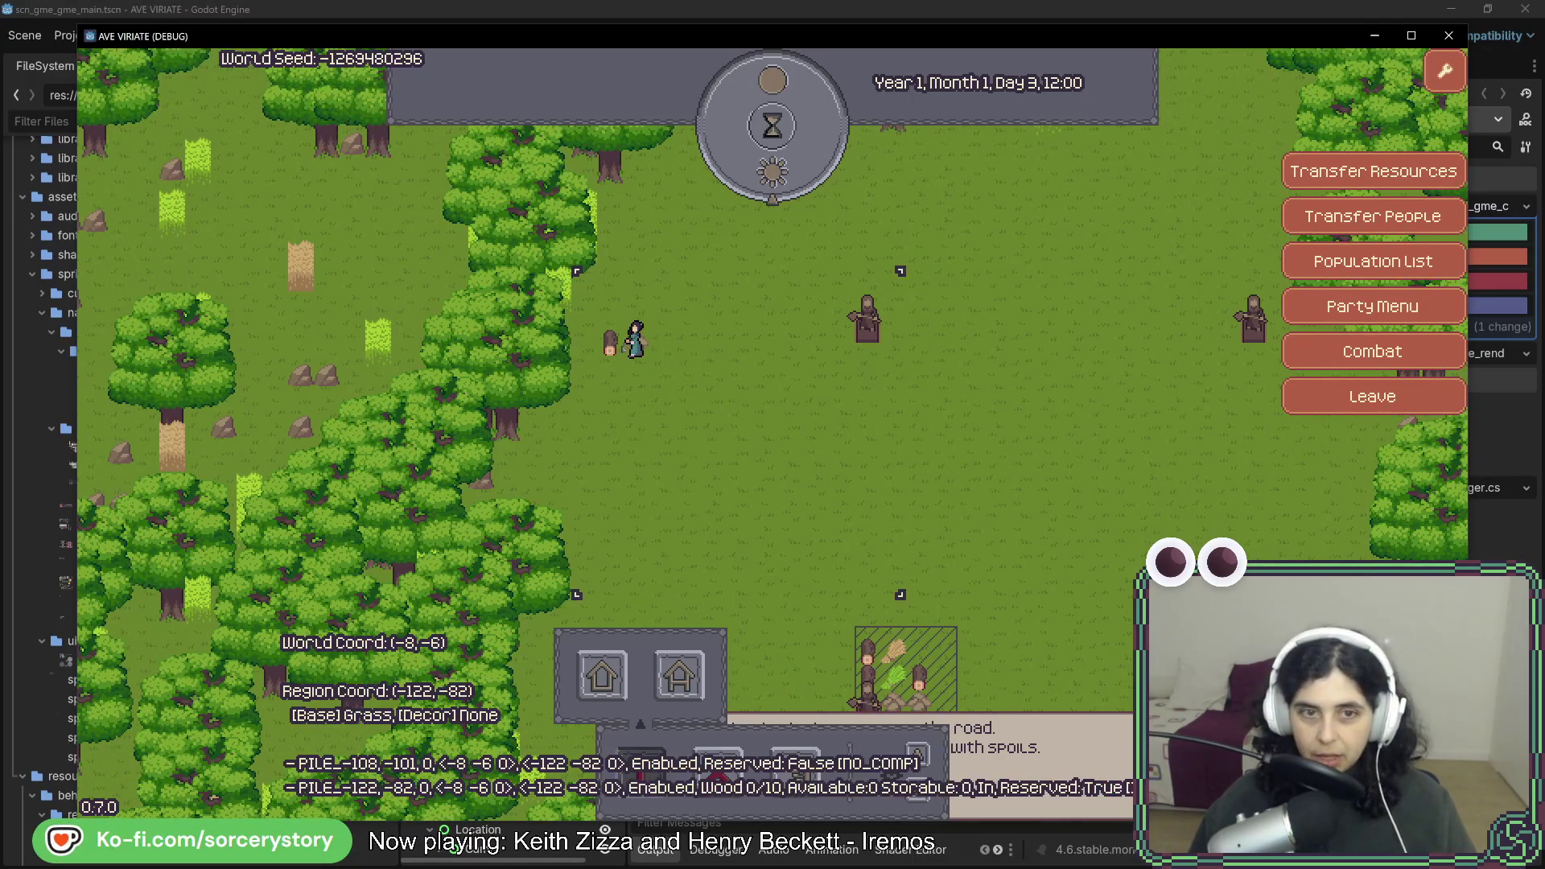
Pass four hours until the house is built at Day 3, 16:00, then stop the game.
click(768, 189)
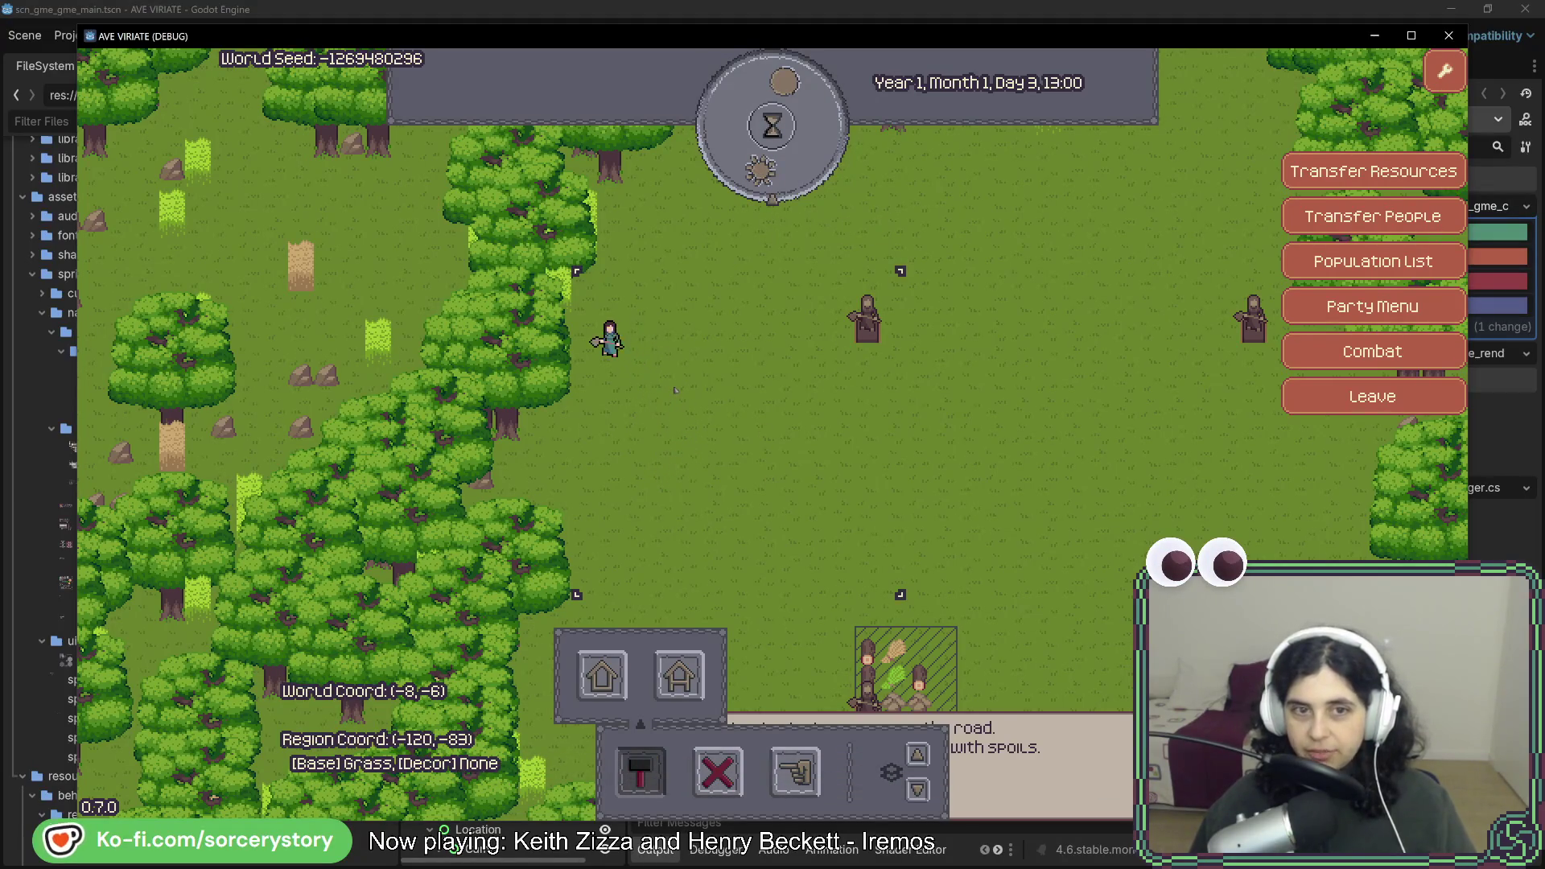
click(785, 167)
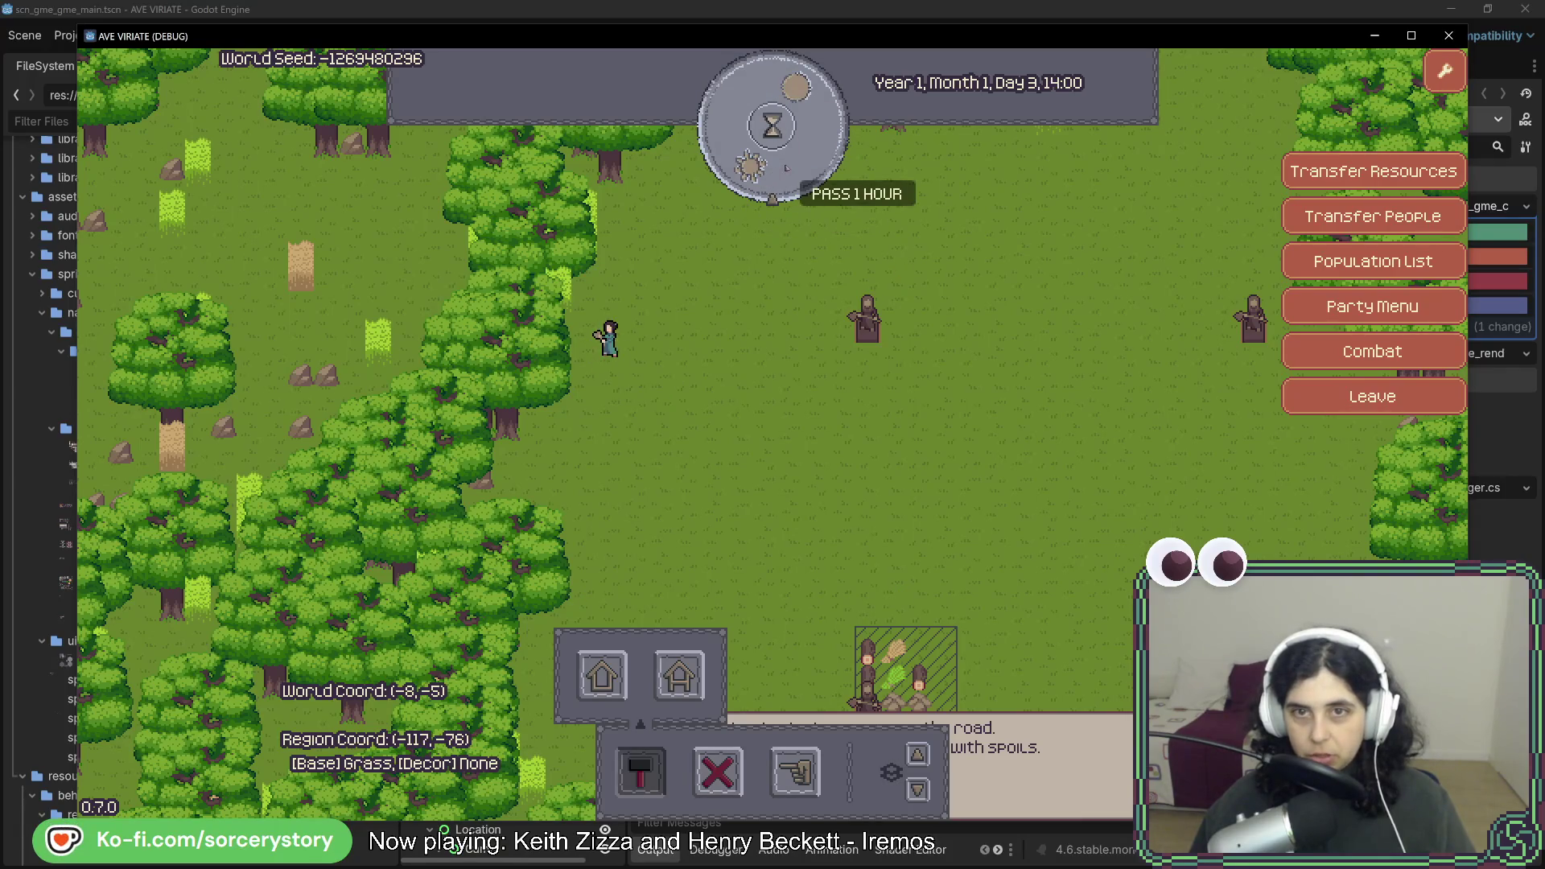
click(786, 167)
click(786, 167)
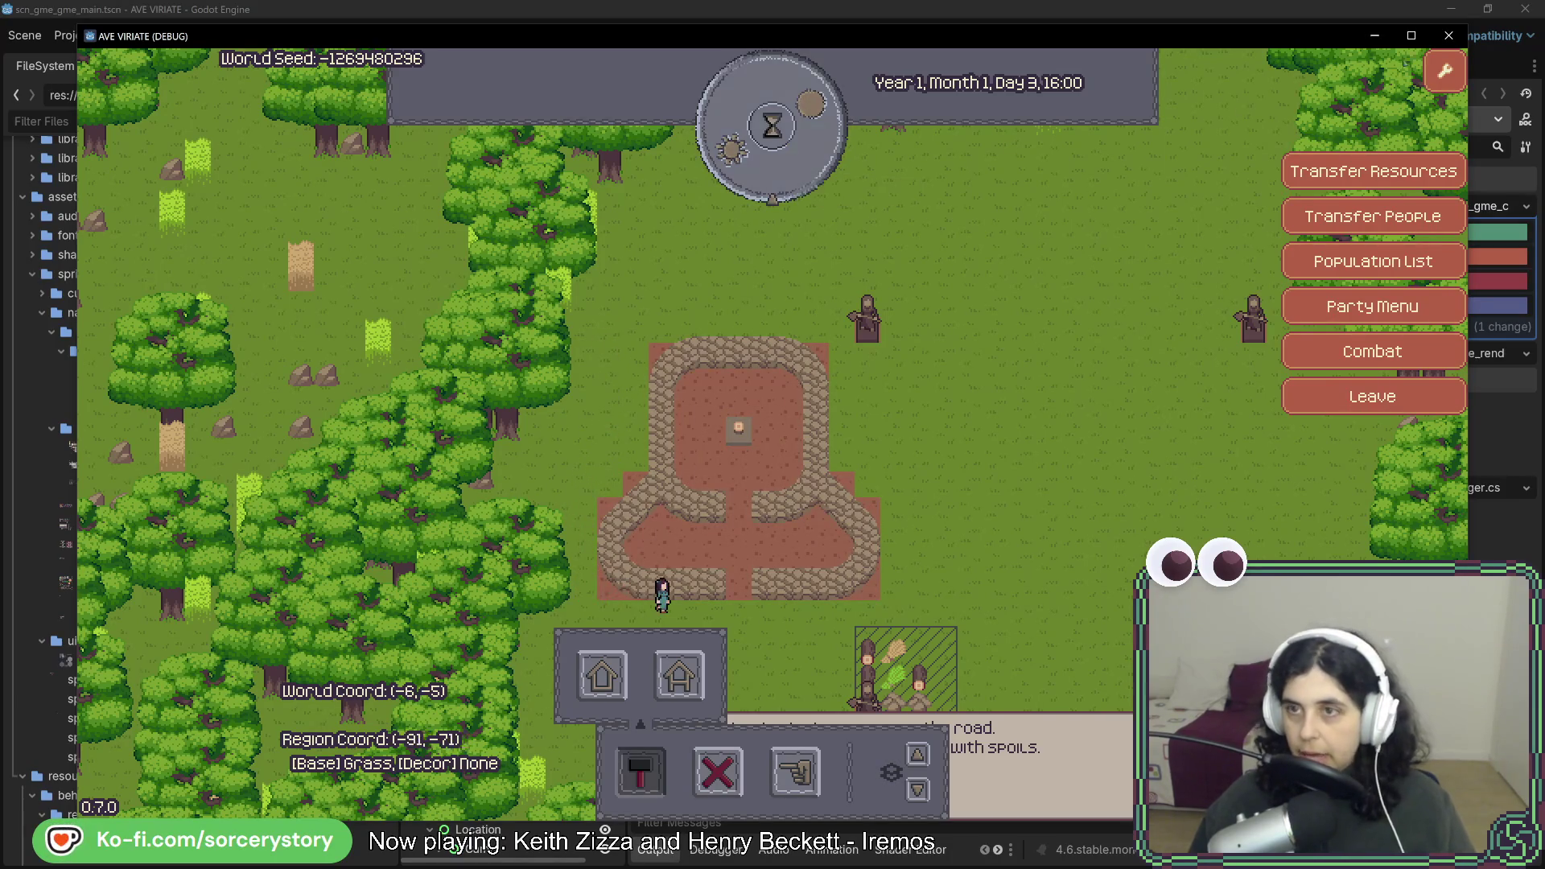
click(1448, 36)
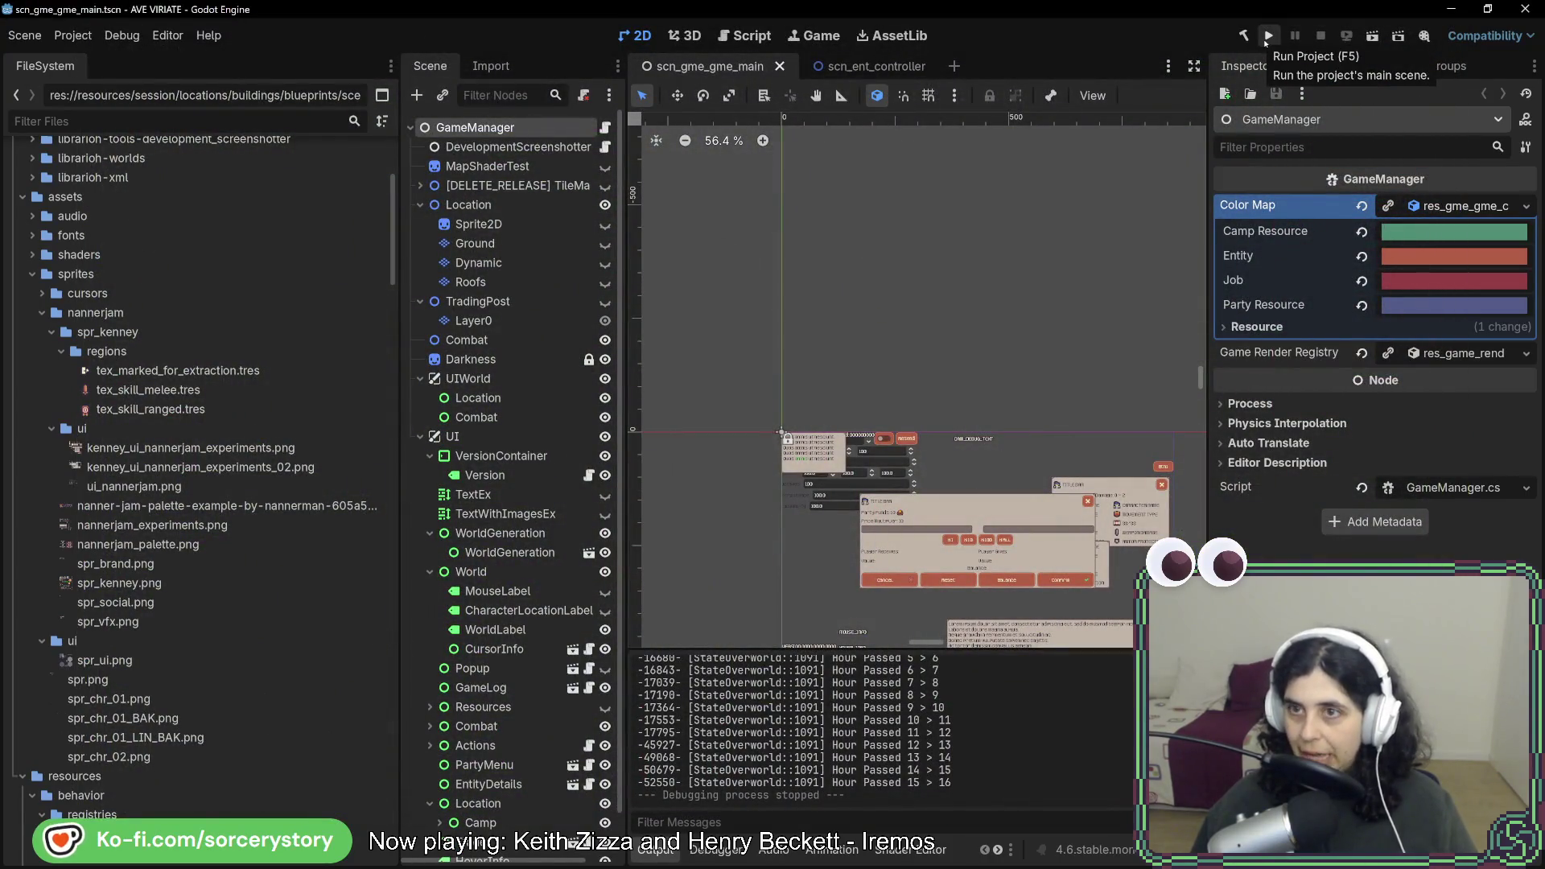
Run the project again, start a new game, visit the settlement, and cancel entity removal.
click(1266, 37)
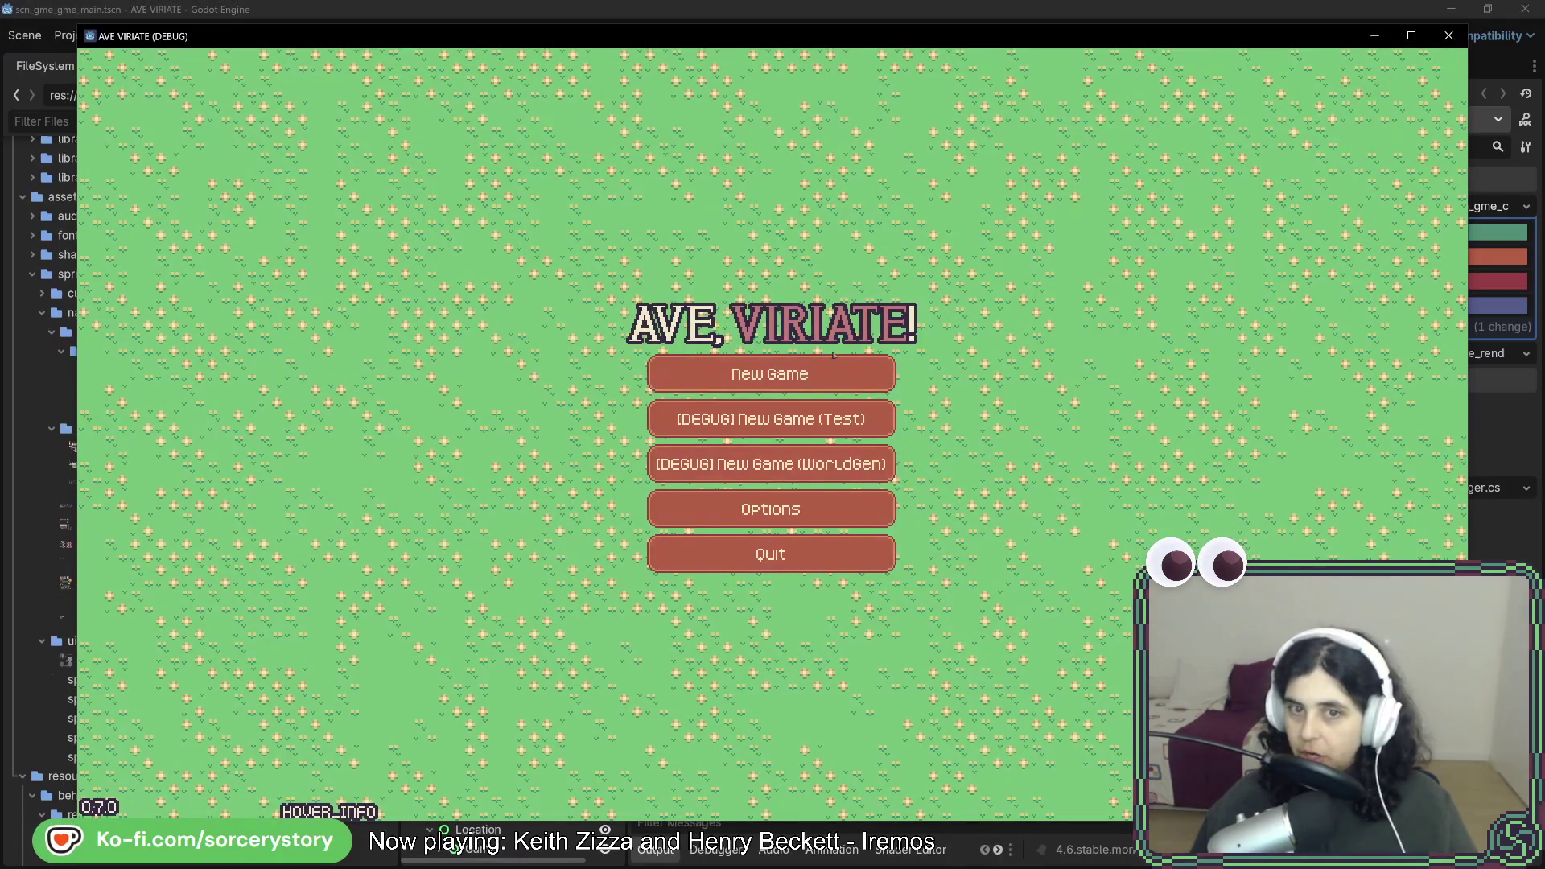
click(839, 382)
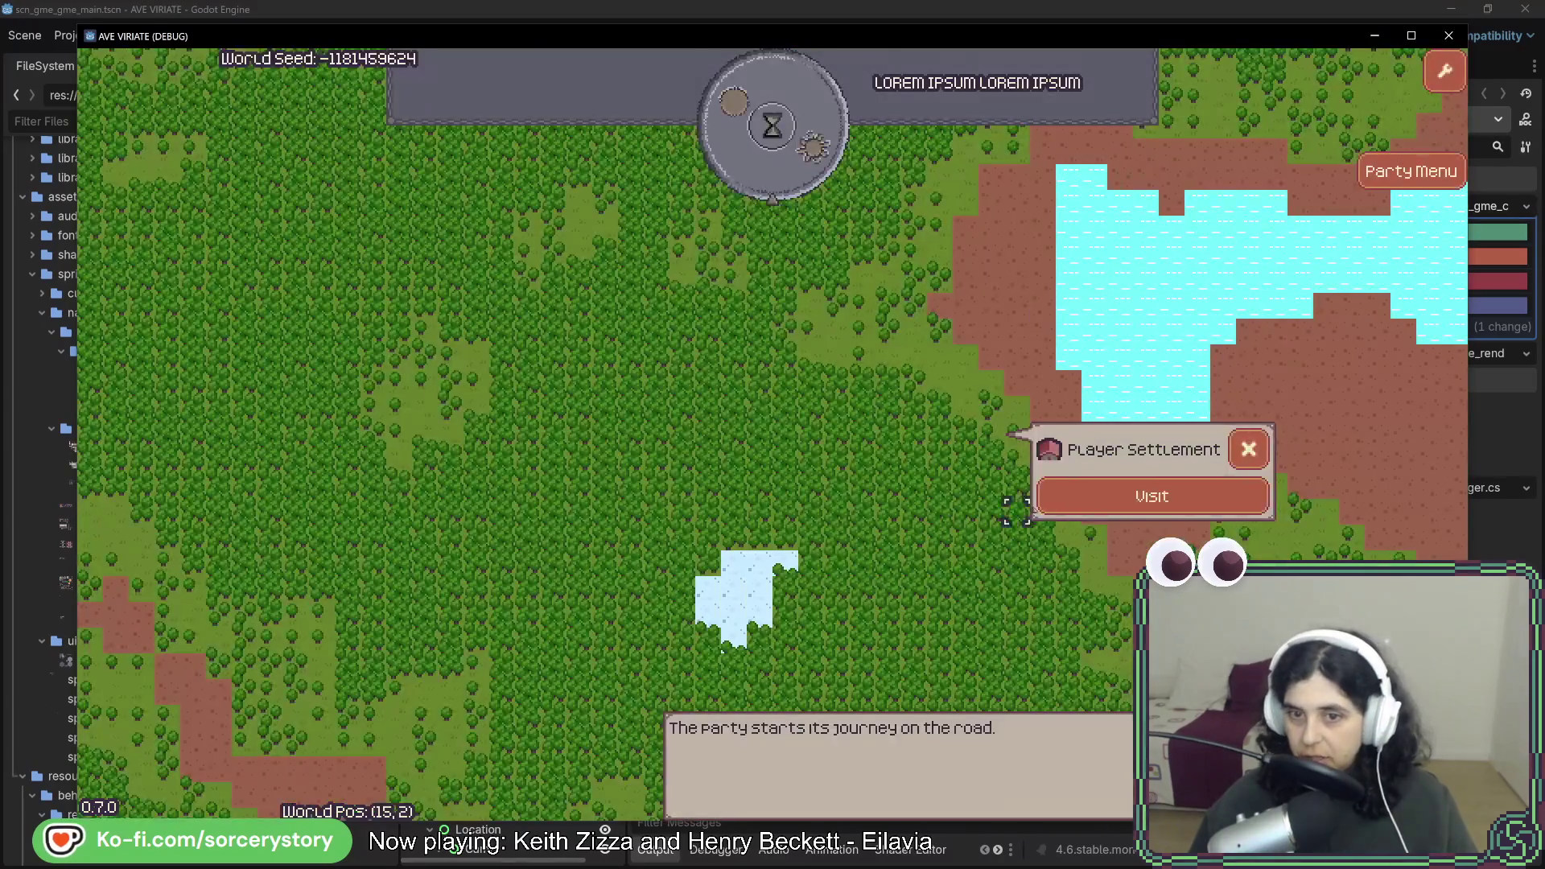
click(1062, 494)
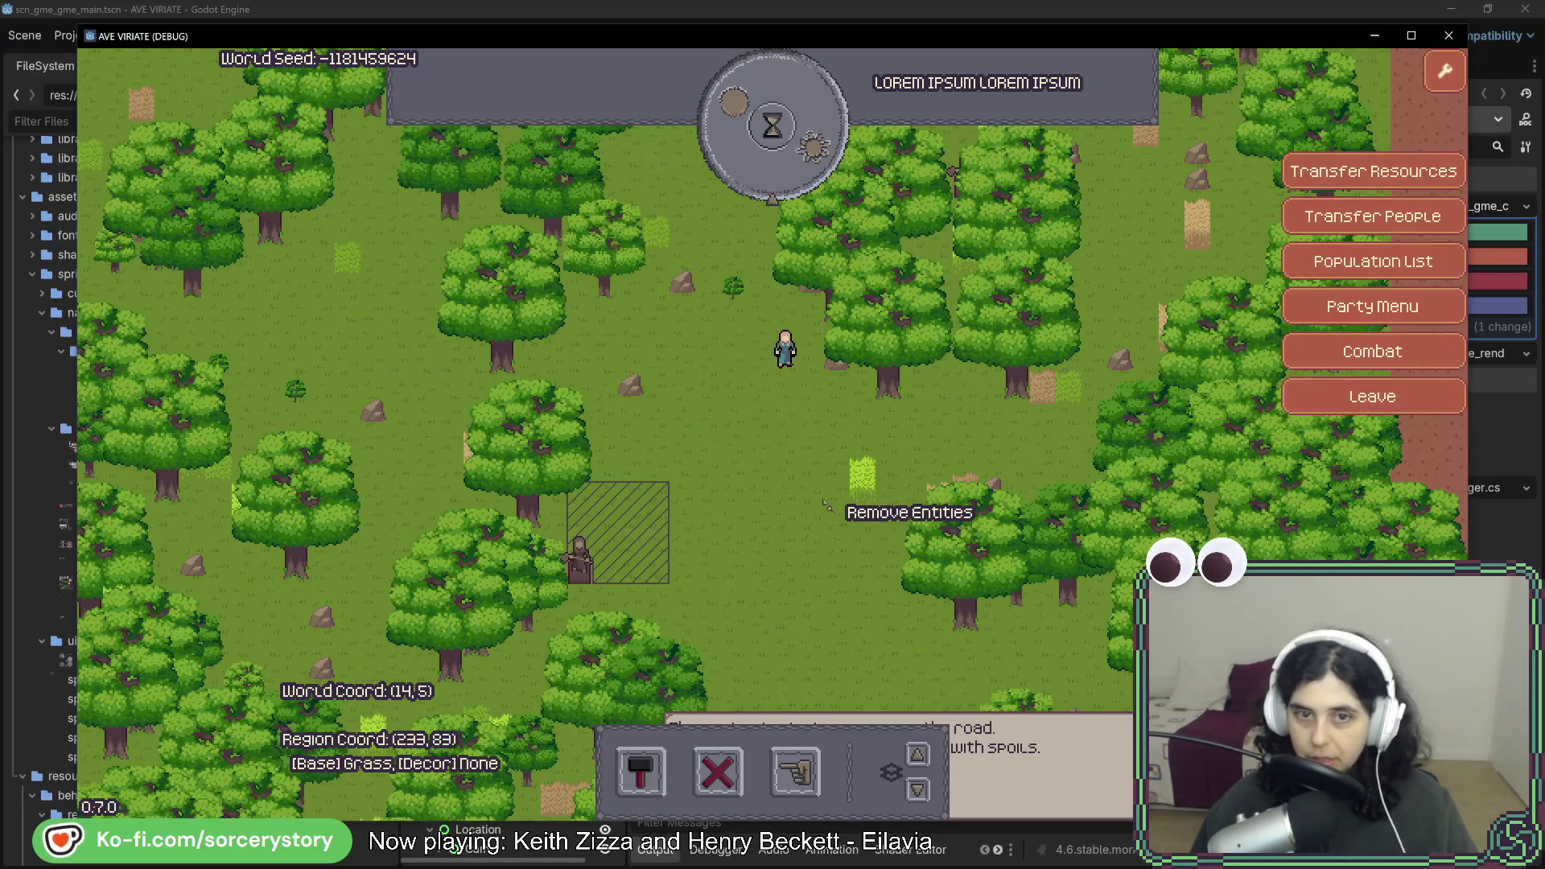
right_click(873, 465)
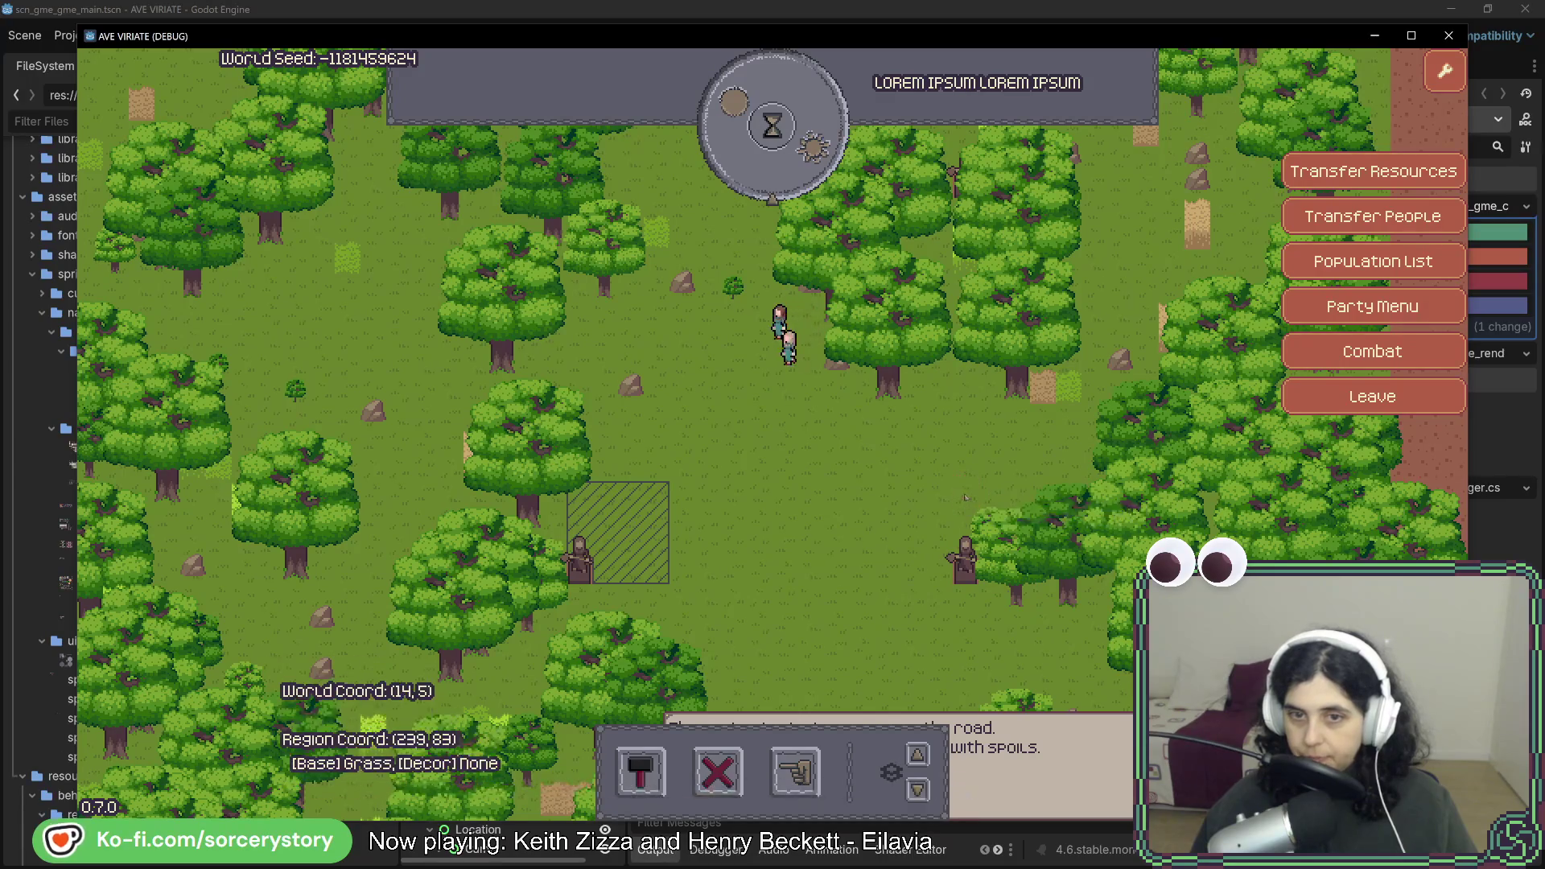
Mark nearby trees for felling and pass hours until they are cut down by Day 3, 14:00.
click(794, 771)
key(w)
key(d)
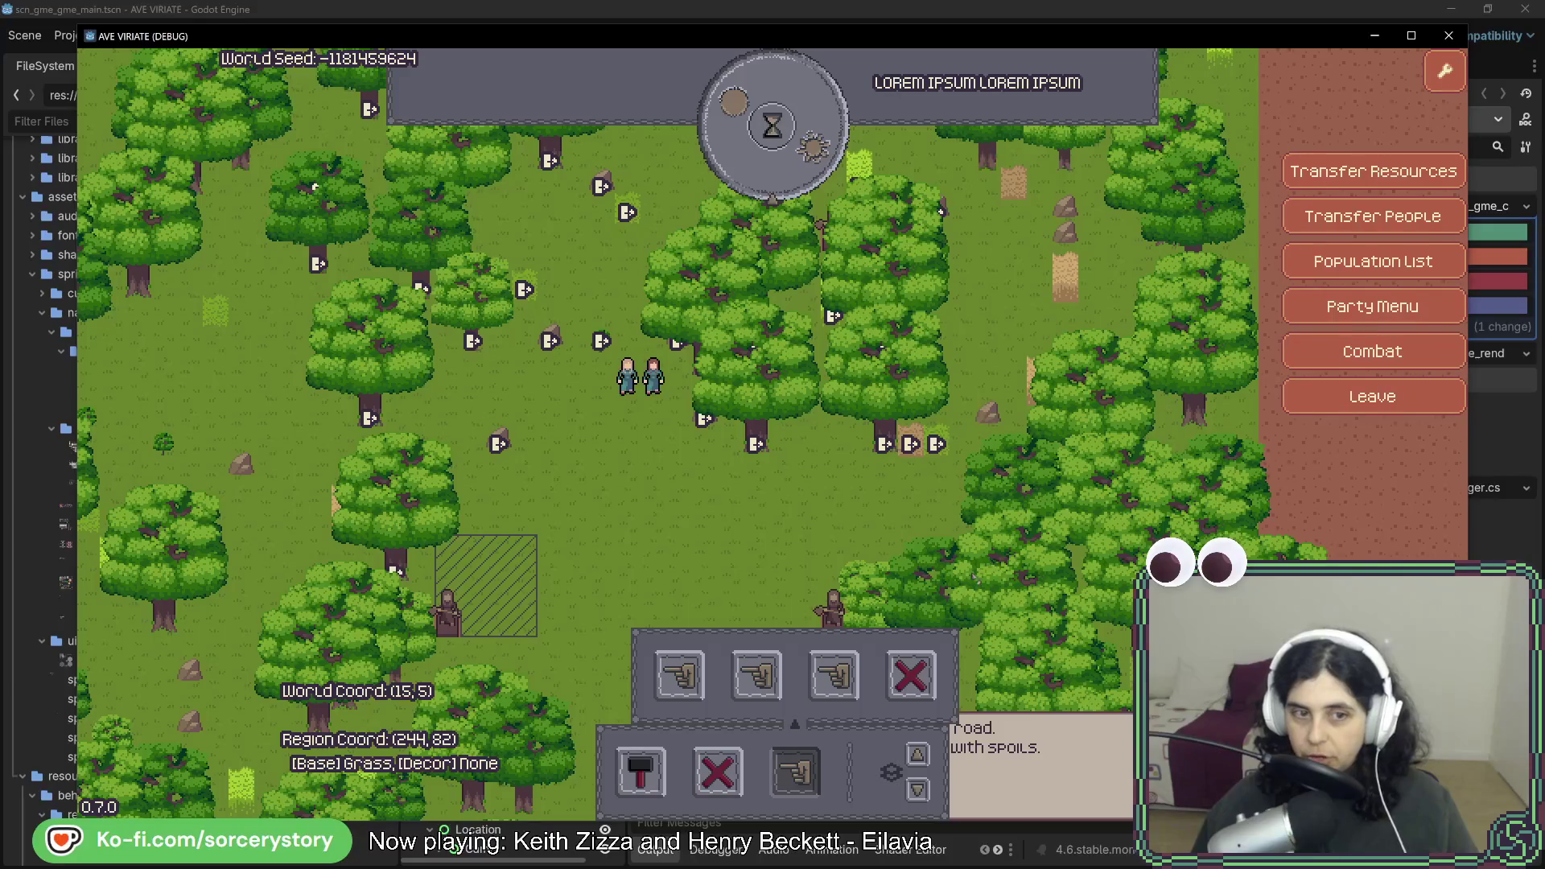
click(801, 166)
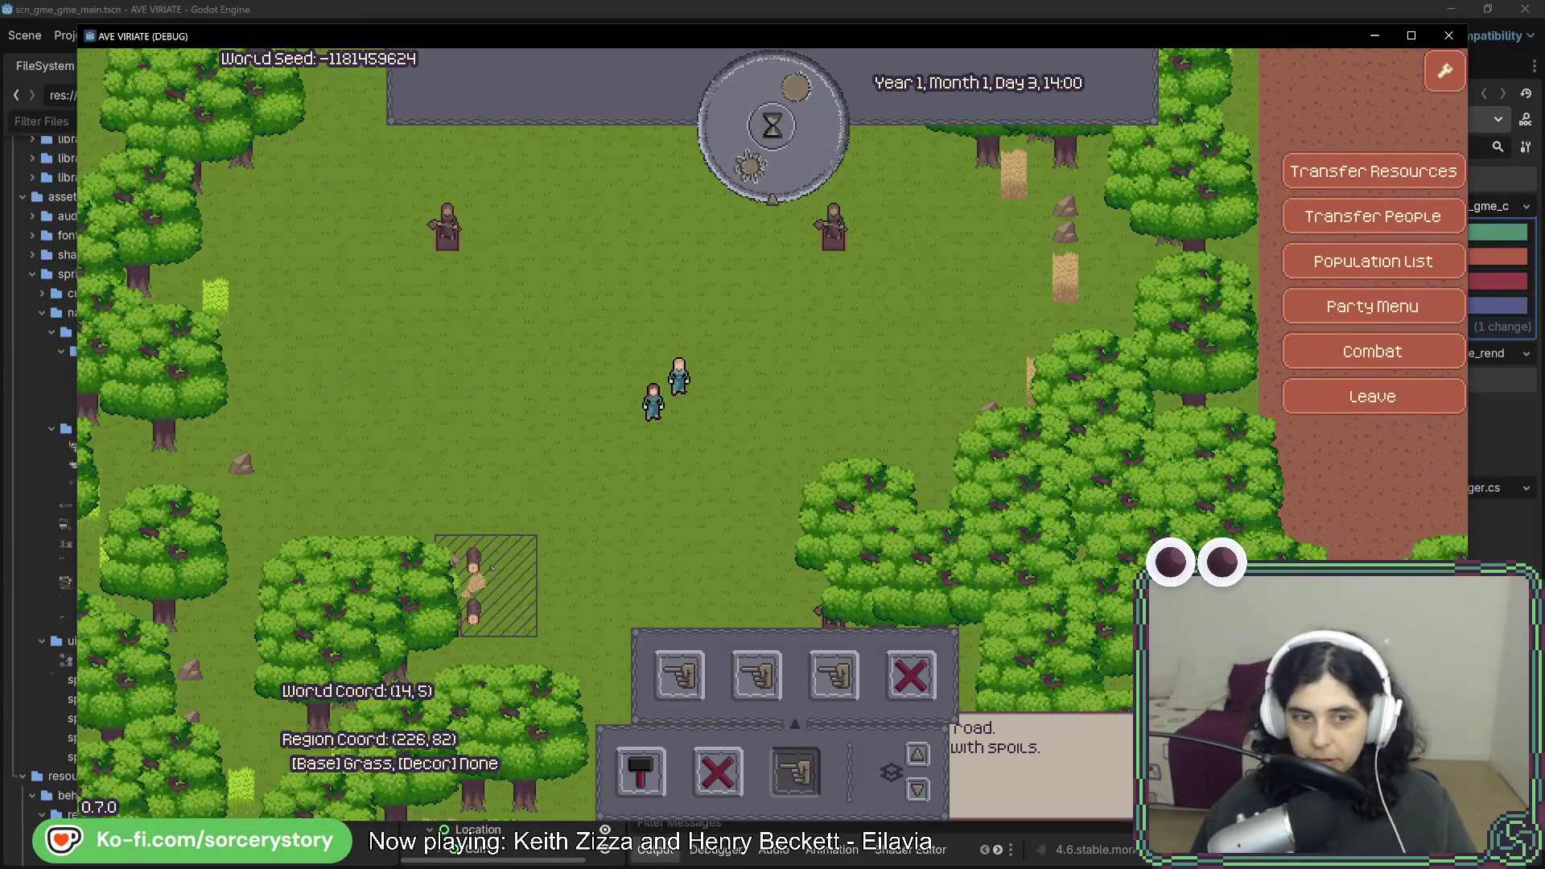
drag(490, 571, 603, 555)
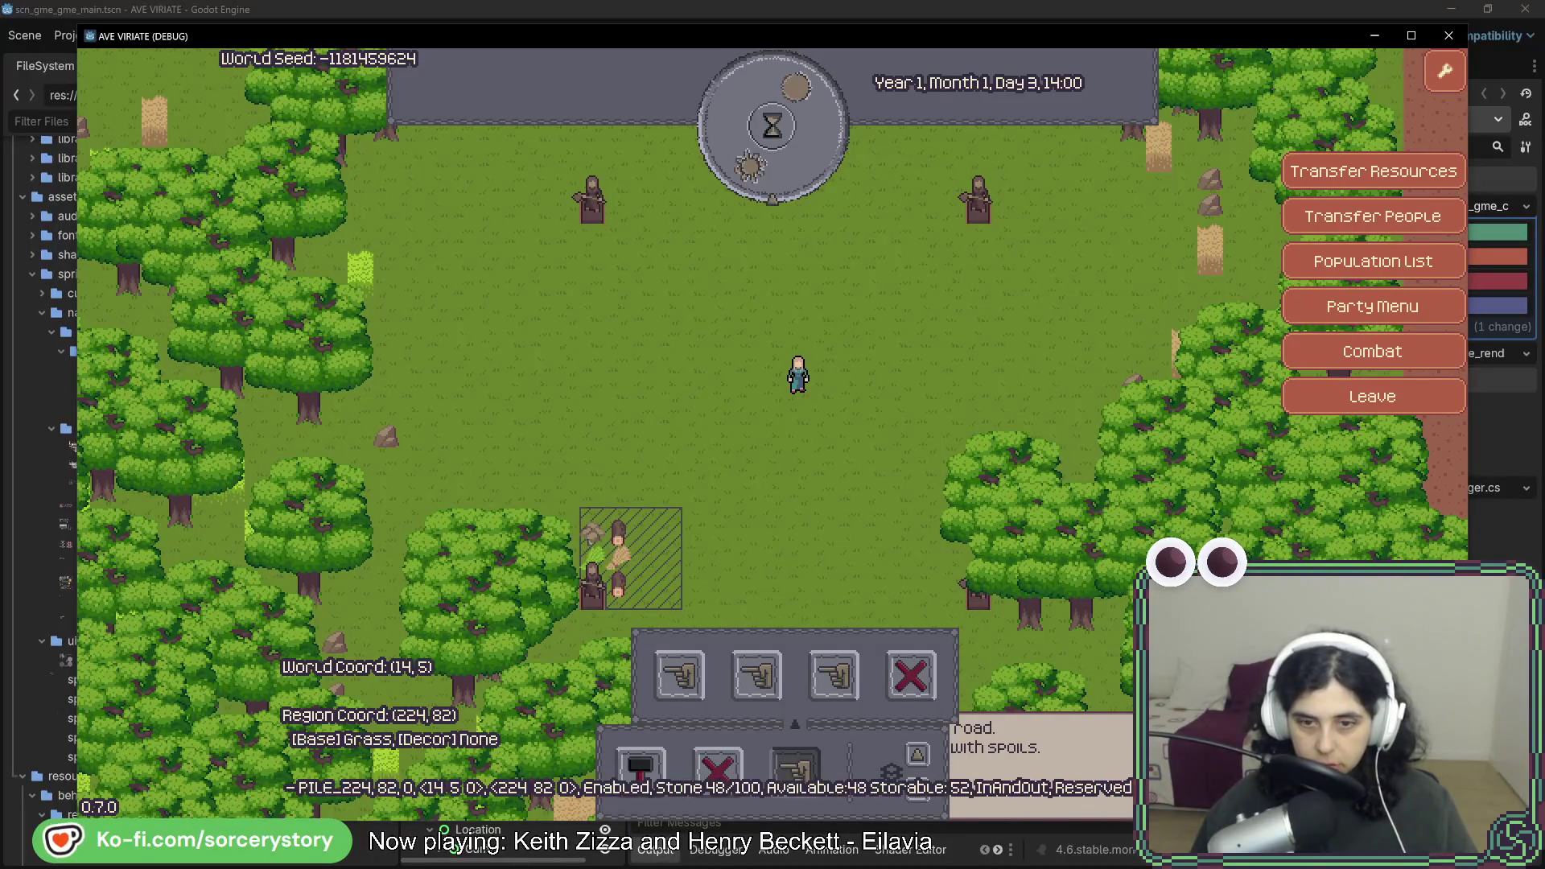
key(w)
click(640, 770)
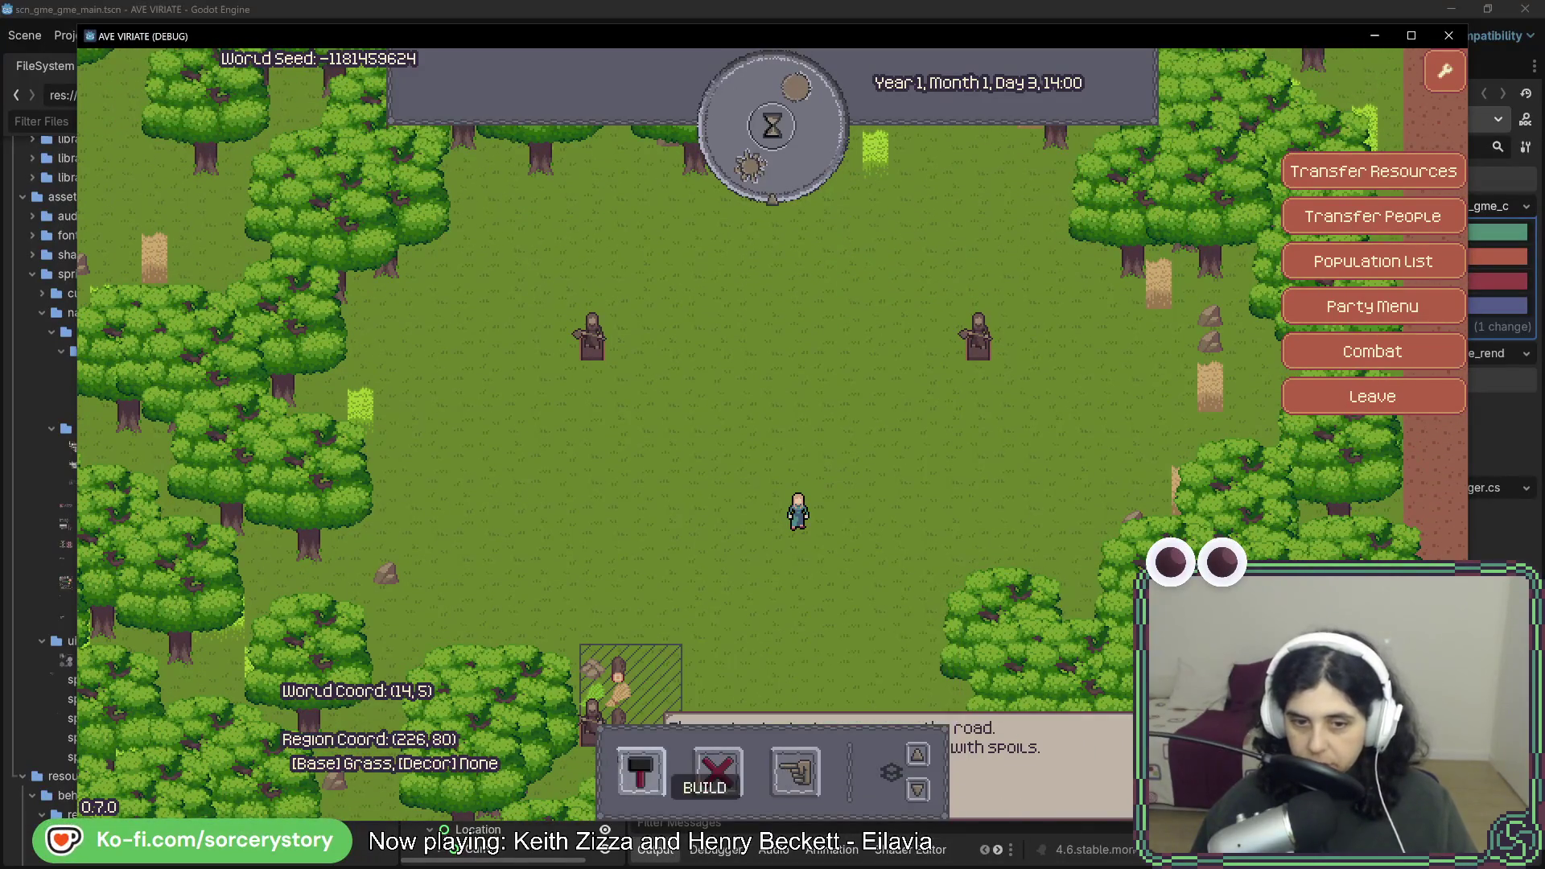
Place a house blueprint north of the camp and pass two hours to Day 3, 16:00.
click(601, 674)
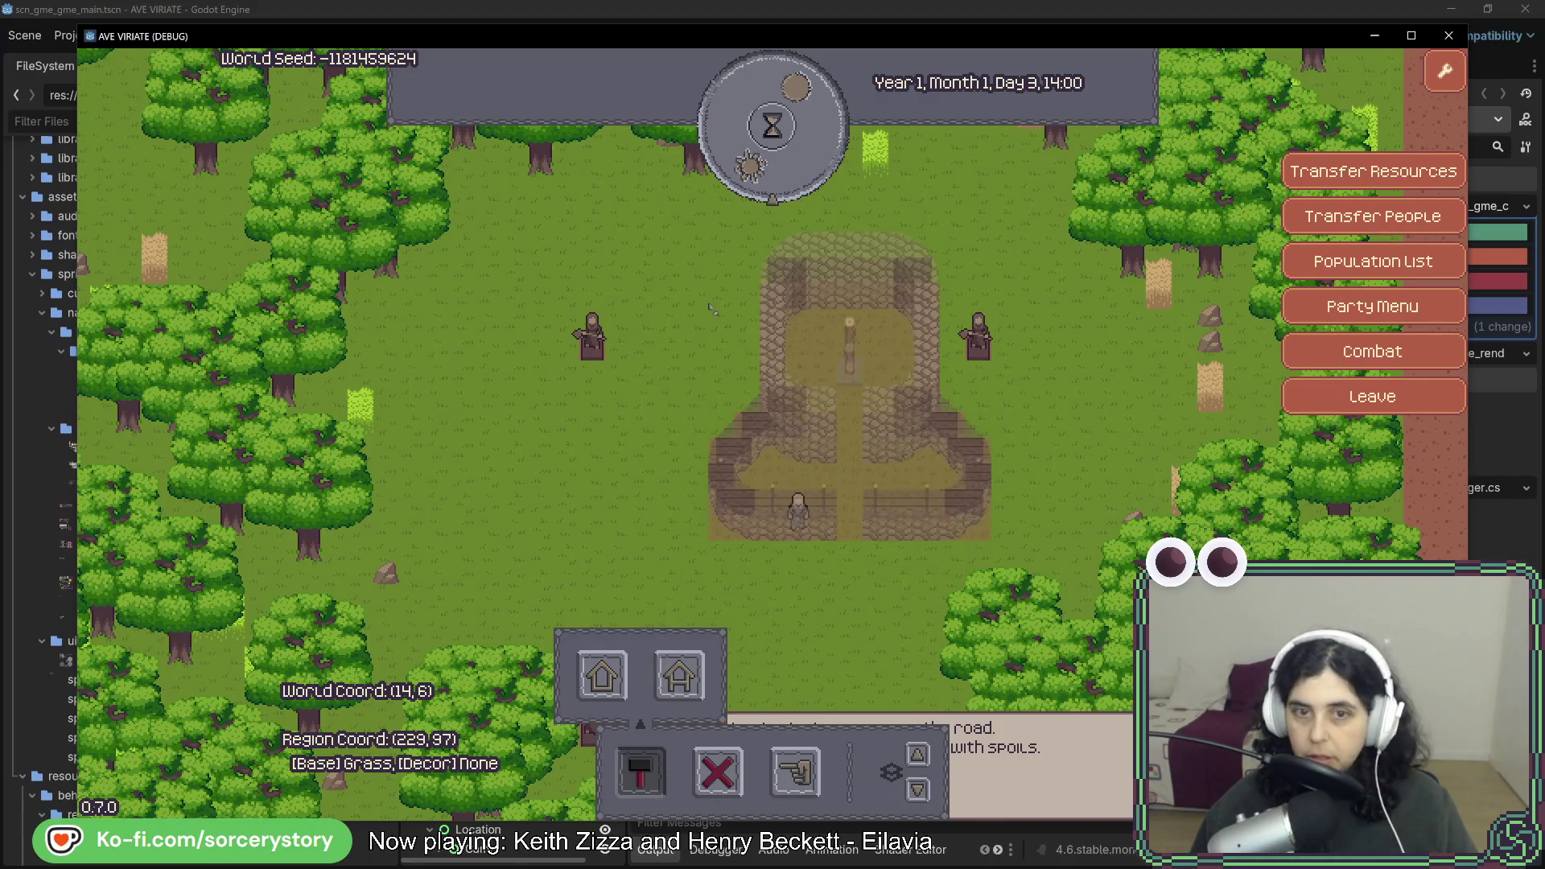
click(672, 235)
key(a)
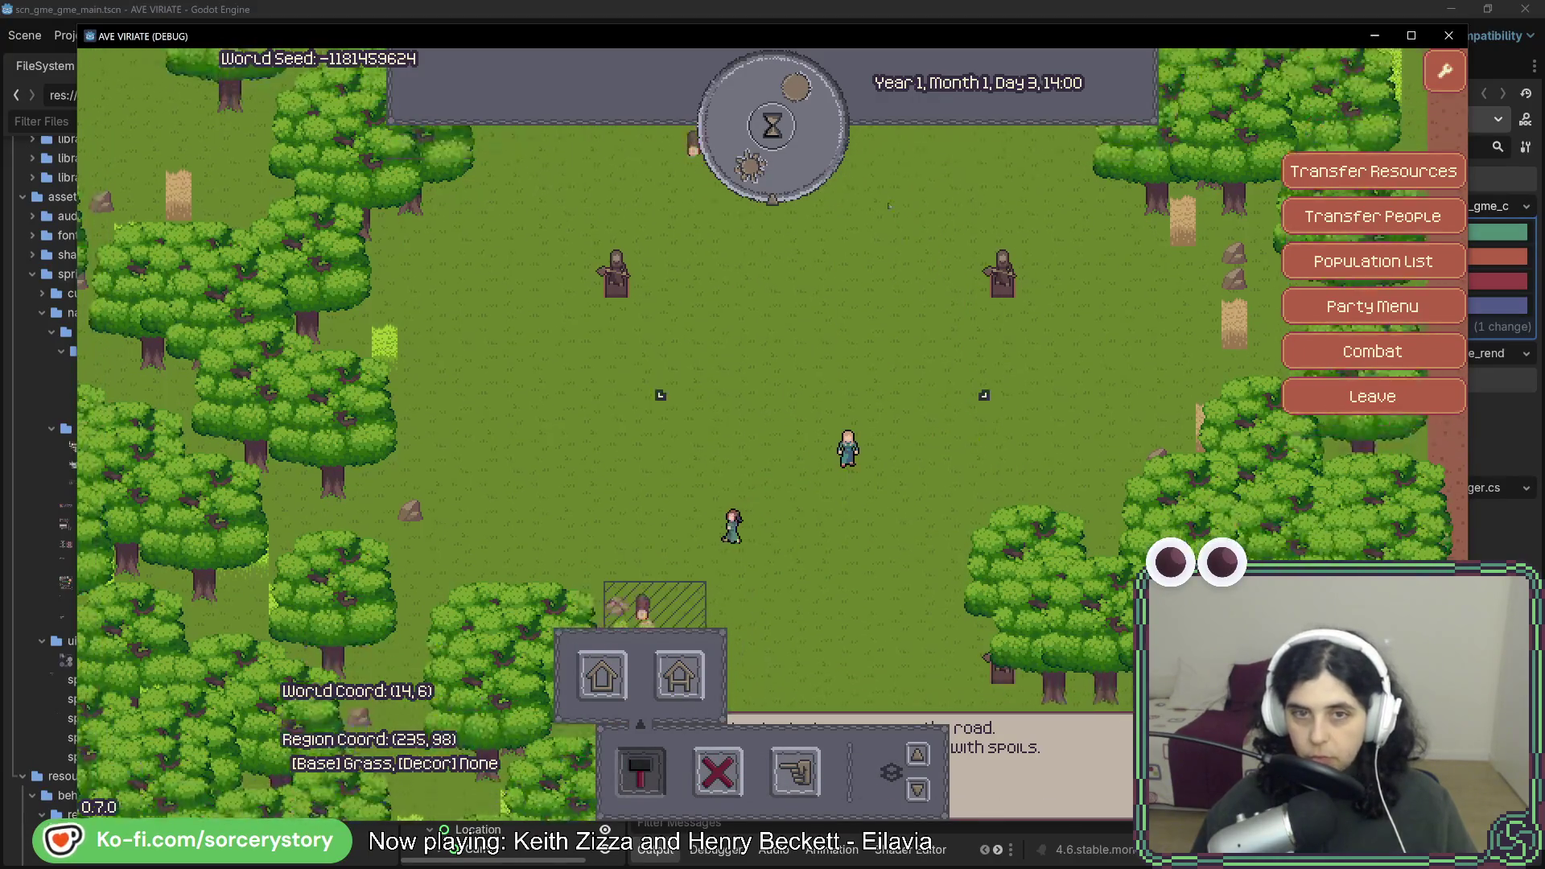
click(820, 169)
key(w)
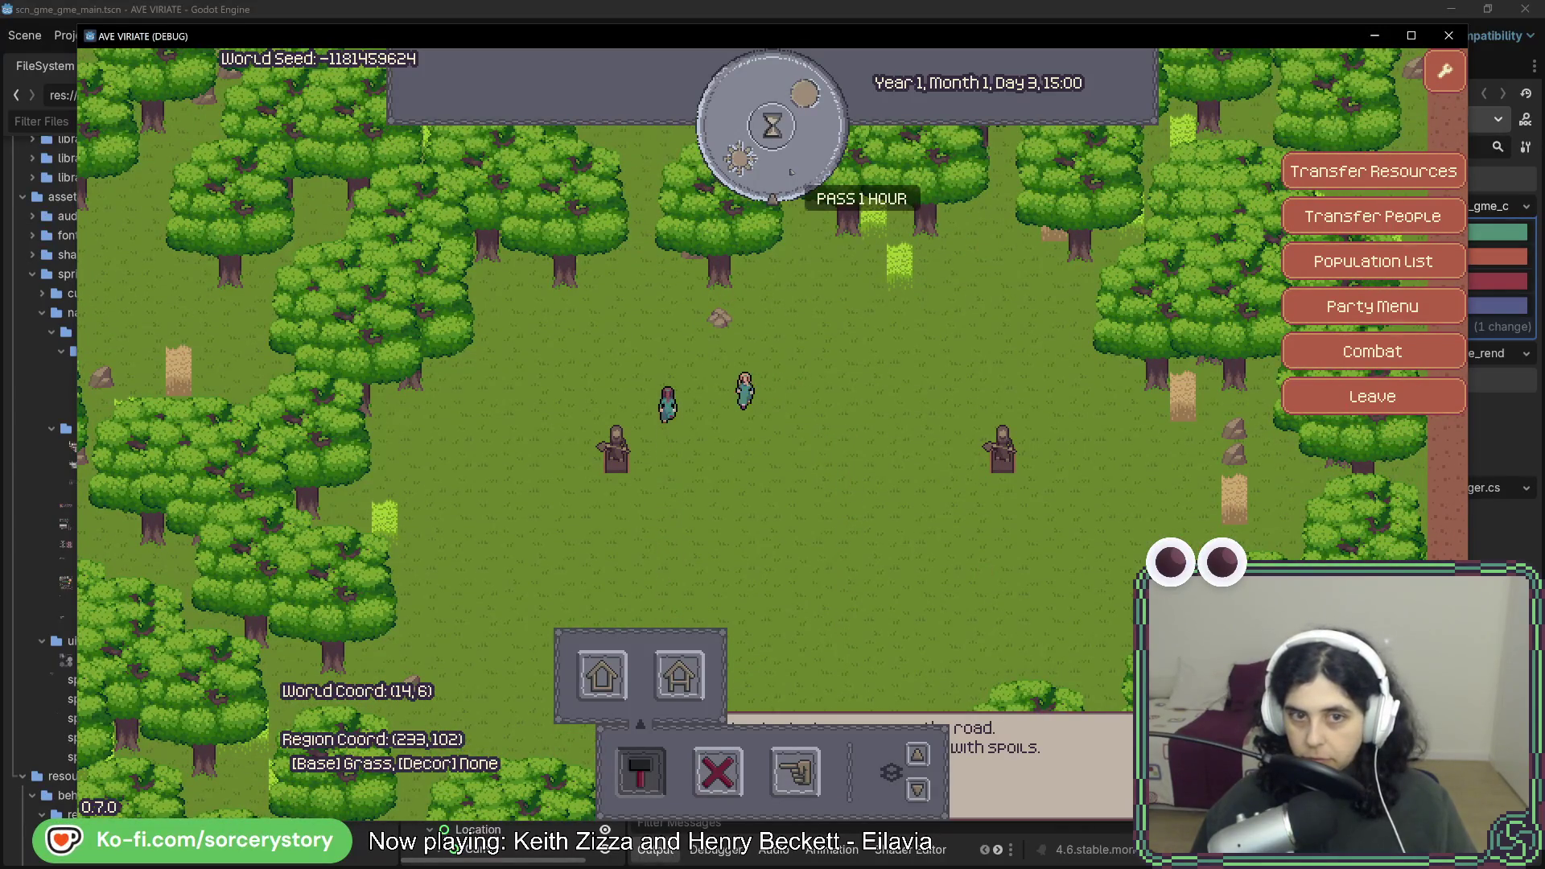
click(790, 171)
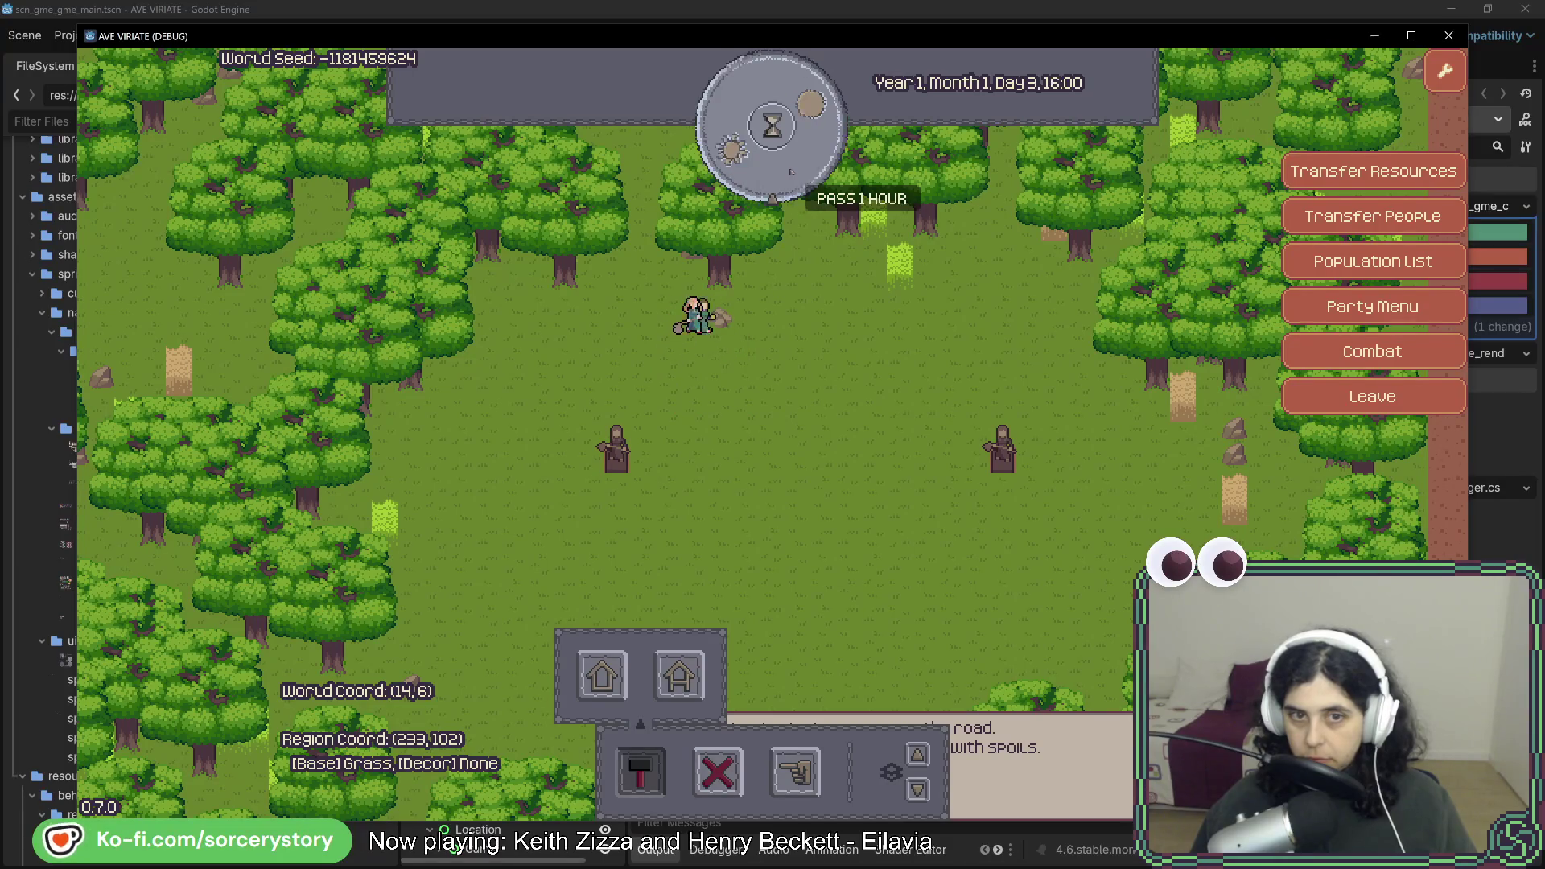
key(w)
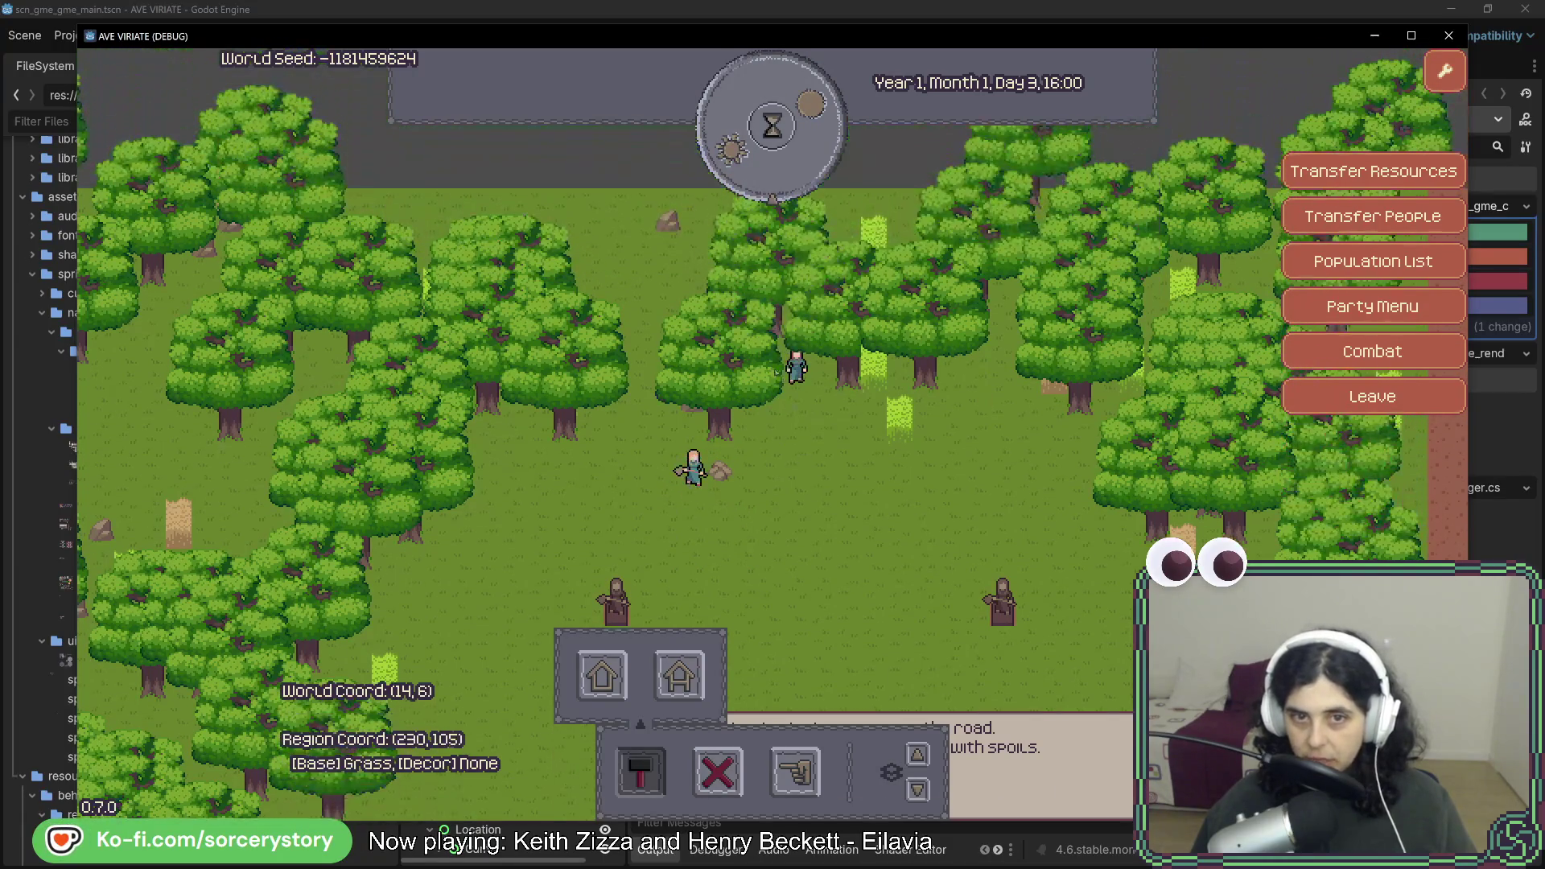
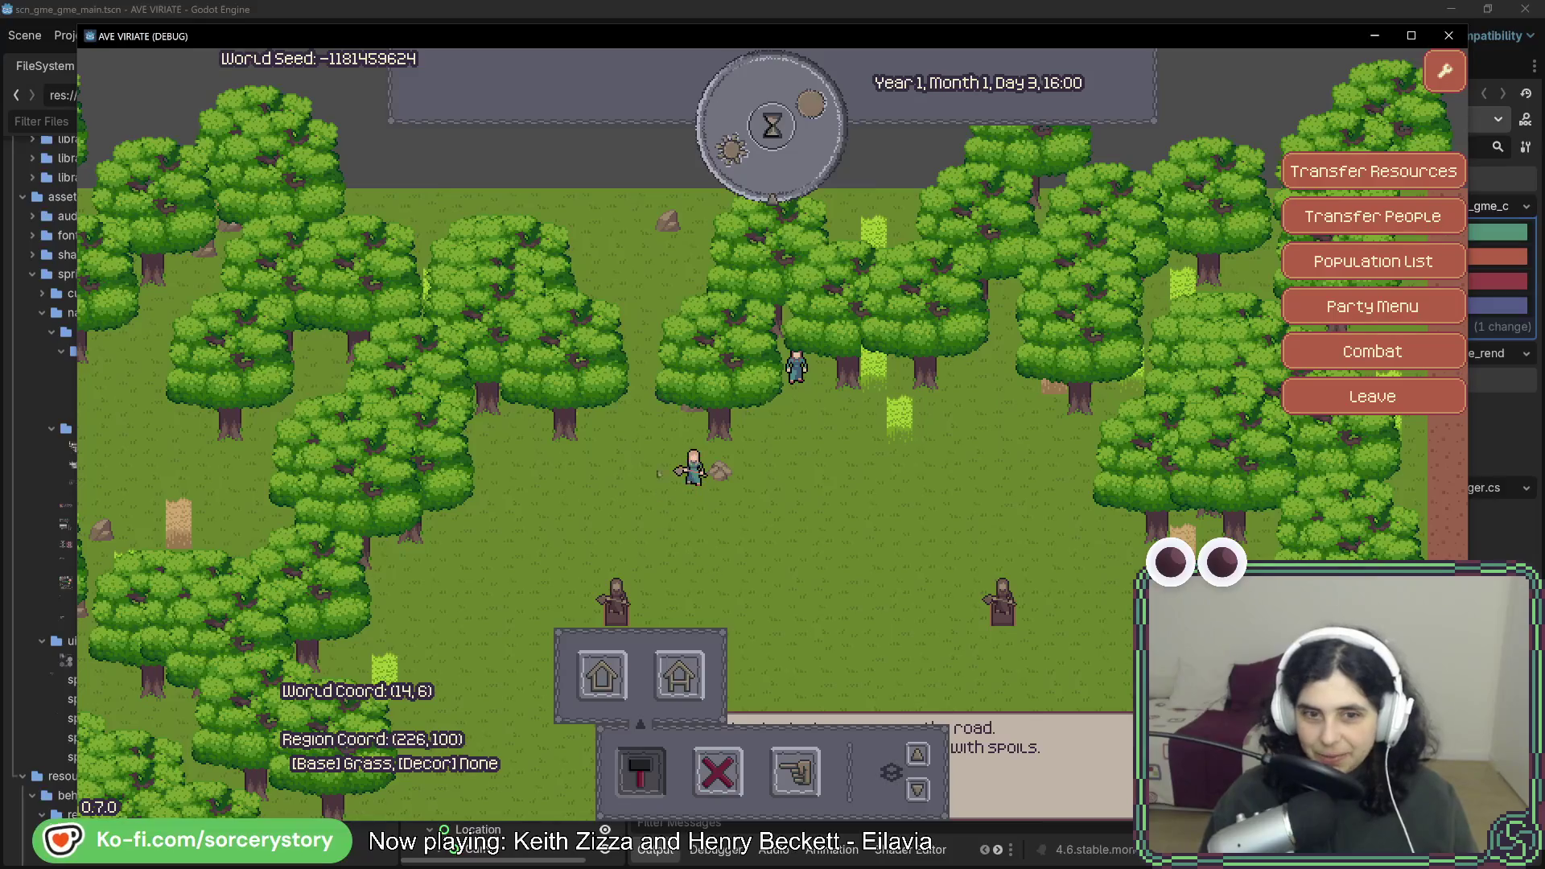
Pass one hour so the stone structure finishes, then centre the view on it.
key(s)
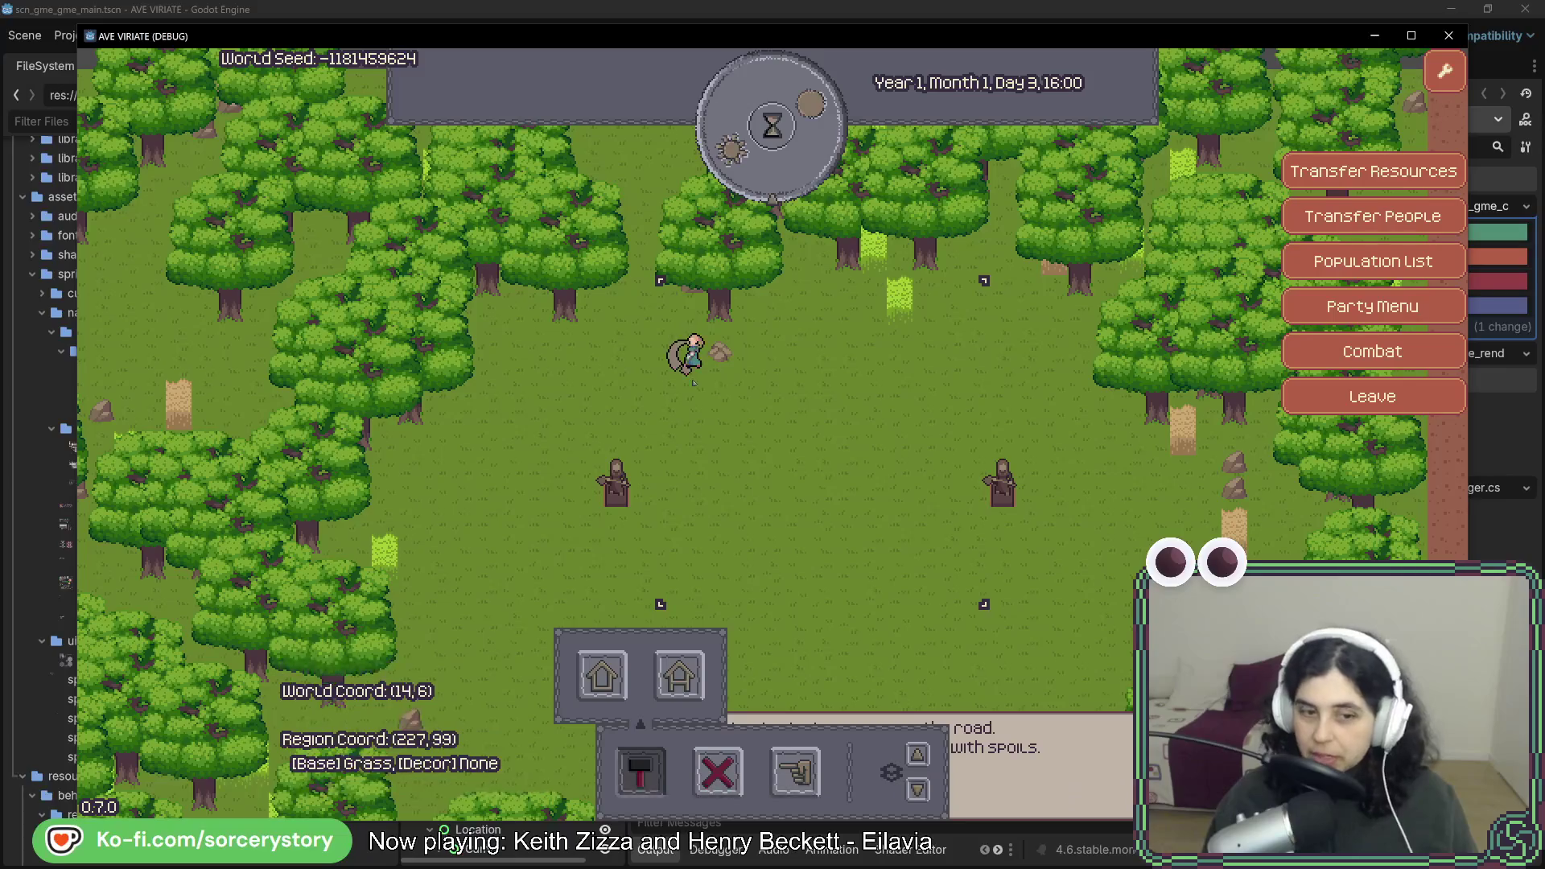
click(785, 163)
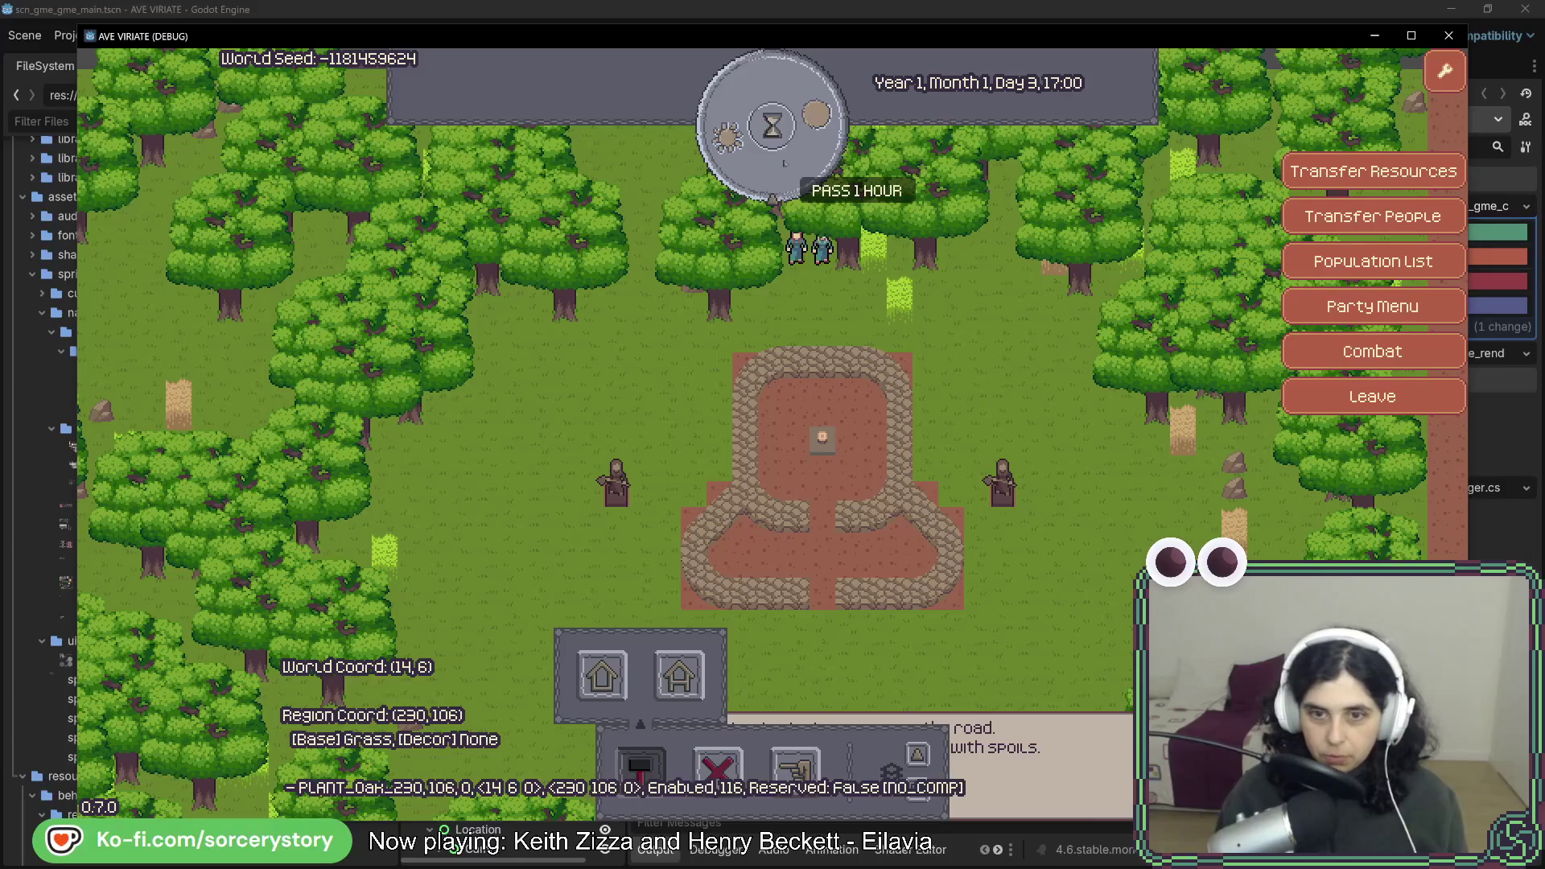
key(s)
key(d)
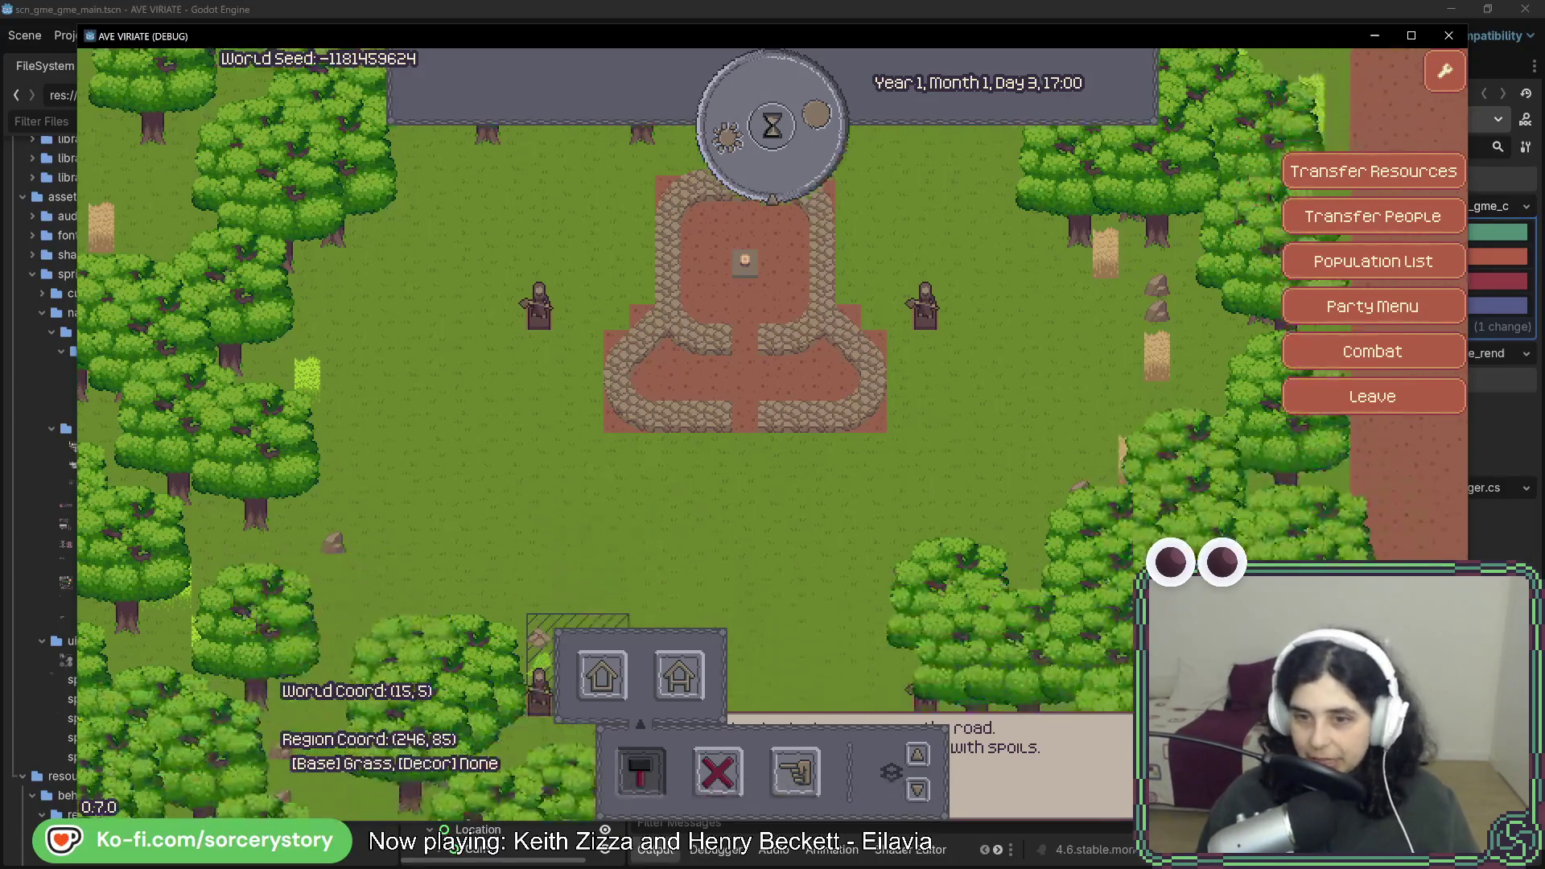
key(w)
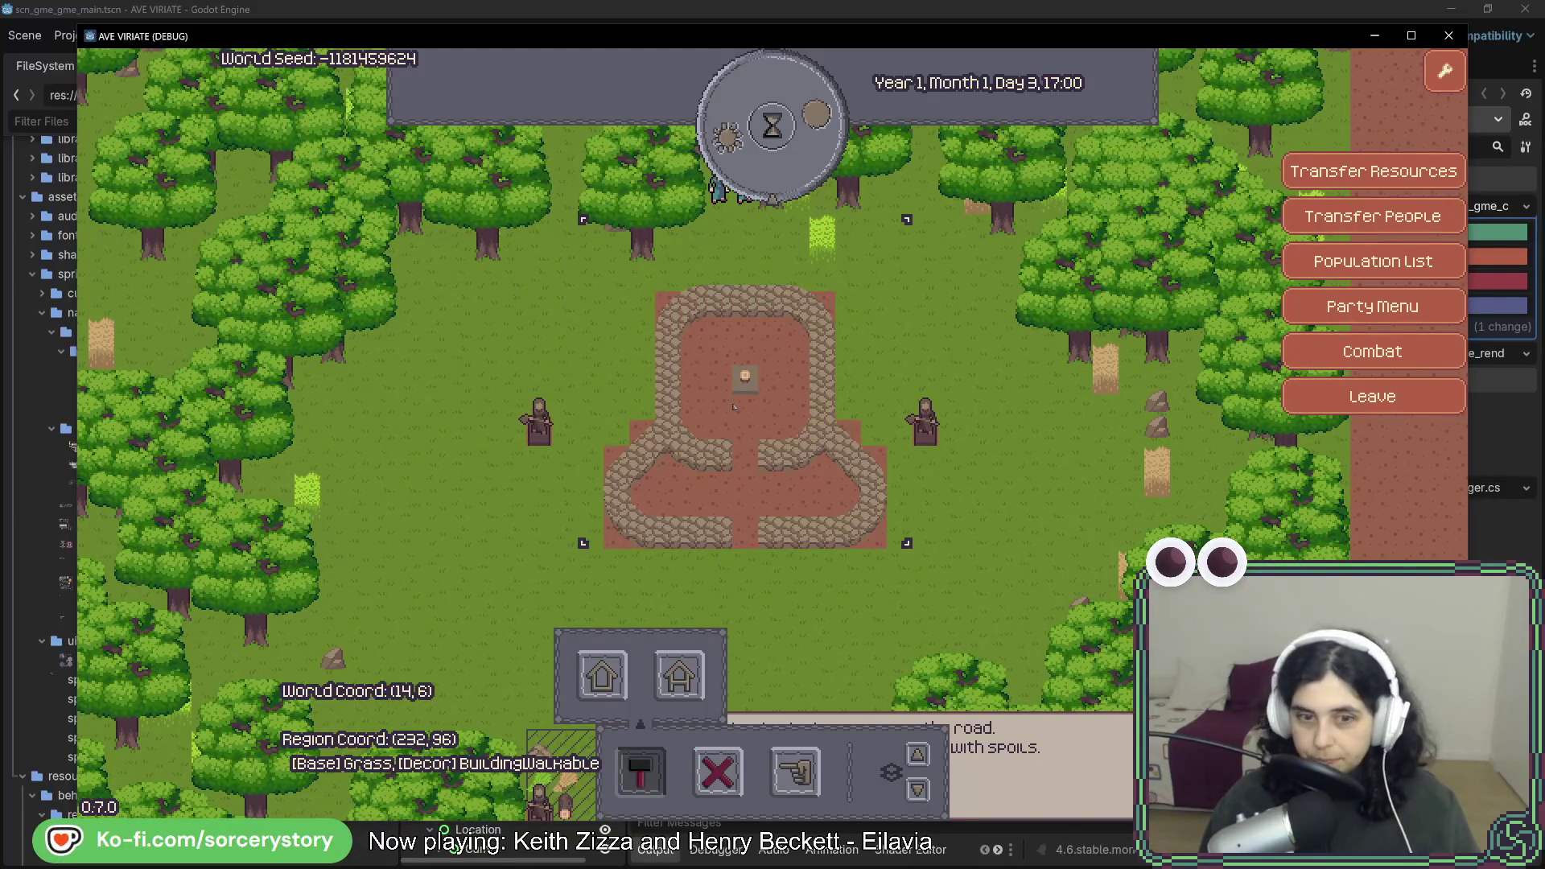
Try placing a house, then close the game to reveal the KeyNotFoundException.
click(644, 769)
click(640, 771)
click(679, 674)
key(s)
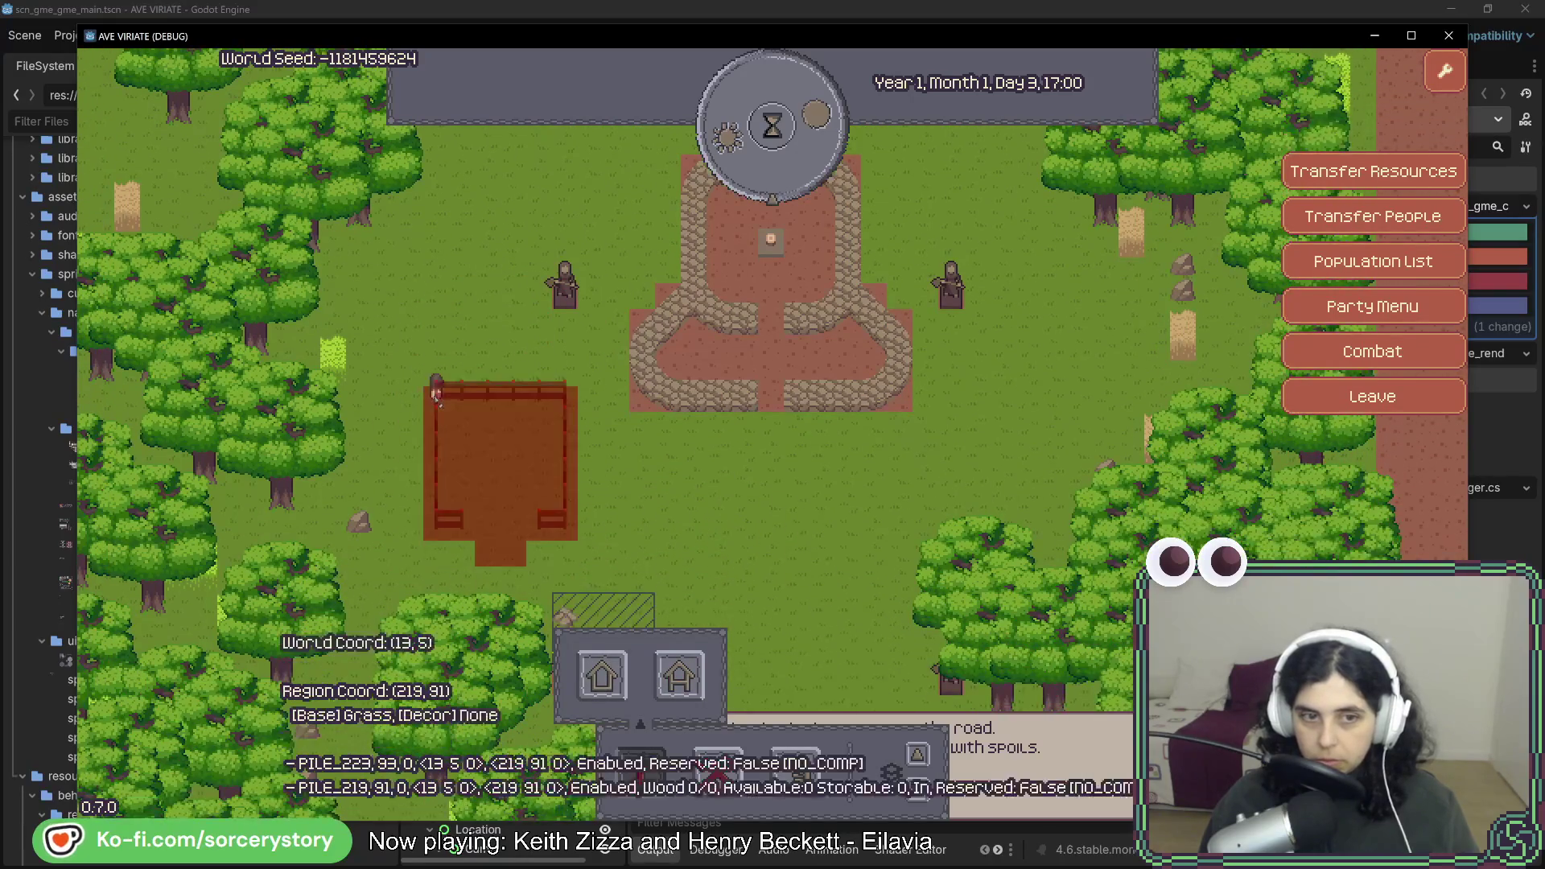
key(w)
key(a)
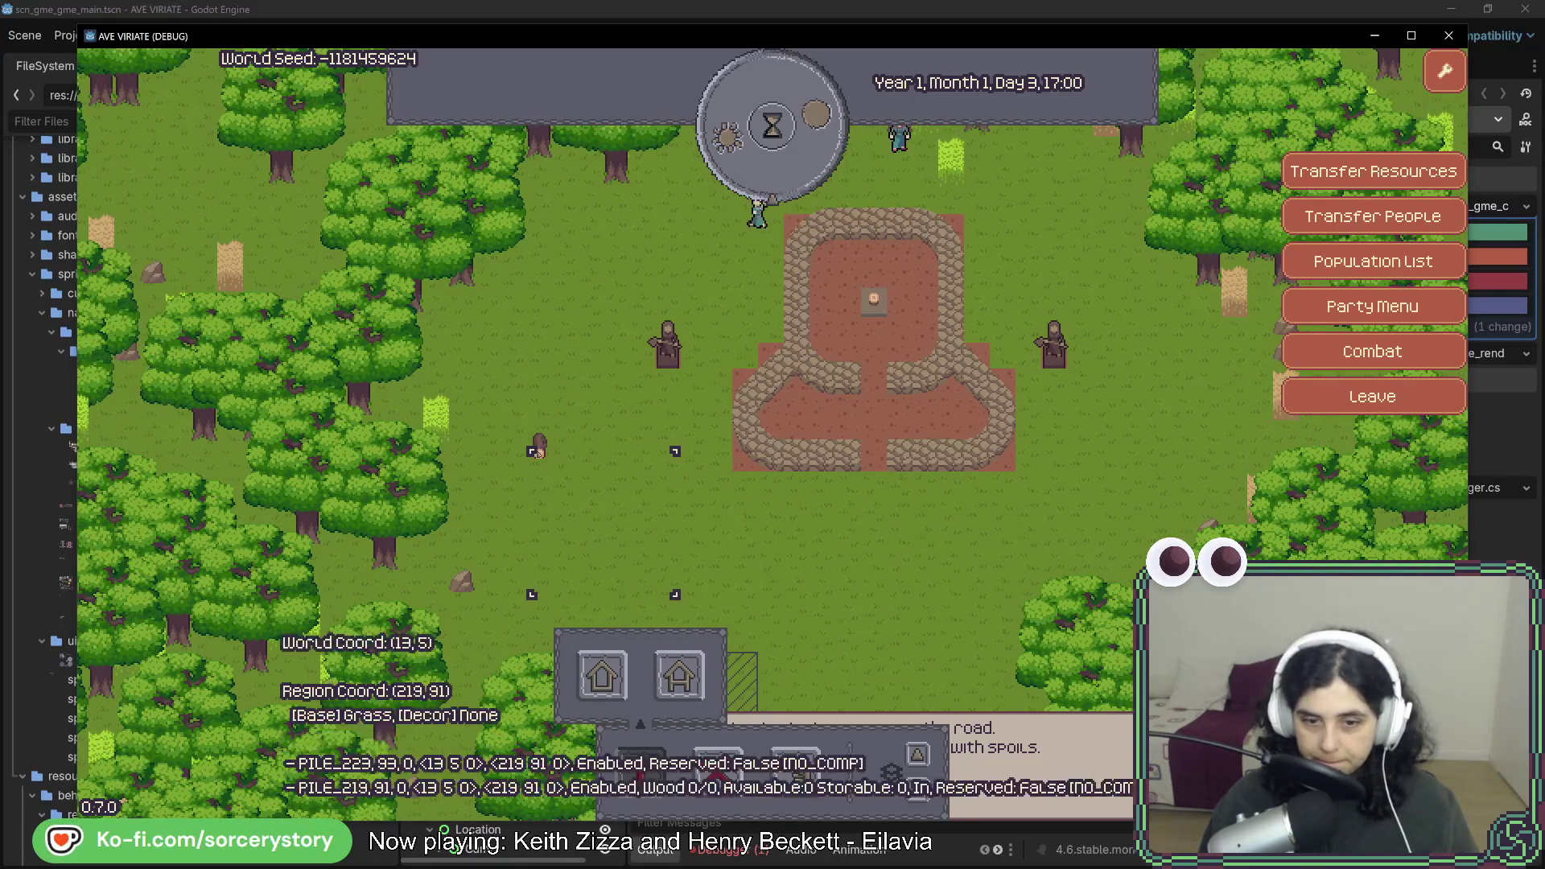
click(901, 748)
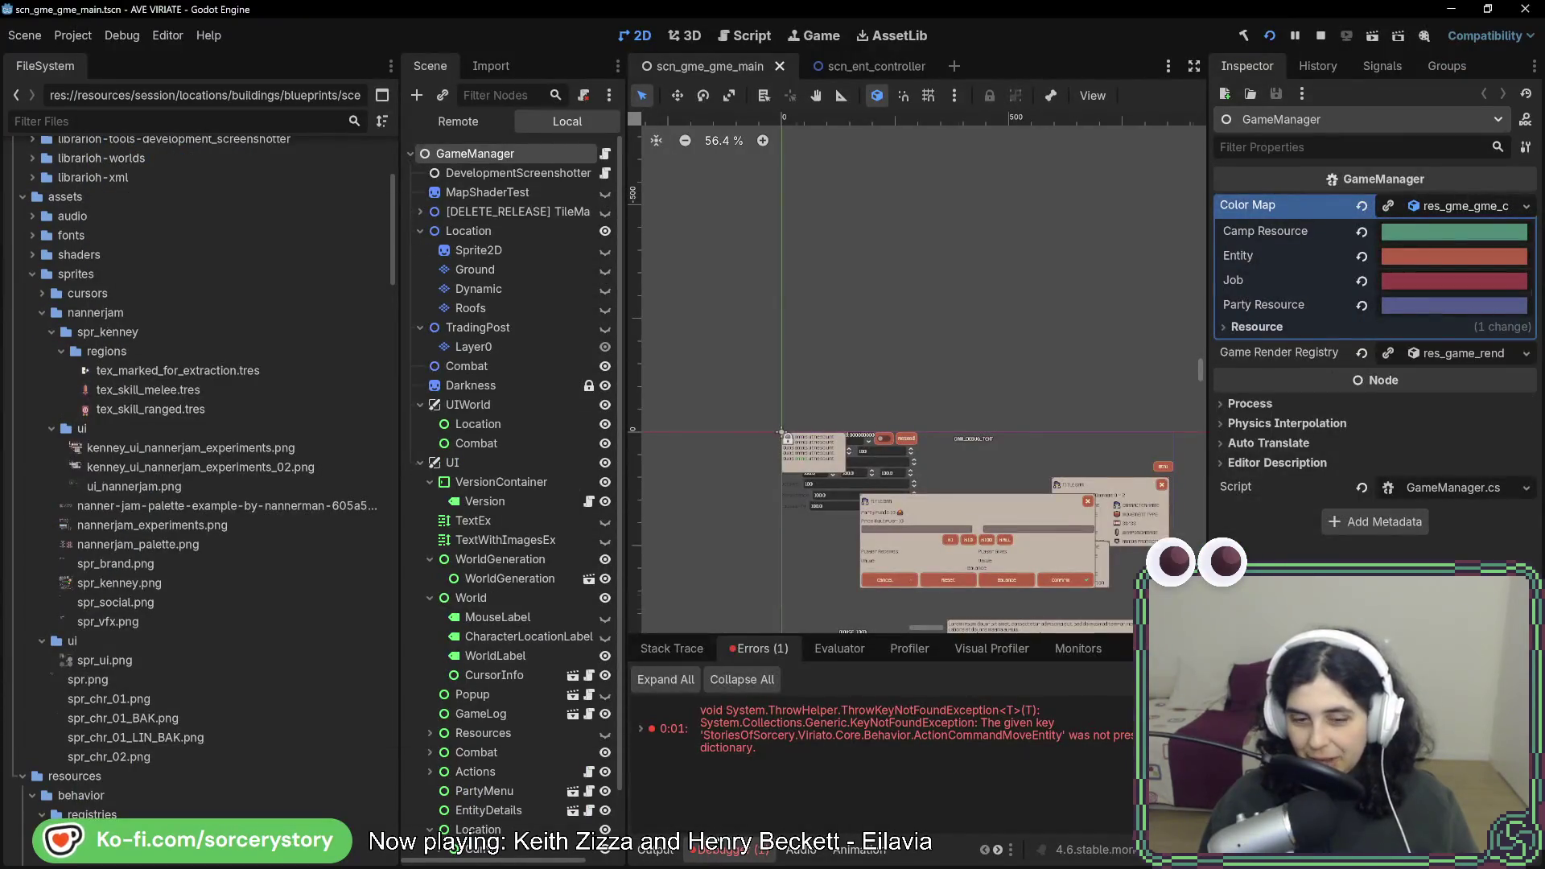
Relaunch with the Output log shown, let hours pass, inspect a tile, then close and switch to Rider.
key(alt+o)
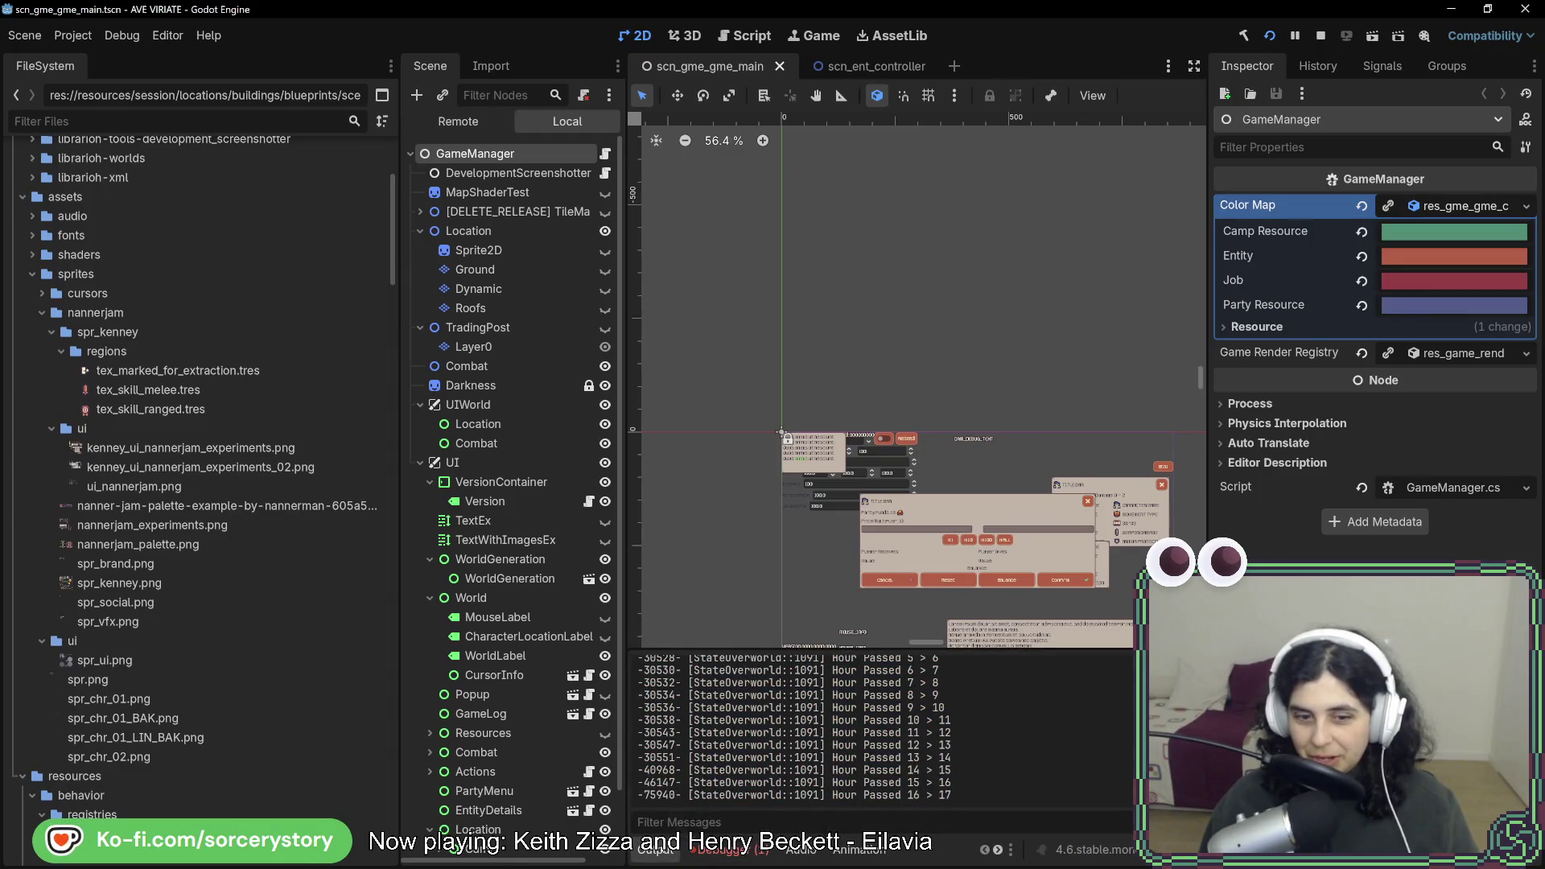
key(F5)
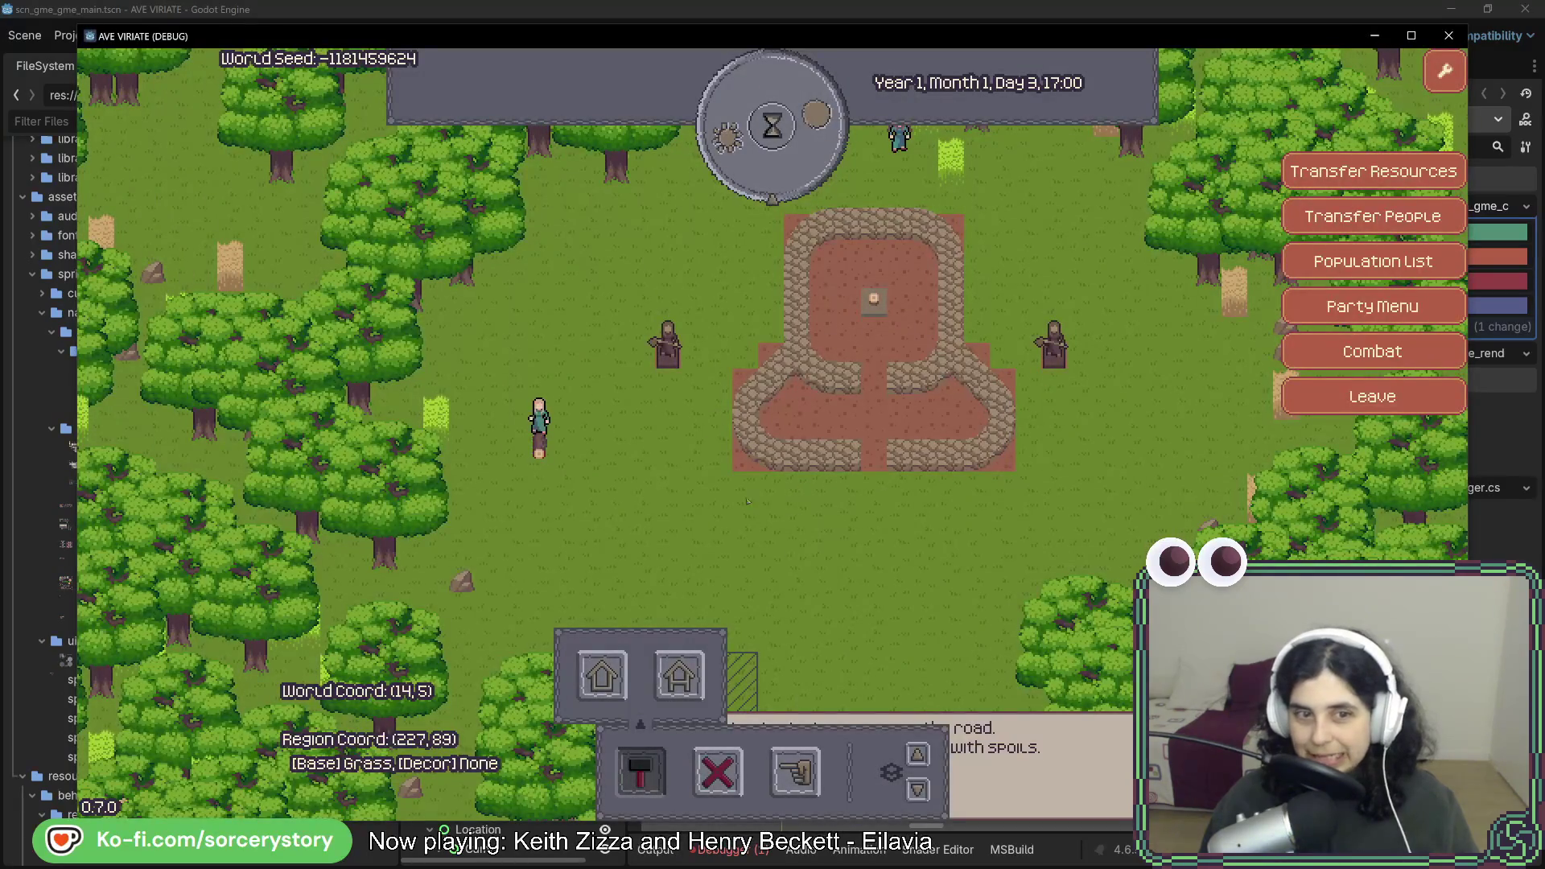
key(space)
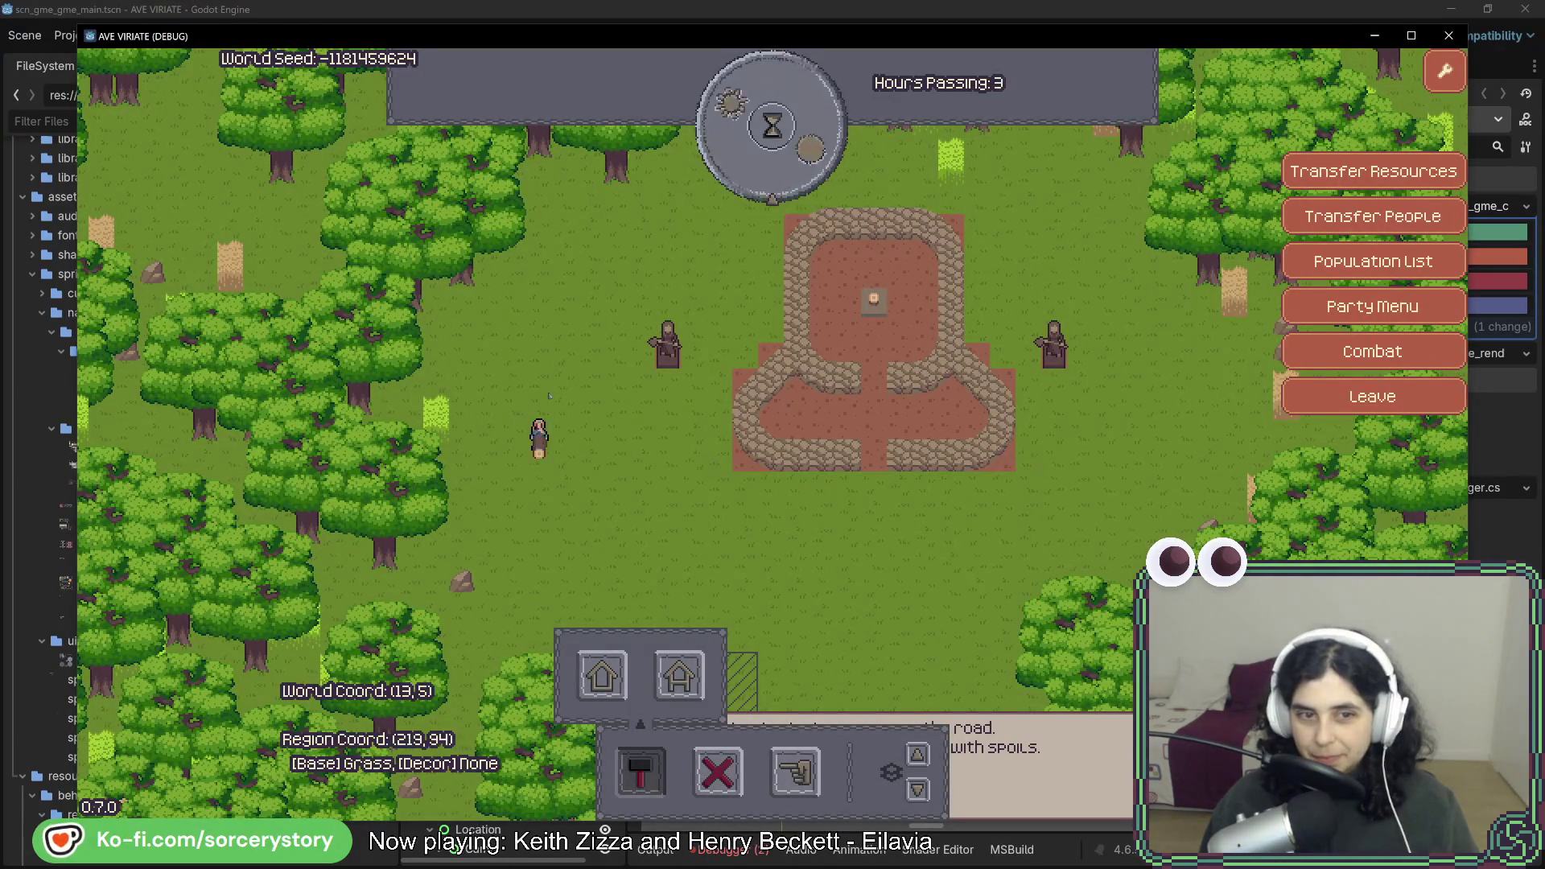
click(539, 454)
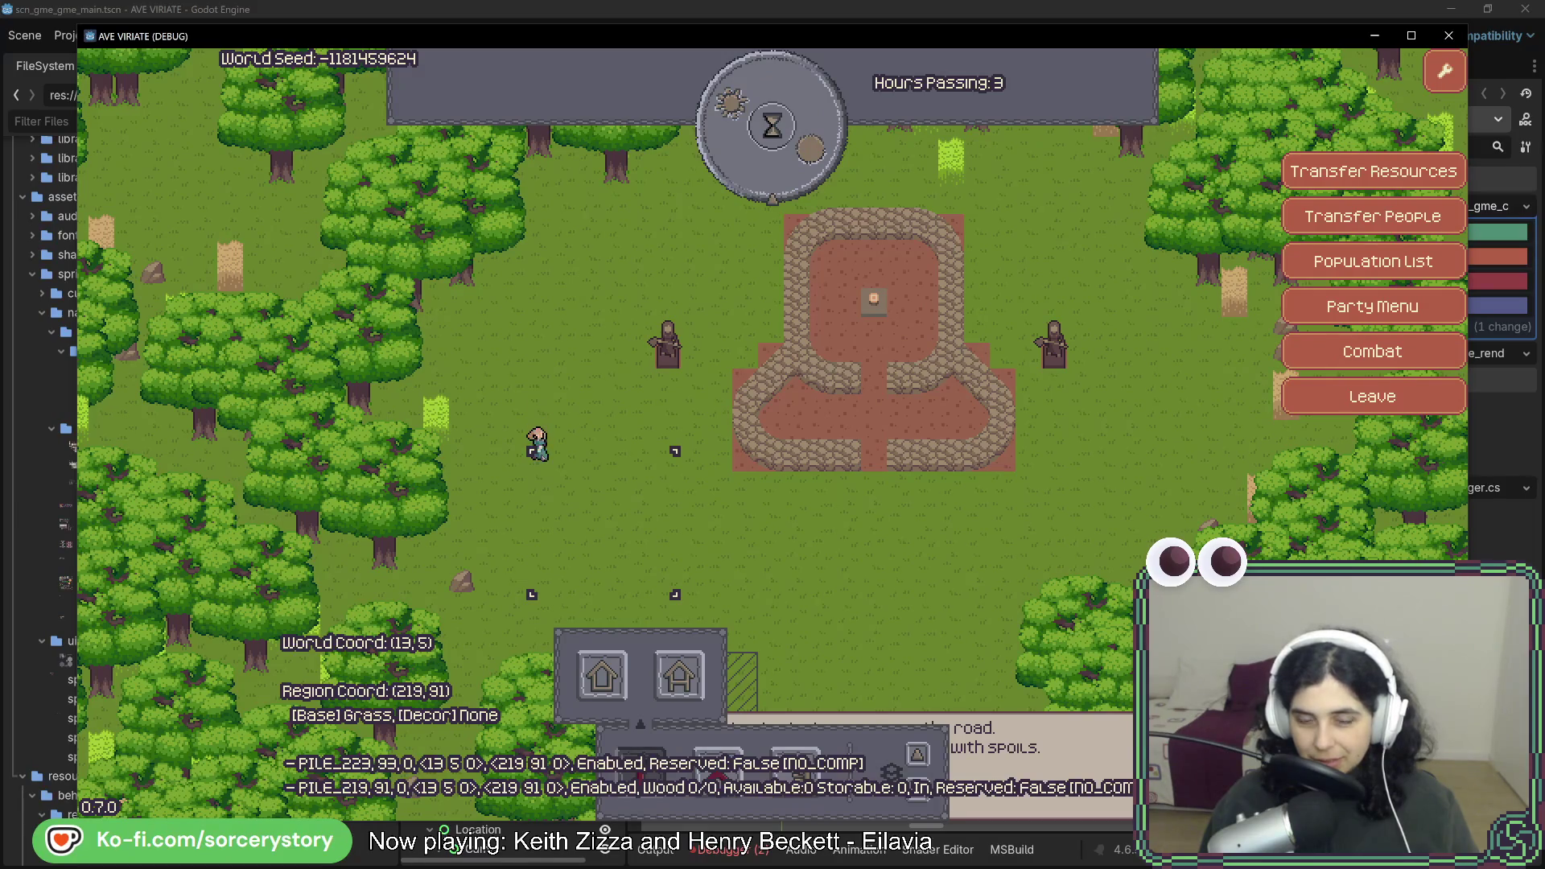
click(1448, 35)
key(alt+Tab)
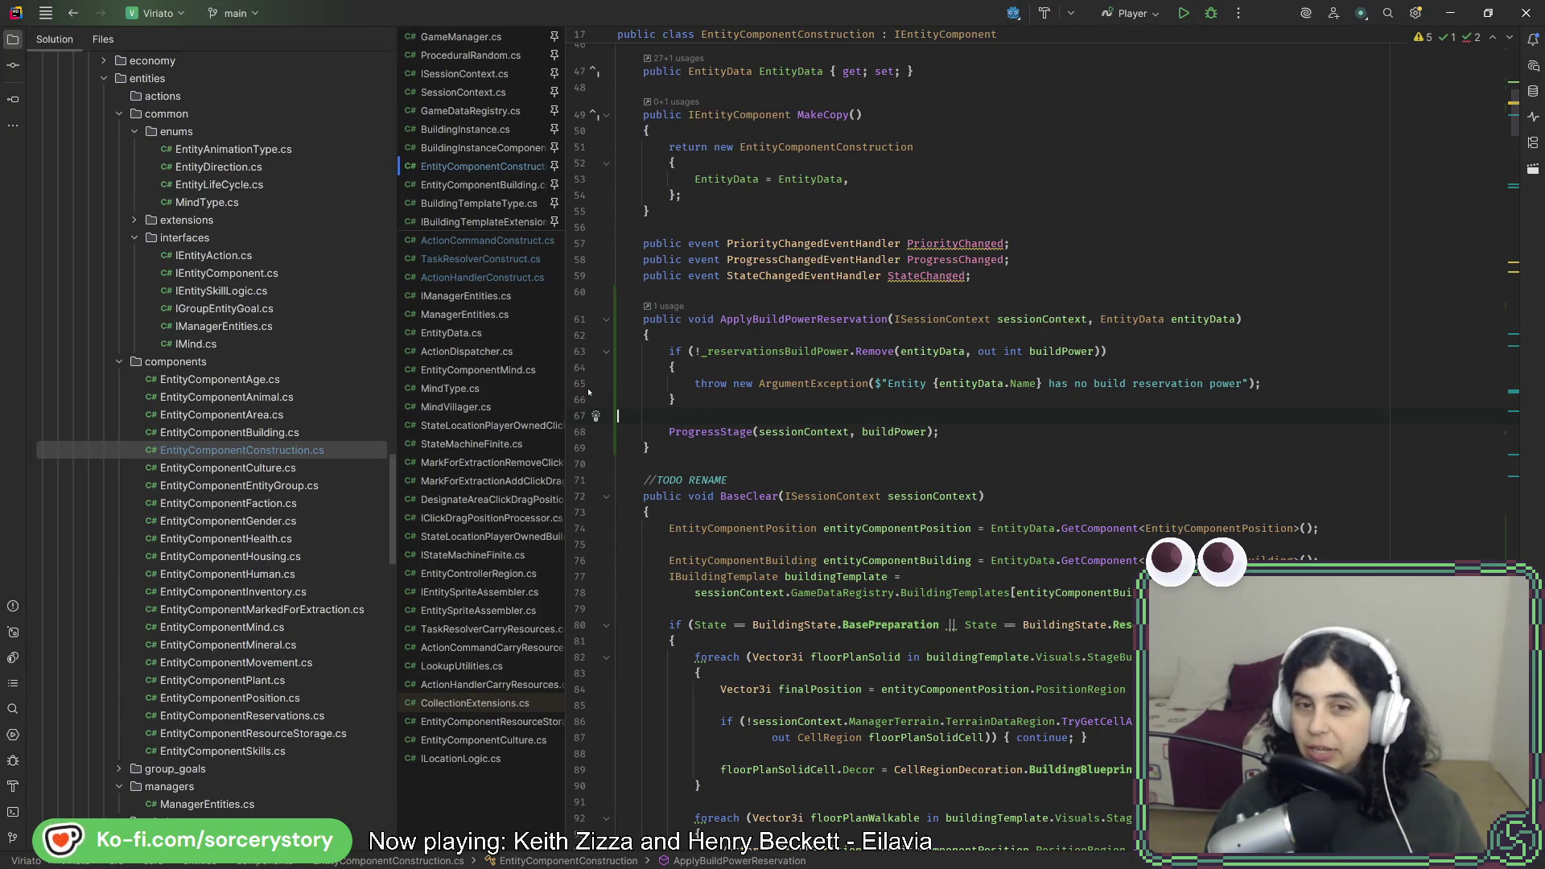
Run the project, start a New Game, visit the Player Settlement, then close the debug window.
key(alt+Tab)
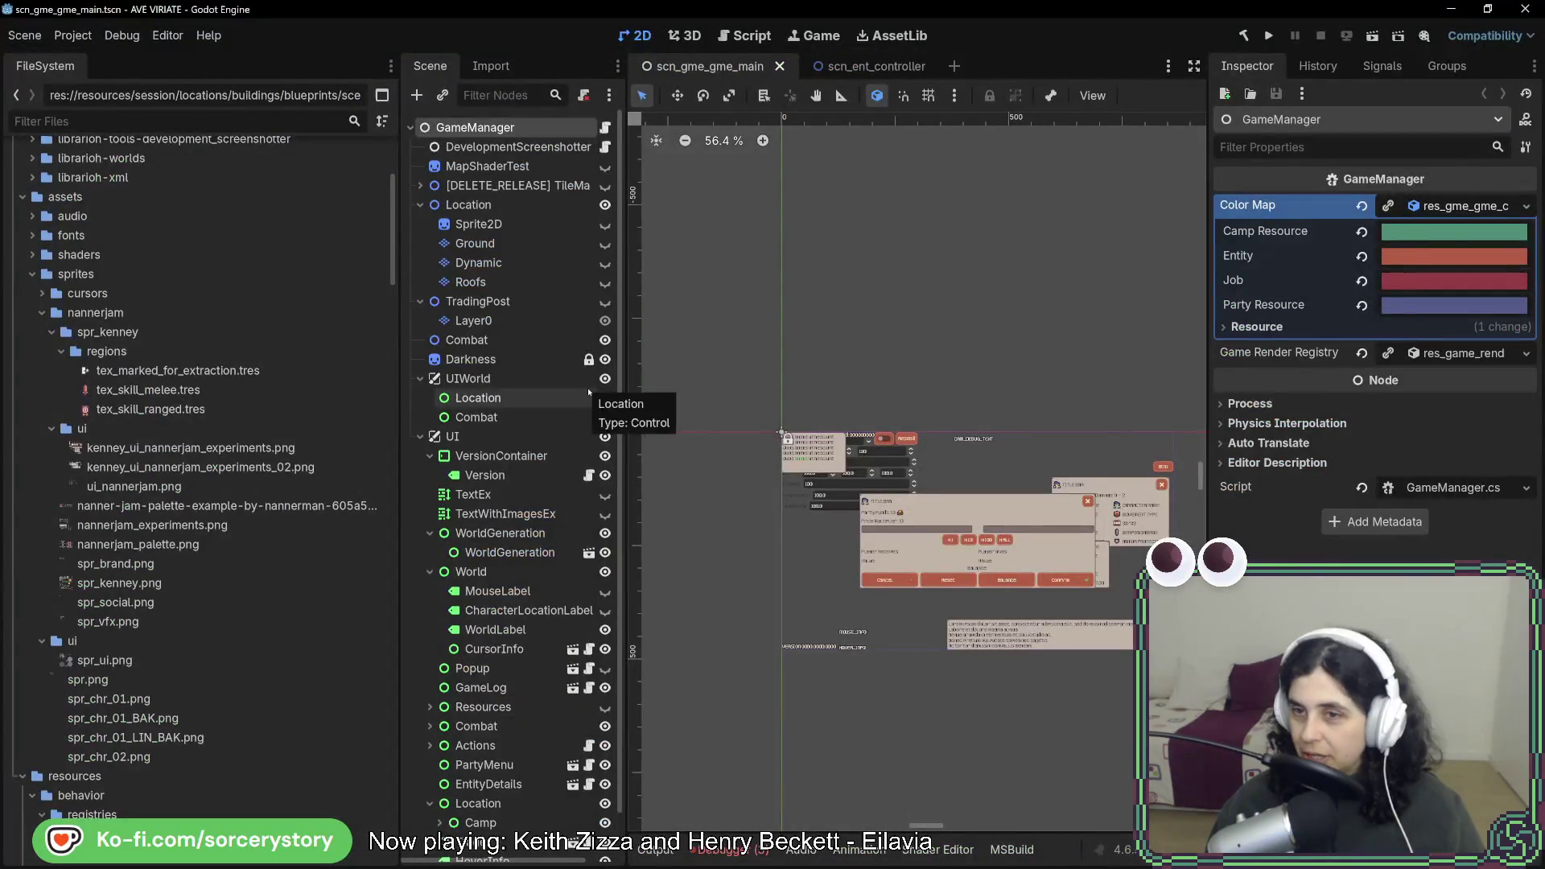
click(1268, 36)
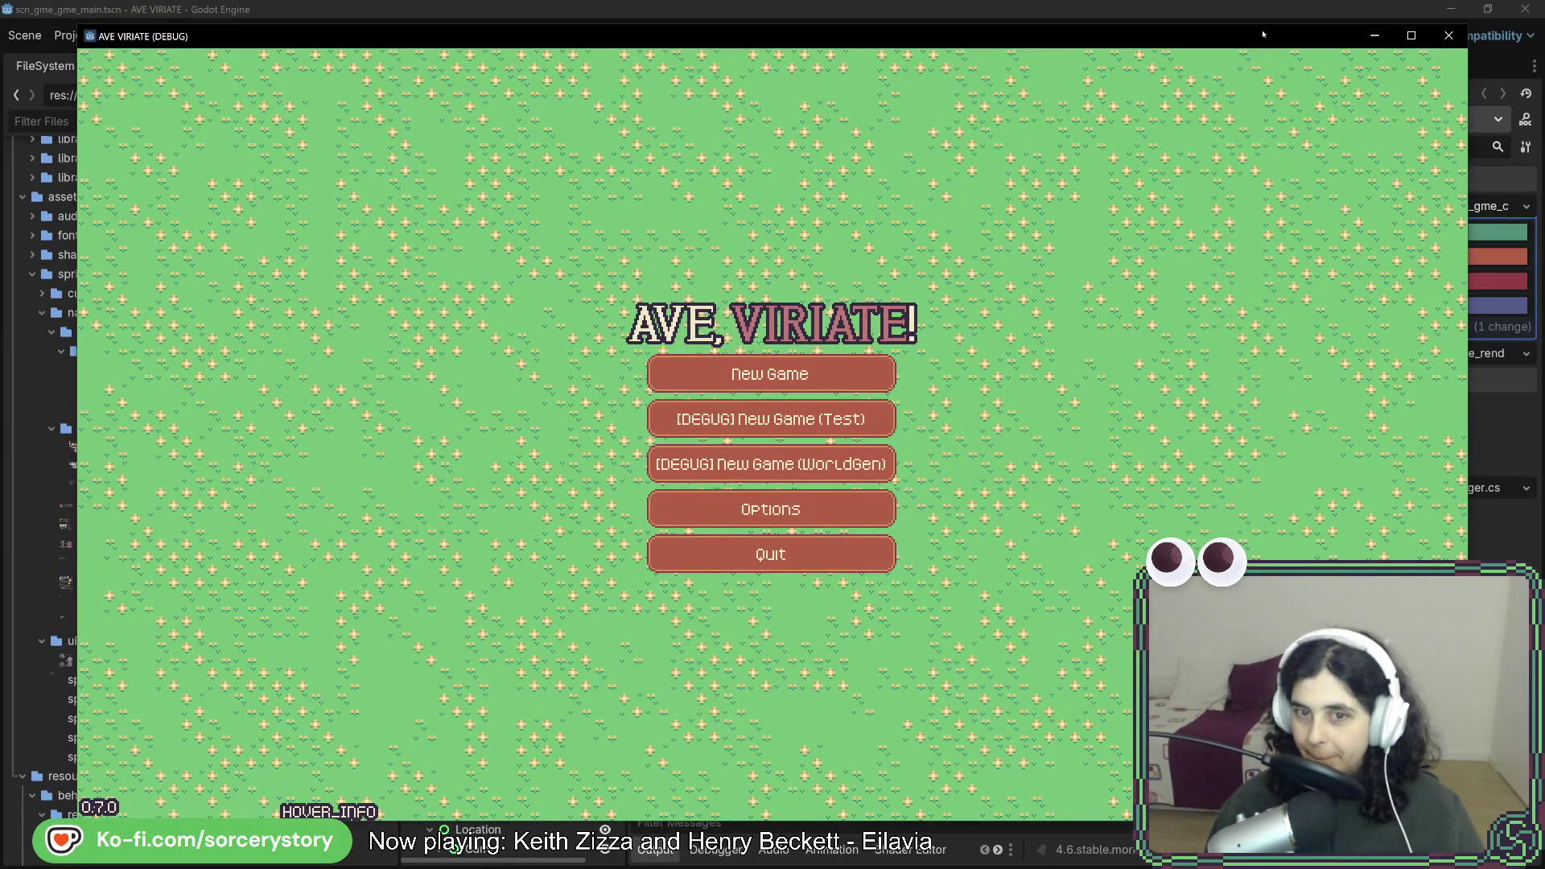
click(803, 374)
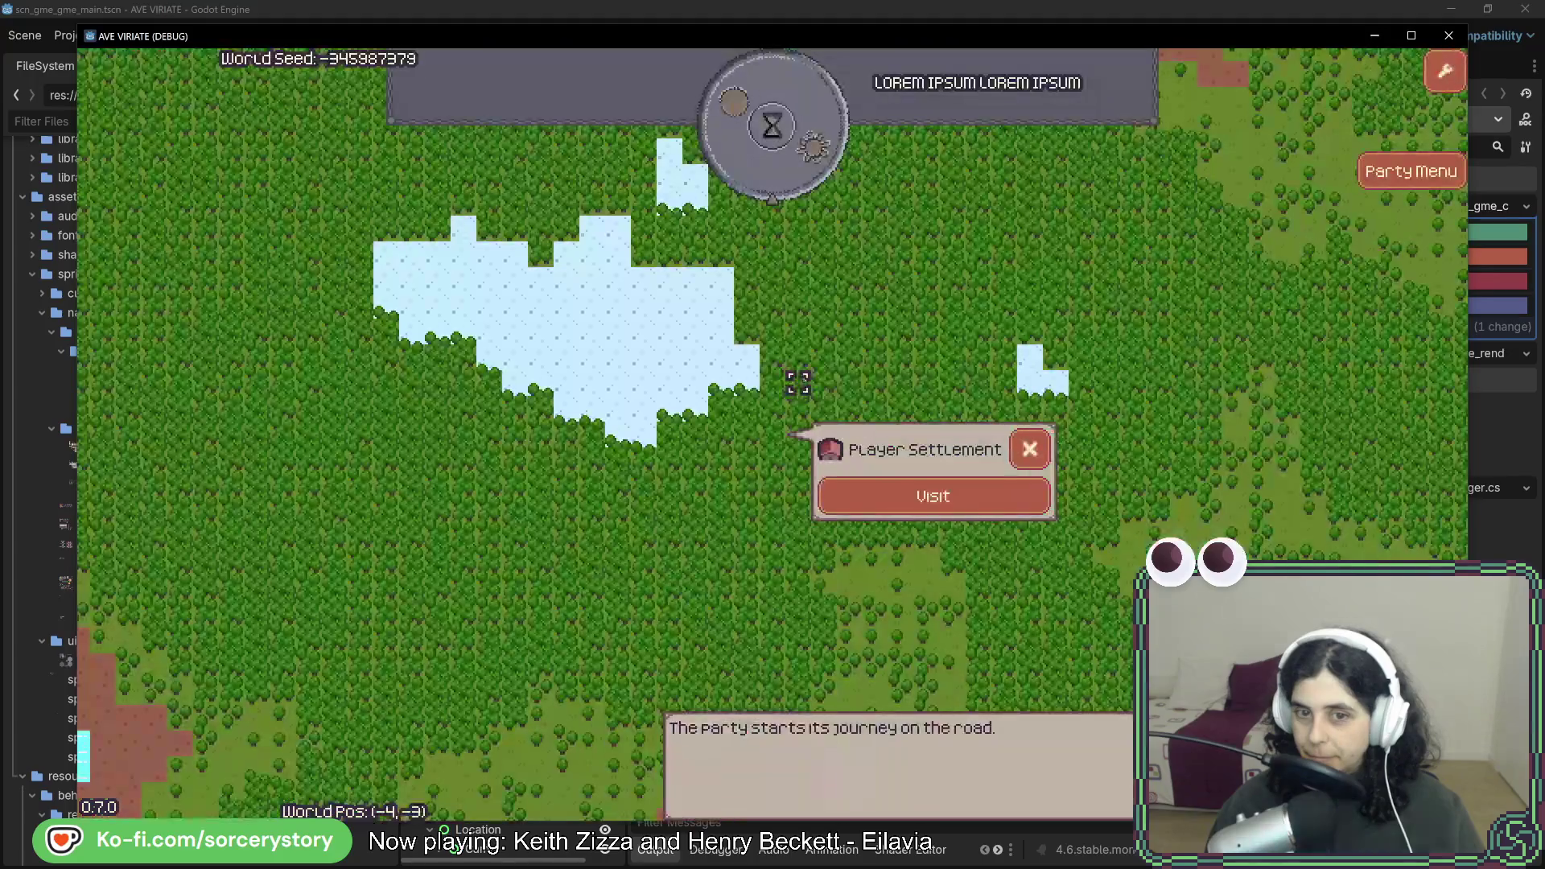
click(933, 494)
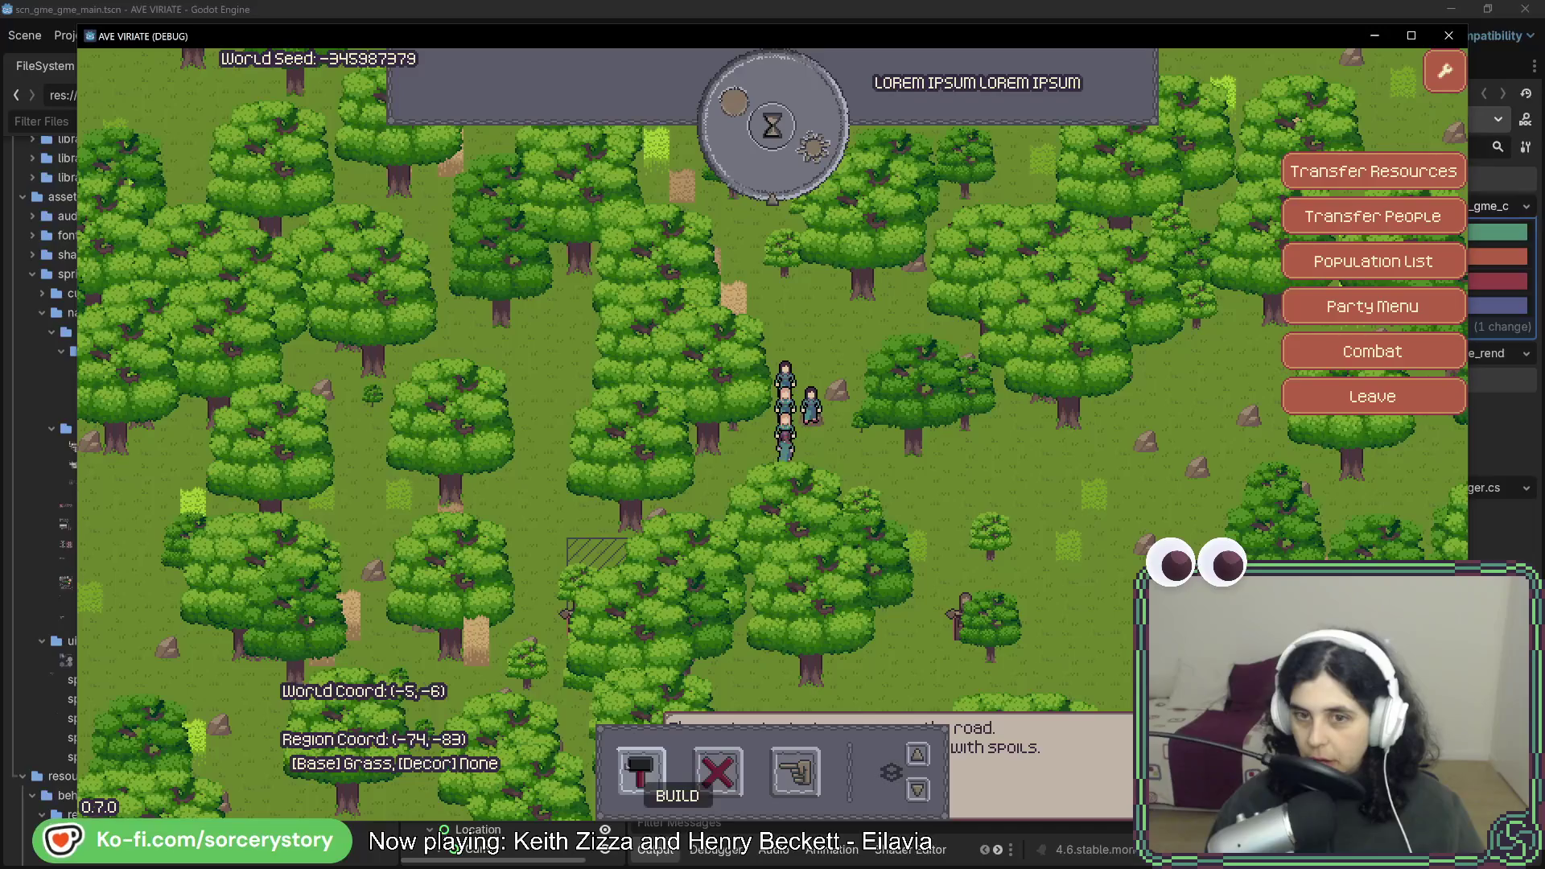
click(1442, 36)
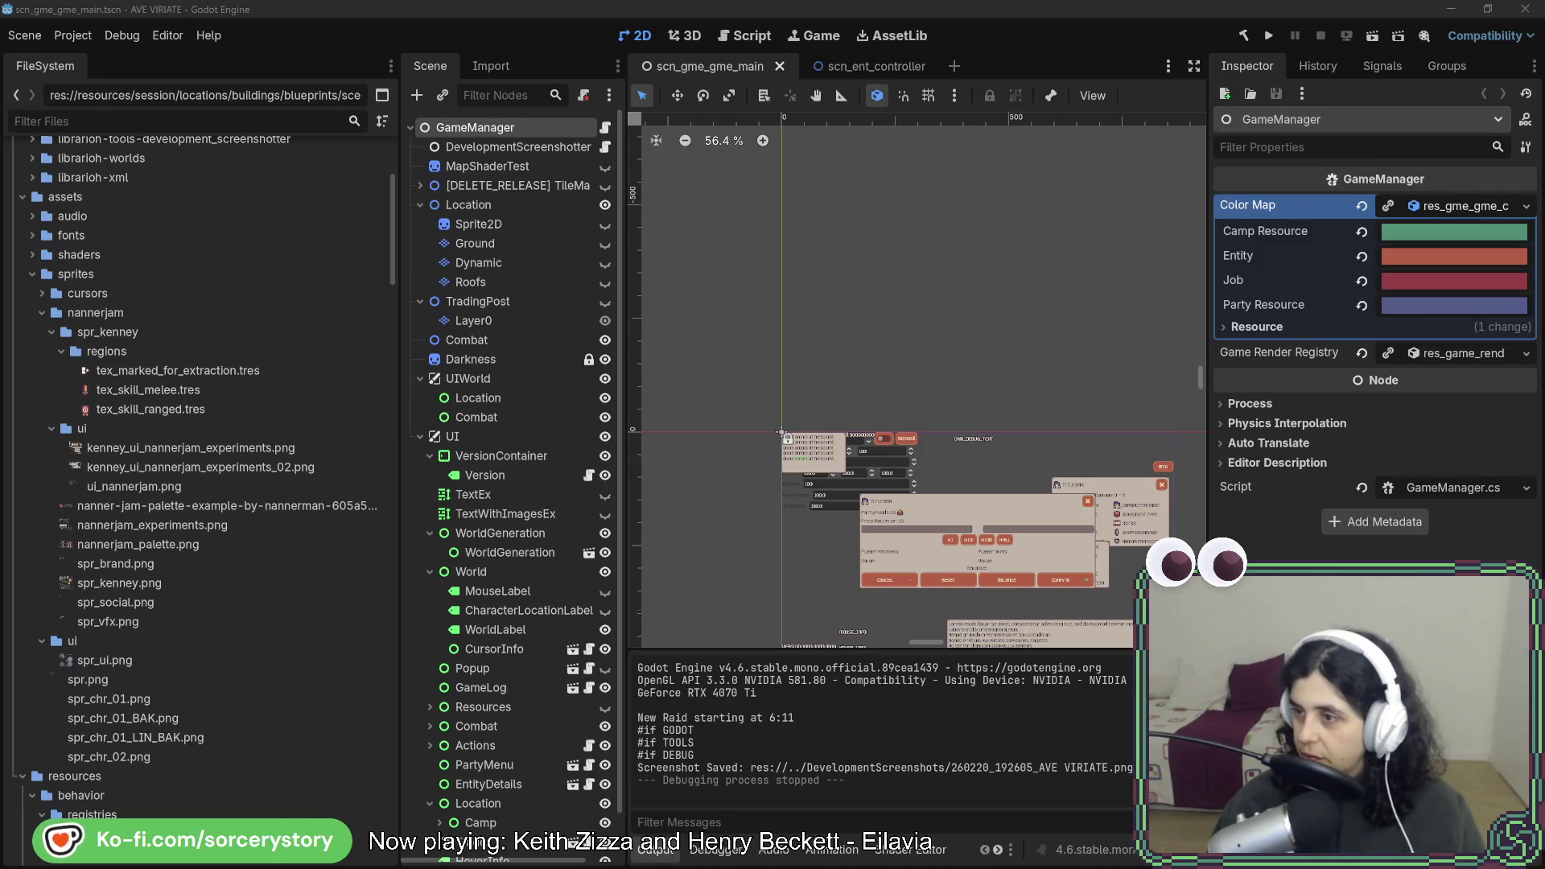
key(alt+Tab)
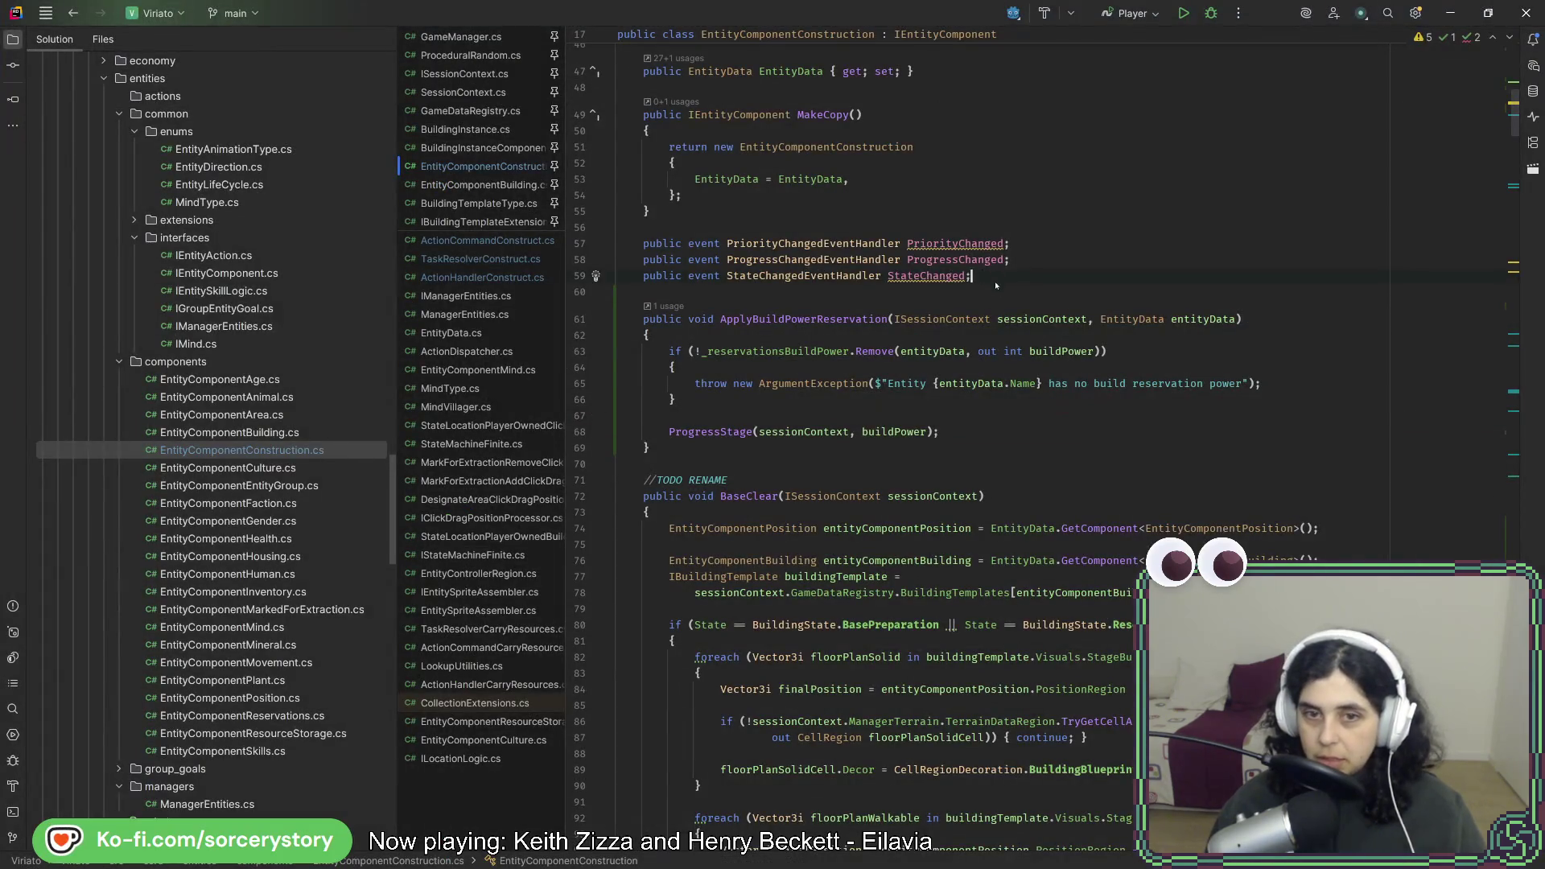
Find usages of DeliveryResourcePiles and jump to the Add usage.
scroll(996, 283, up, 5)
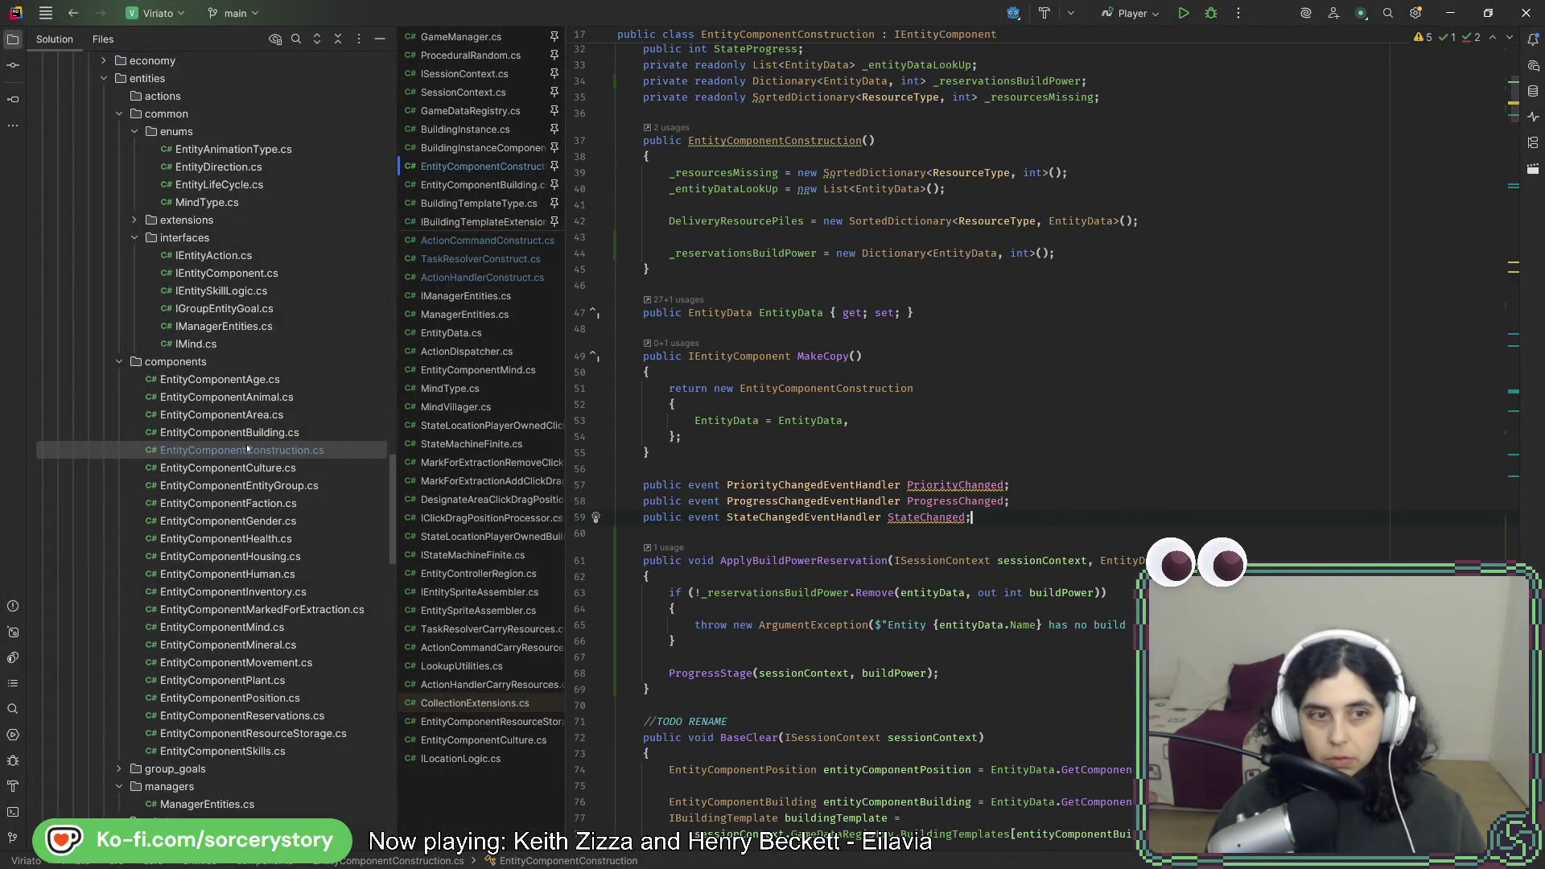
scroll(869, 466, up, 2)
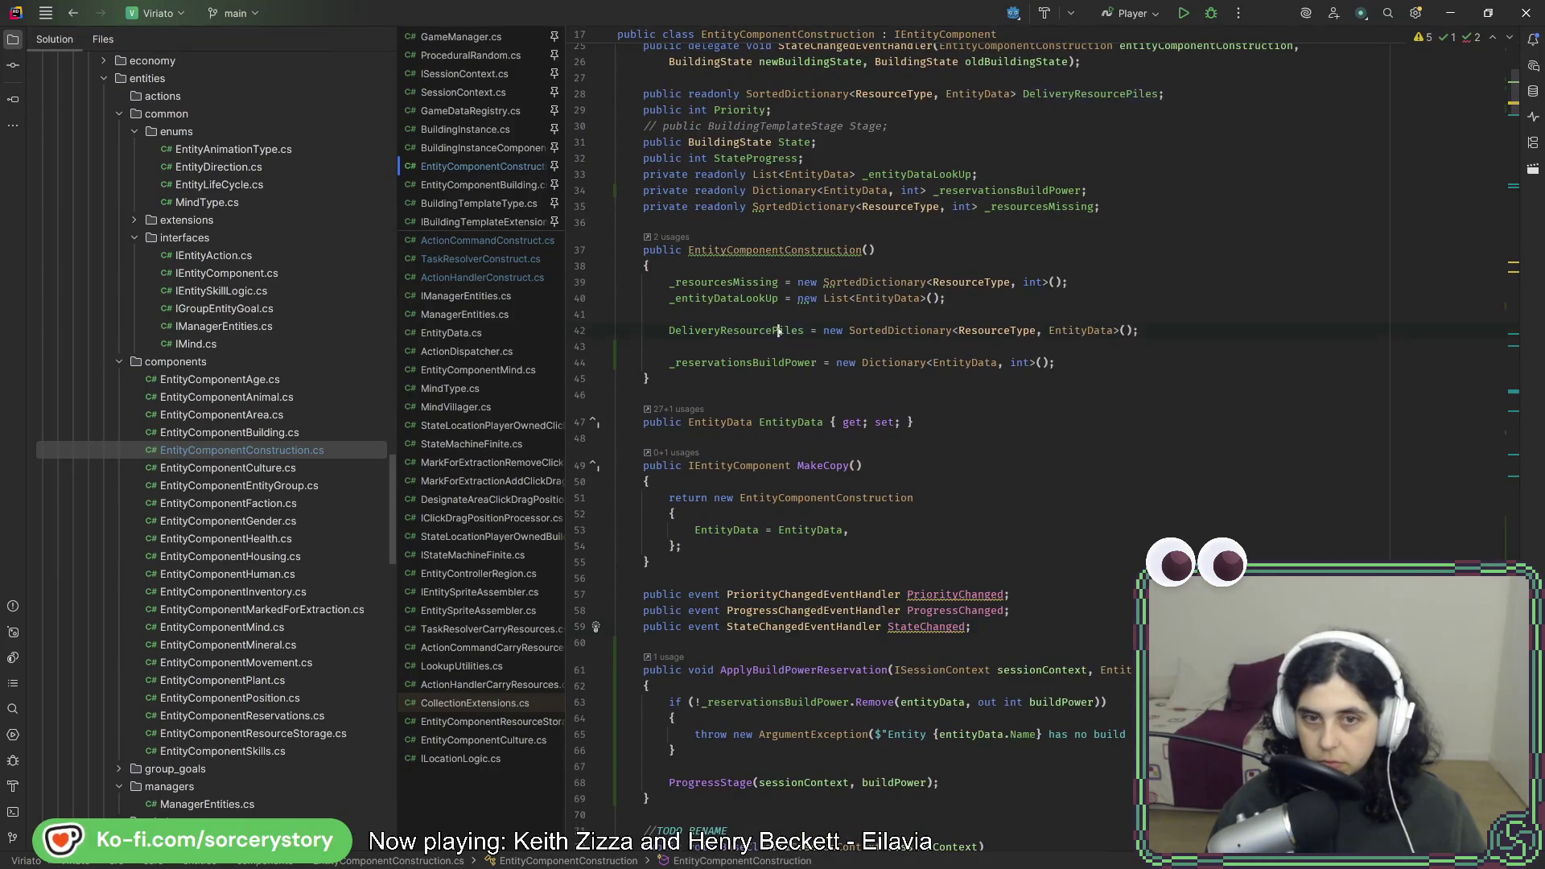
right_click(778, 331)
click(829, 425)
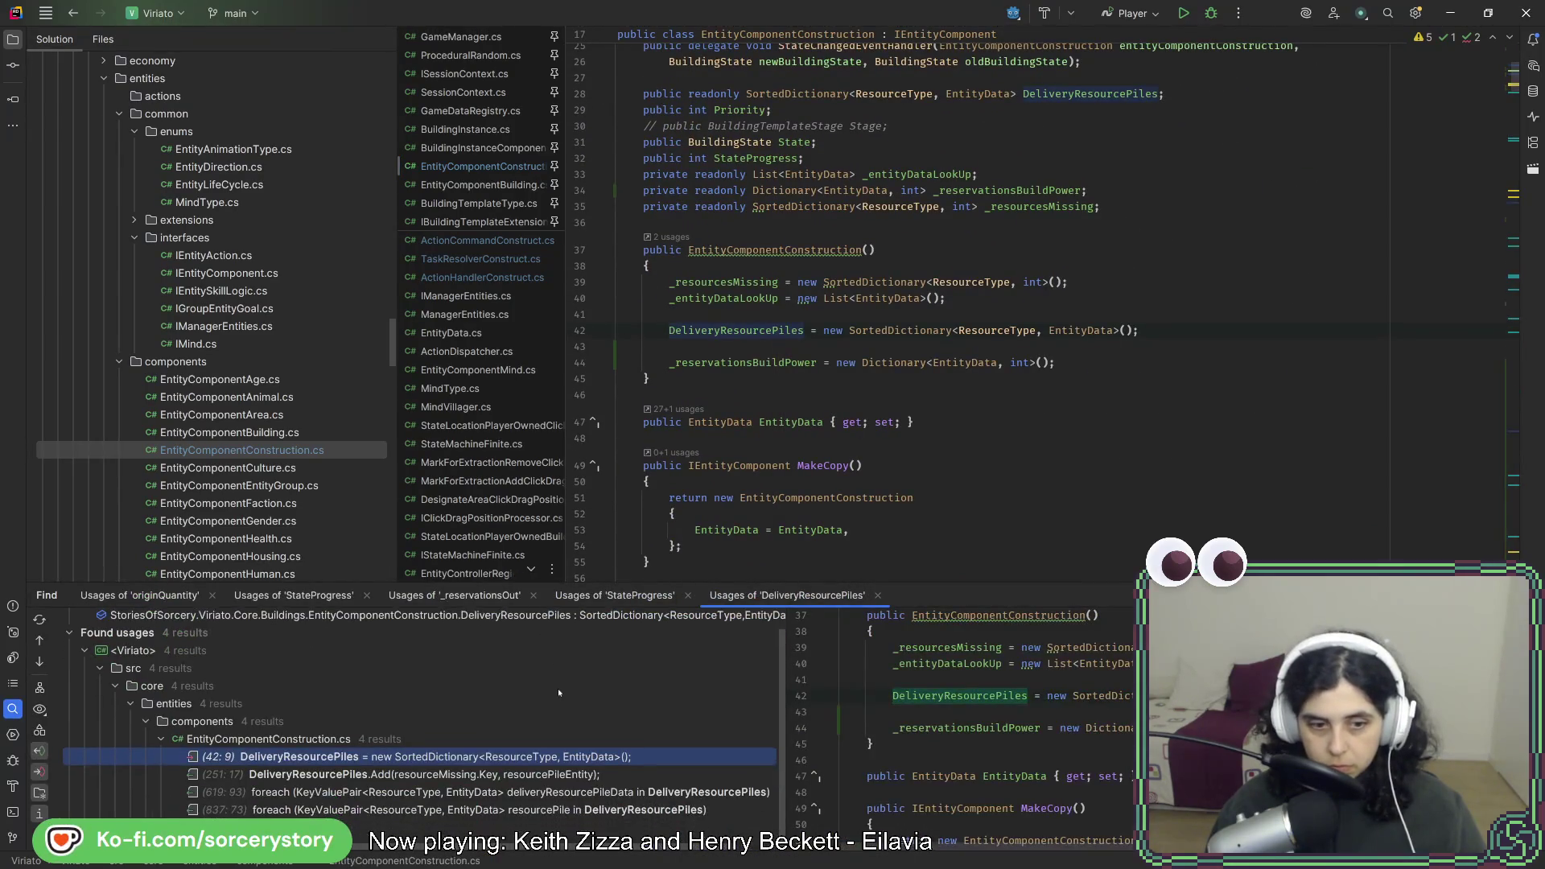
double_click(563, 773)
Change positionOffset's initial value from Vector3i.Zero to Vector3i.Up on line 220.
scroll(975, 480, up, 5)
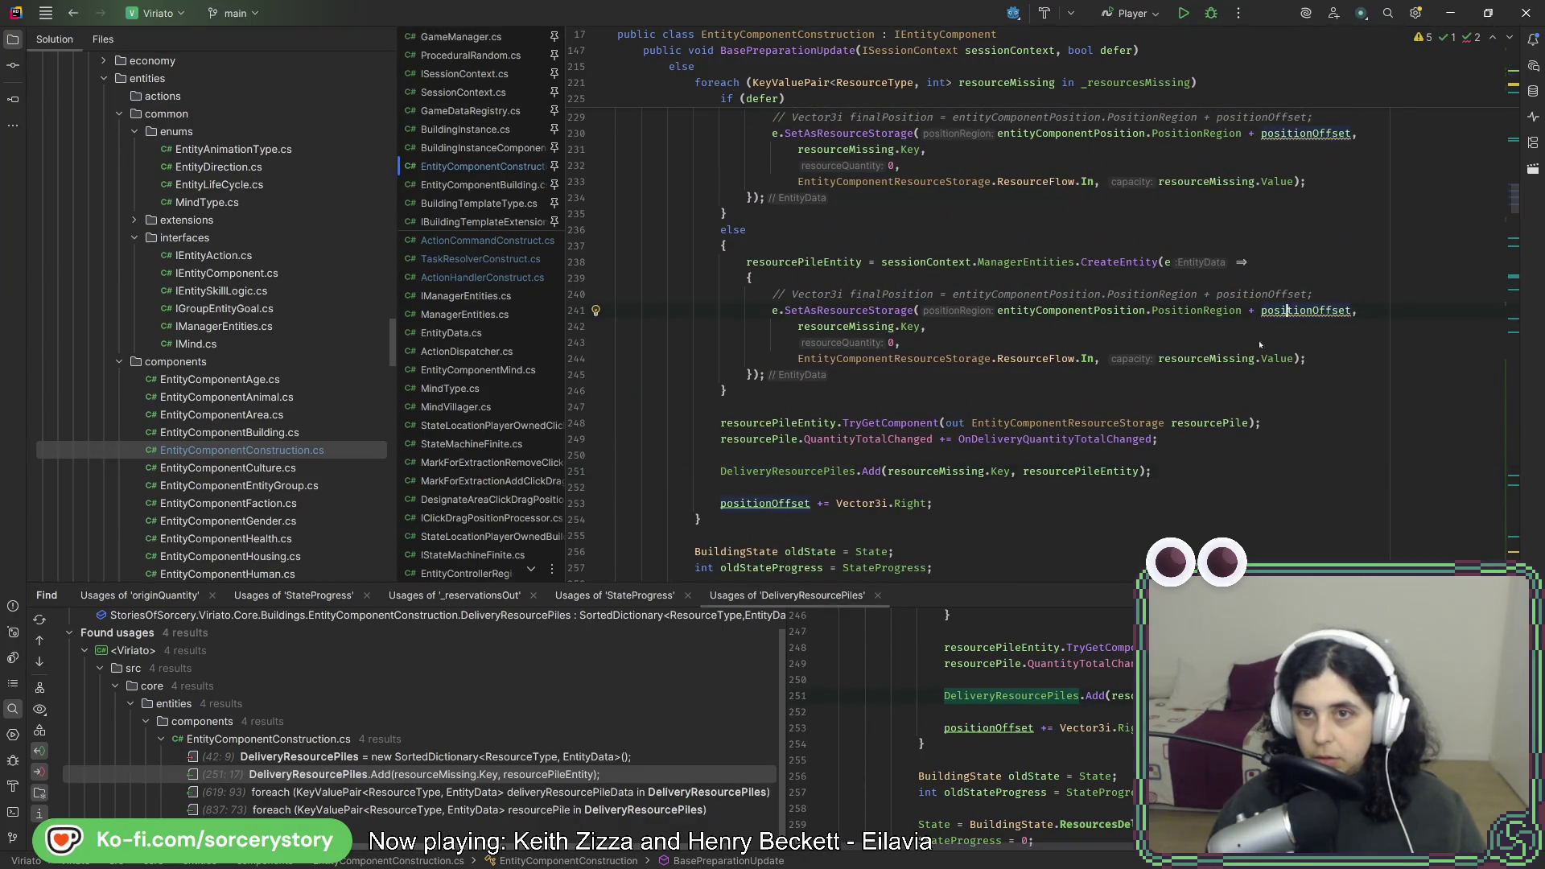
scroll(1186, 423, up, 4)
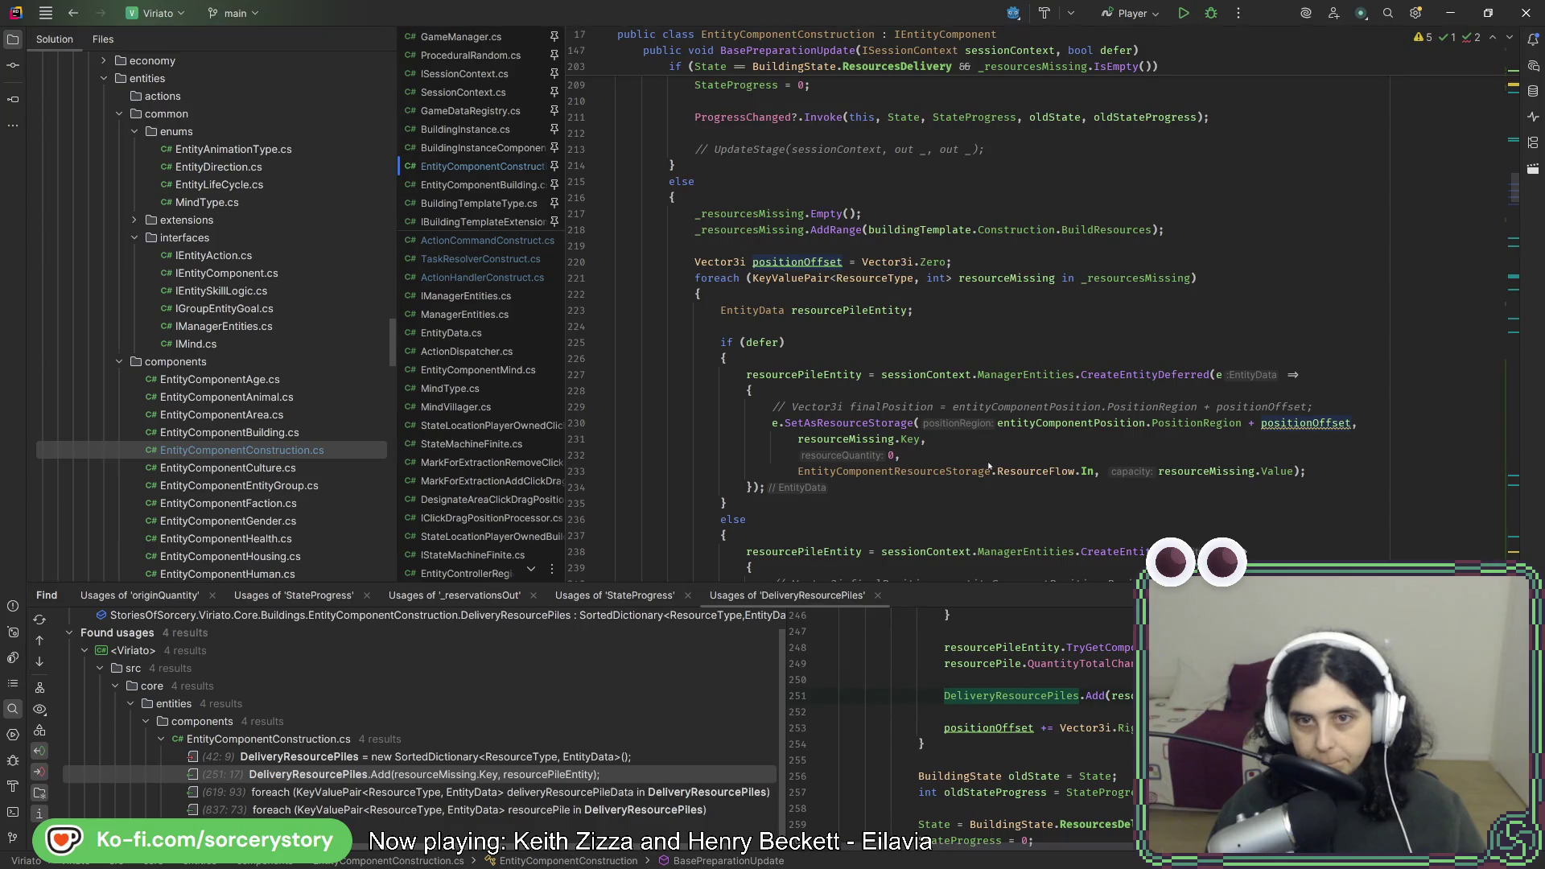
scroll(989, 465, down, 9)
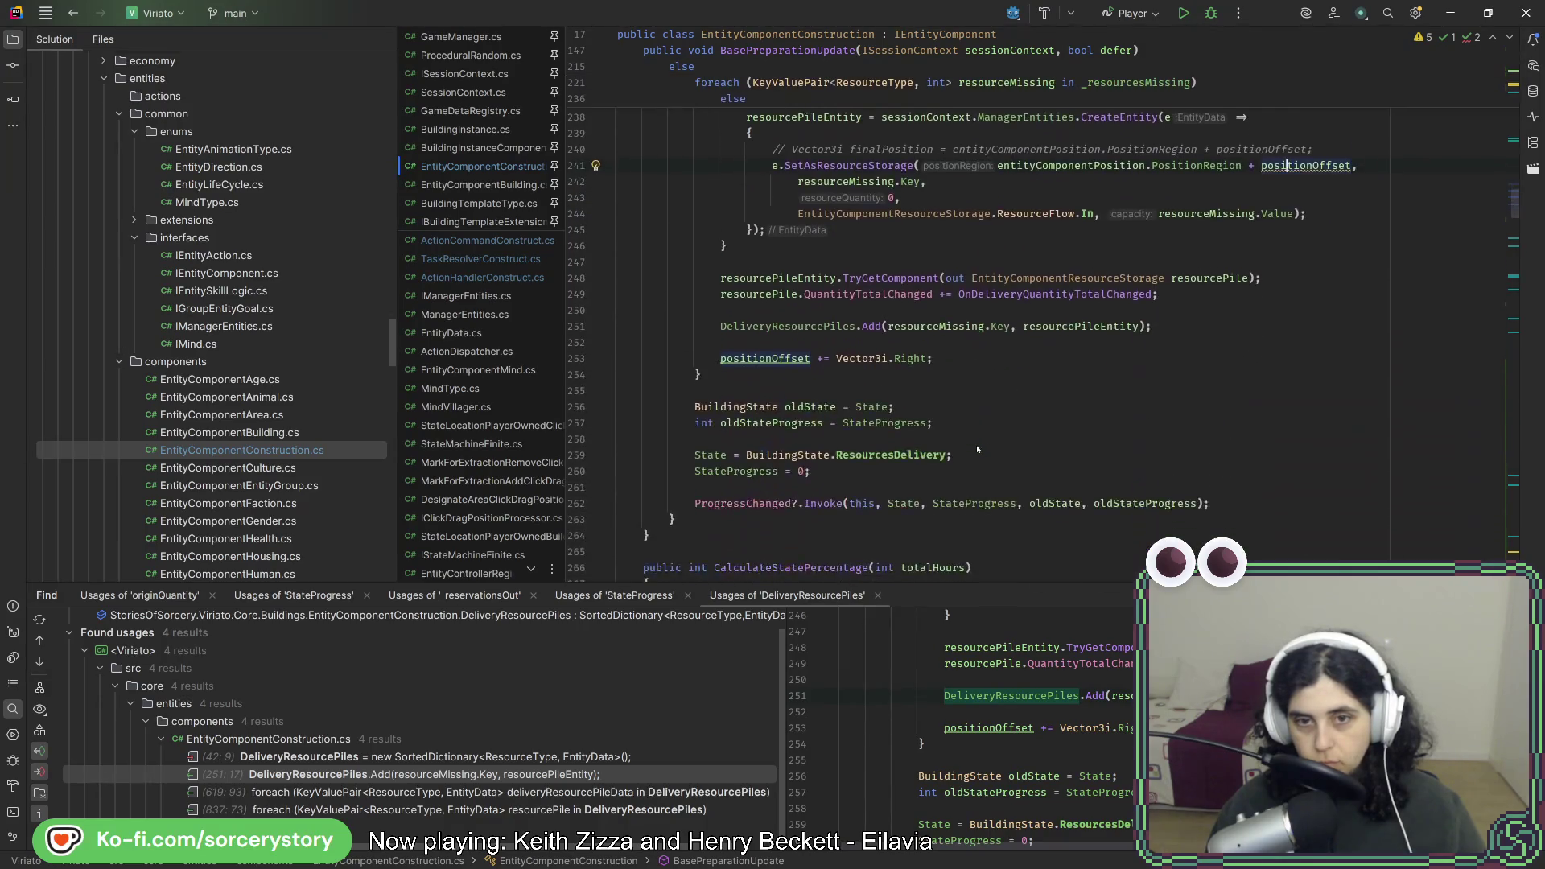
scroll(977, 449, up, 9)
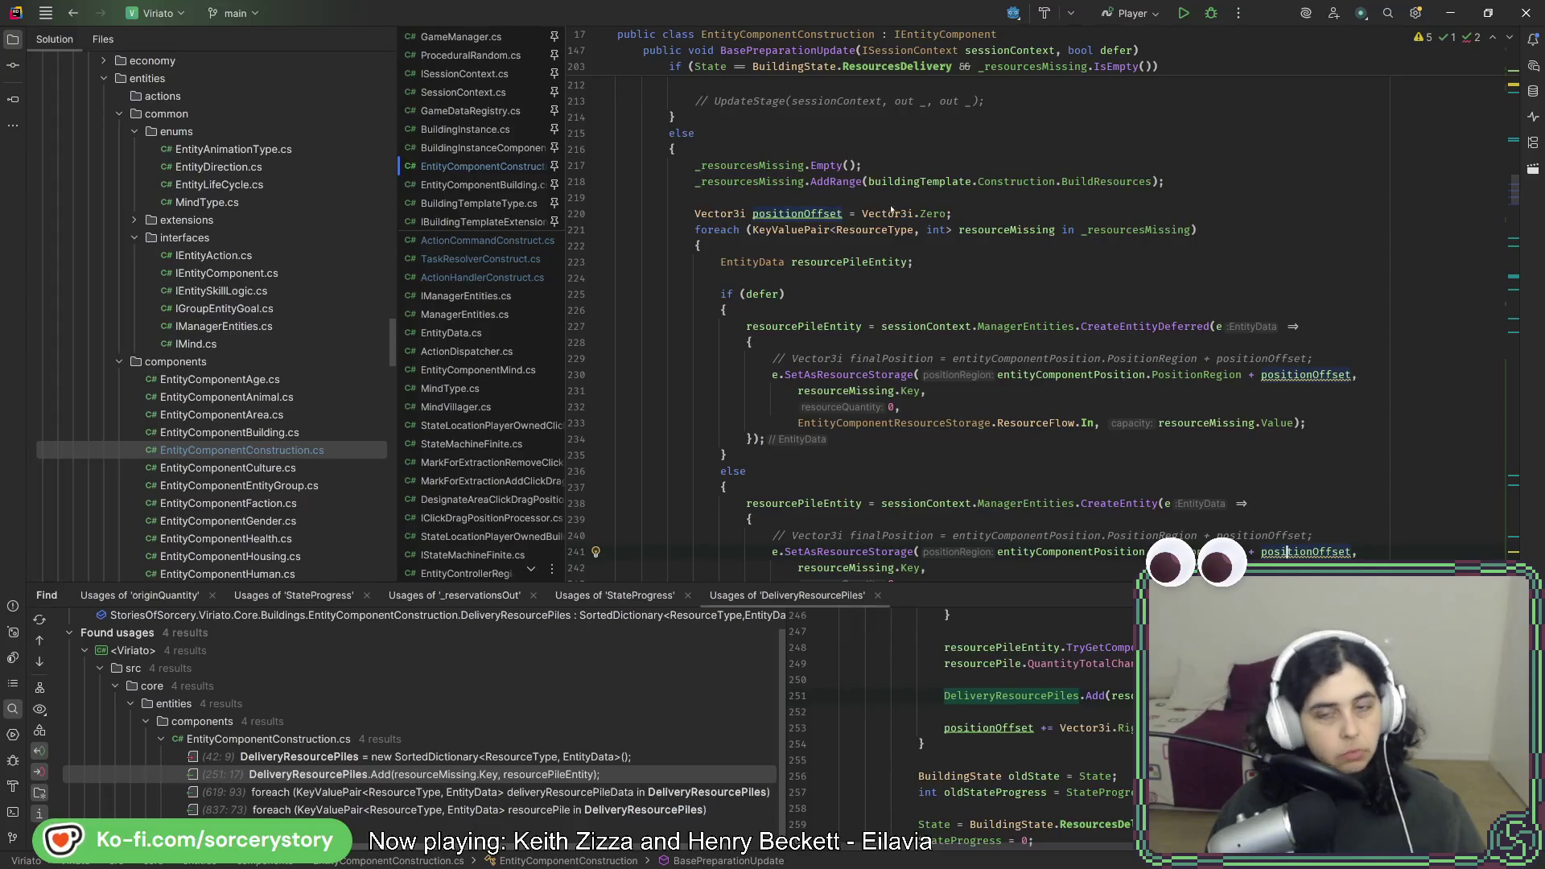
text(Up)
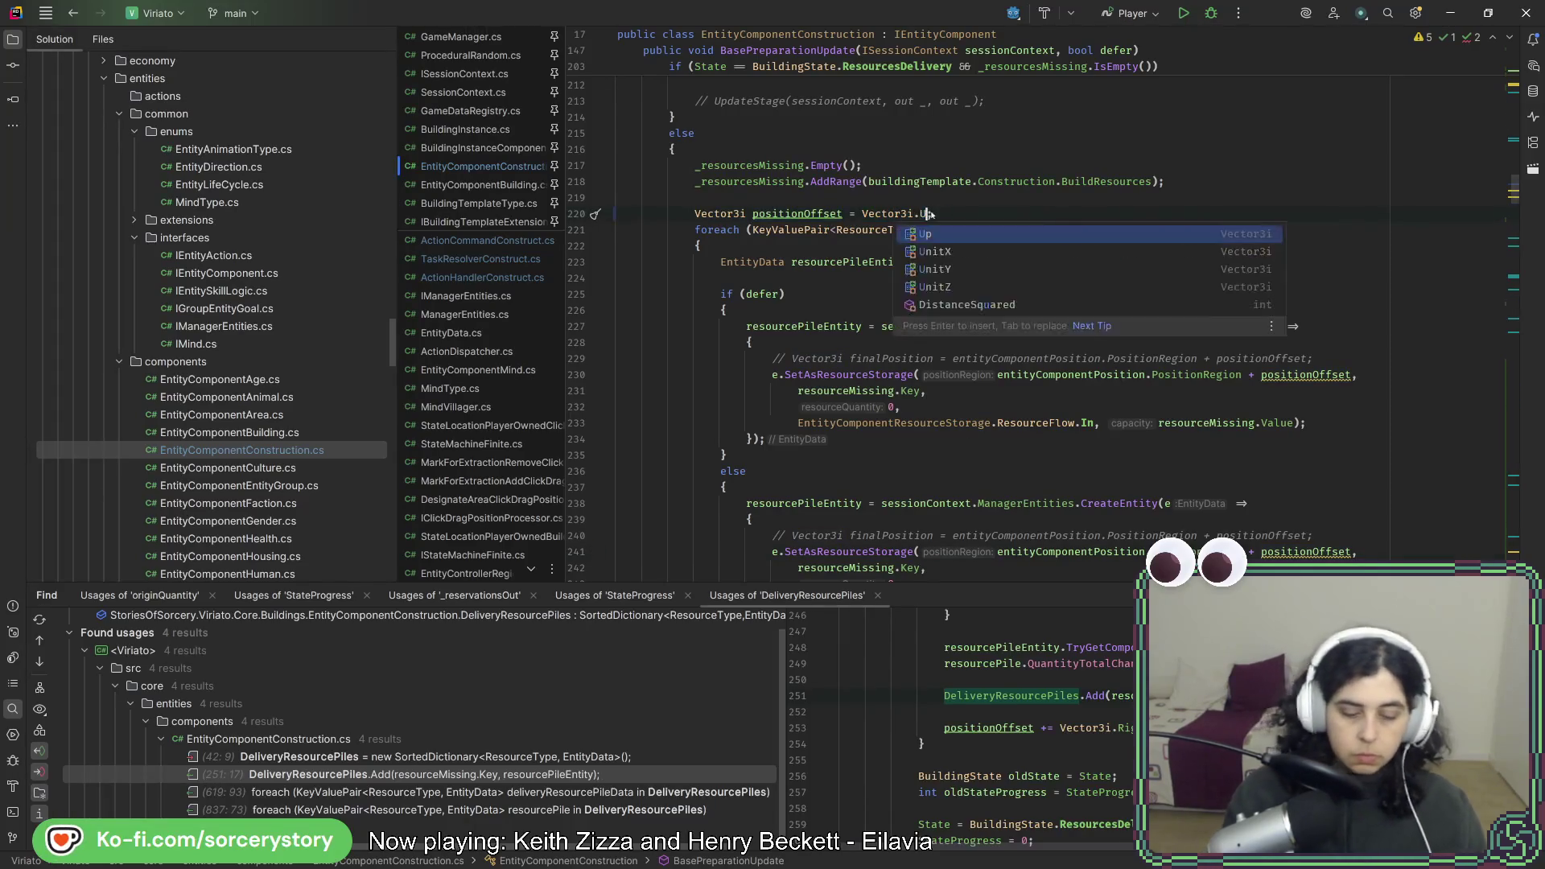
scroll(937, 283, up, 1)
text(;)
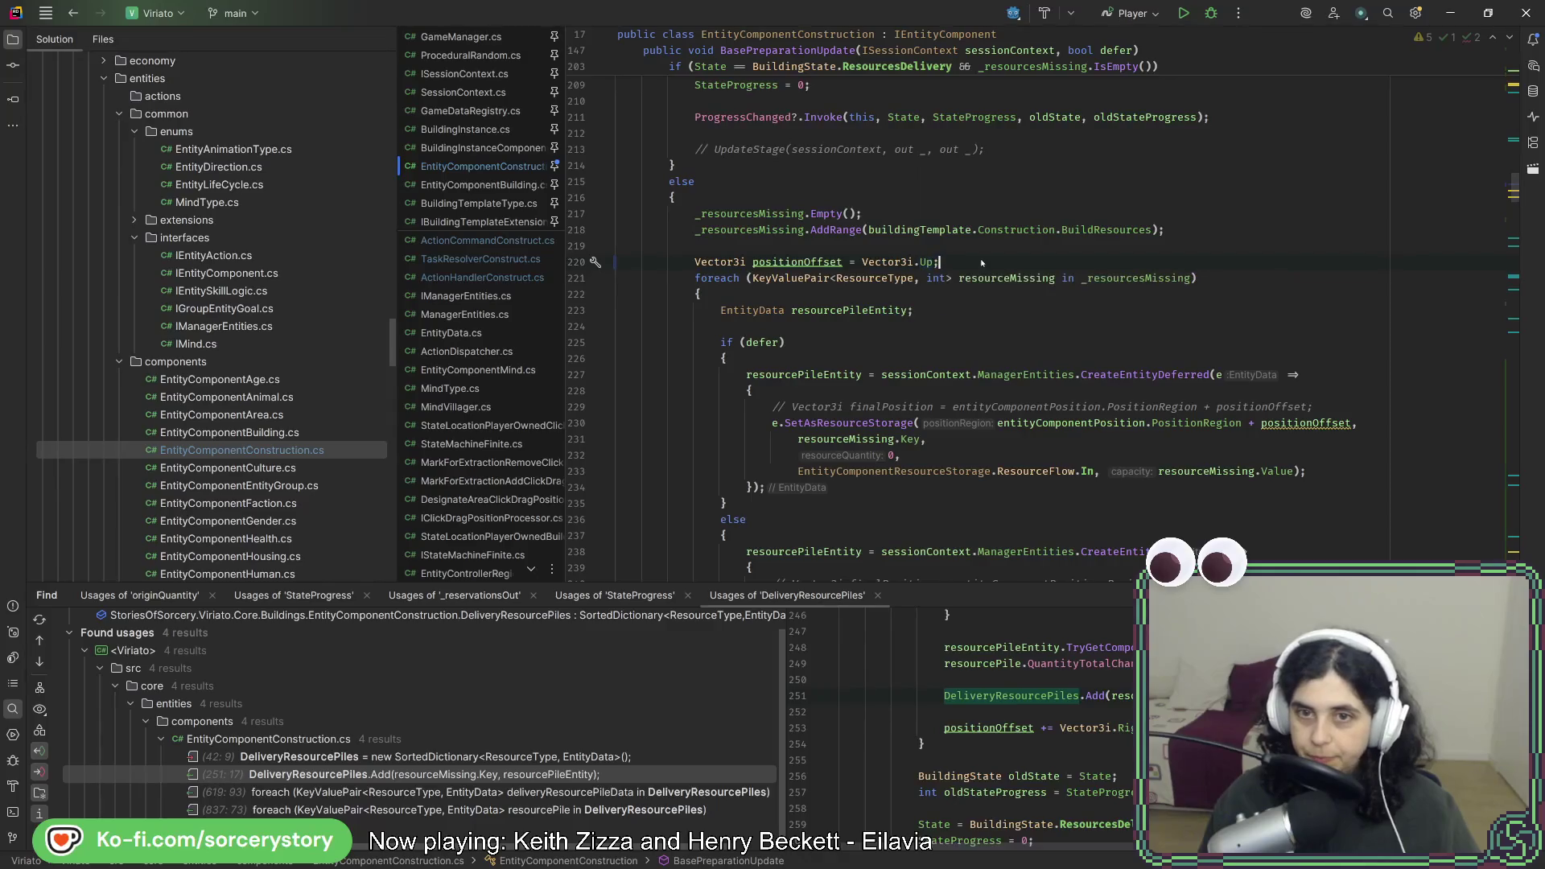
key(alt+Tab)
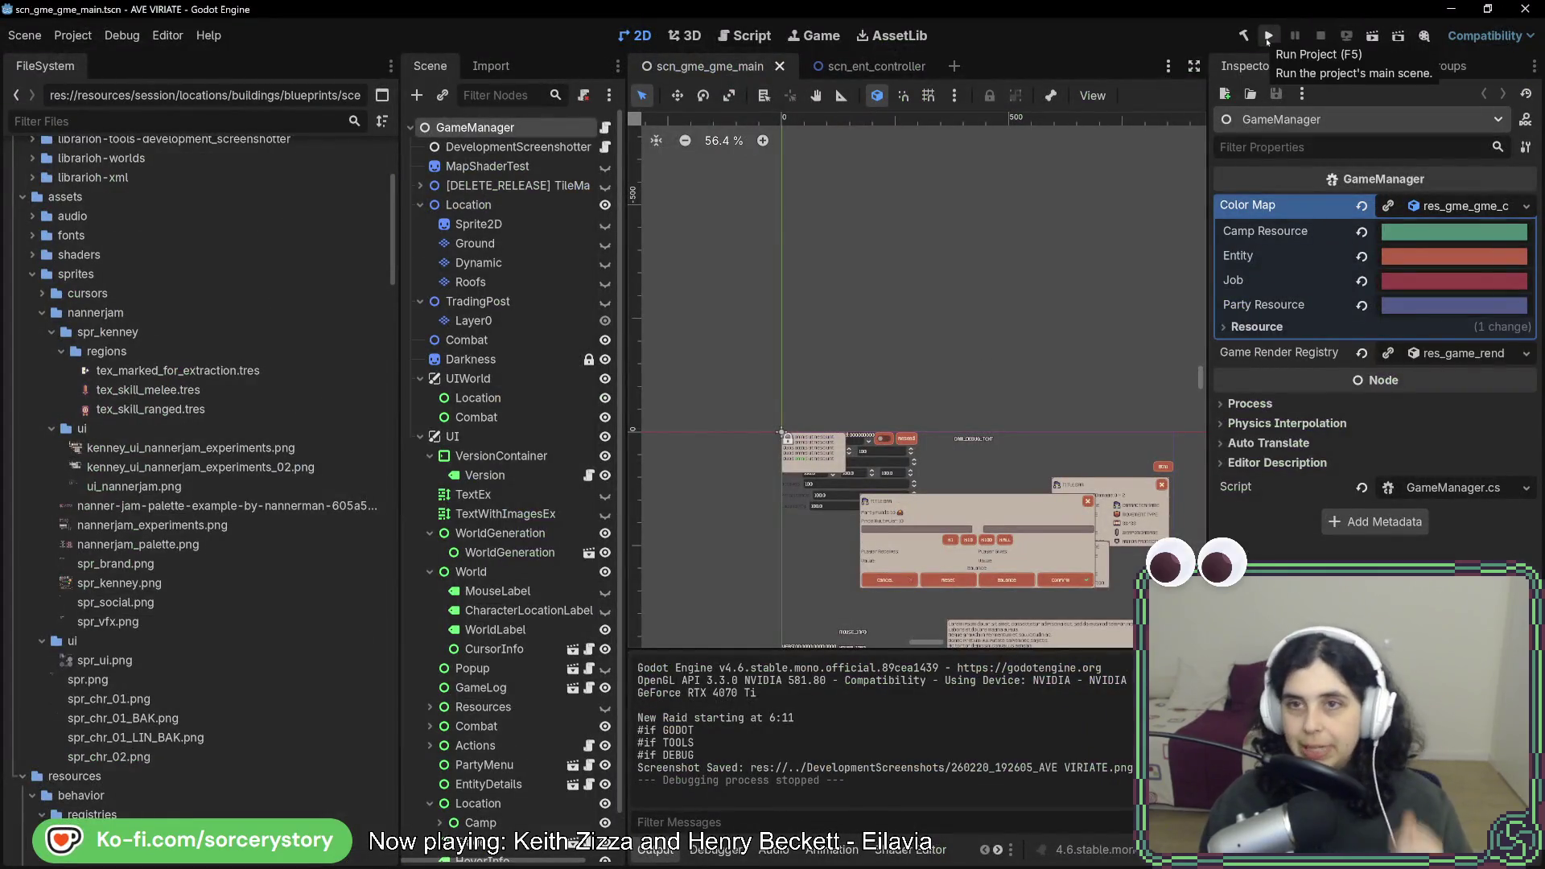
Run the project, start a New Game and visit the player settlement.
click(1267, 38)
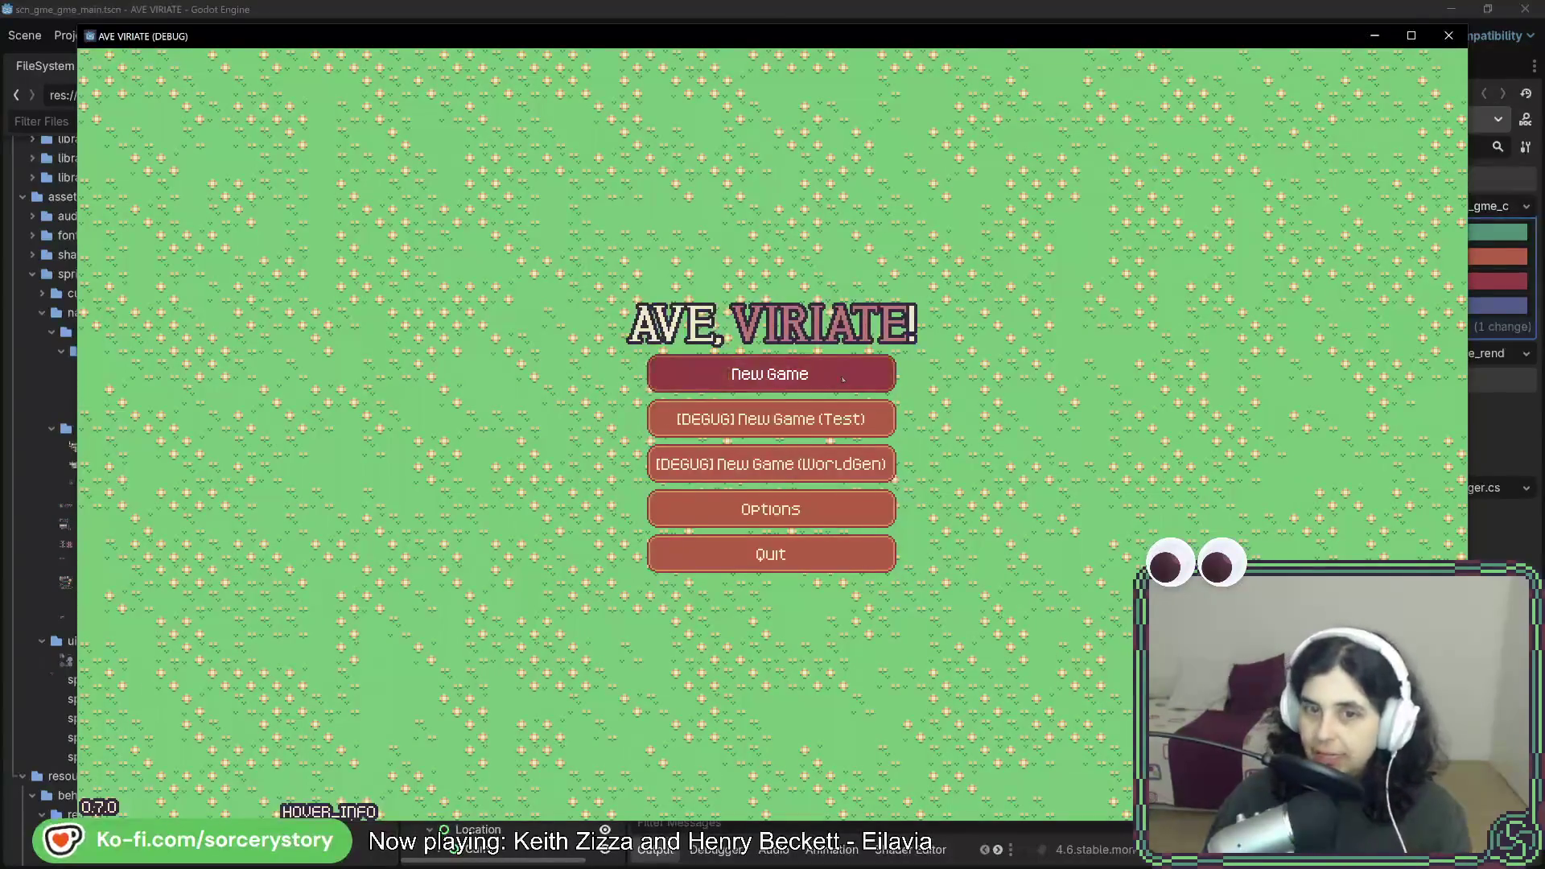
click(842, 376)
click(1046, 498)
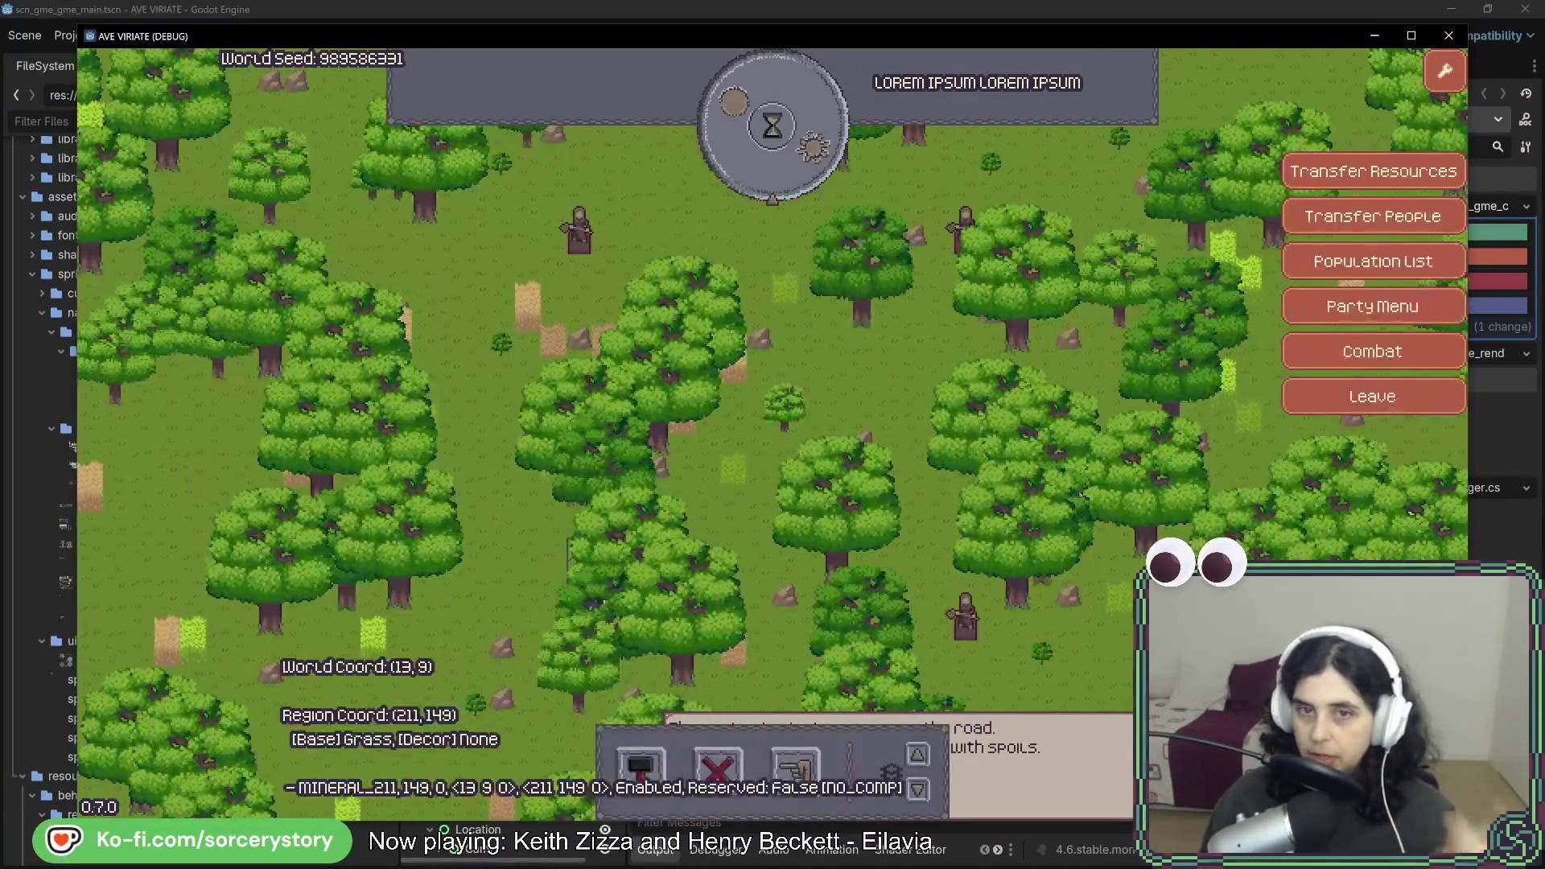
key(w)
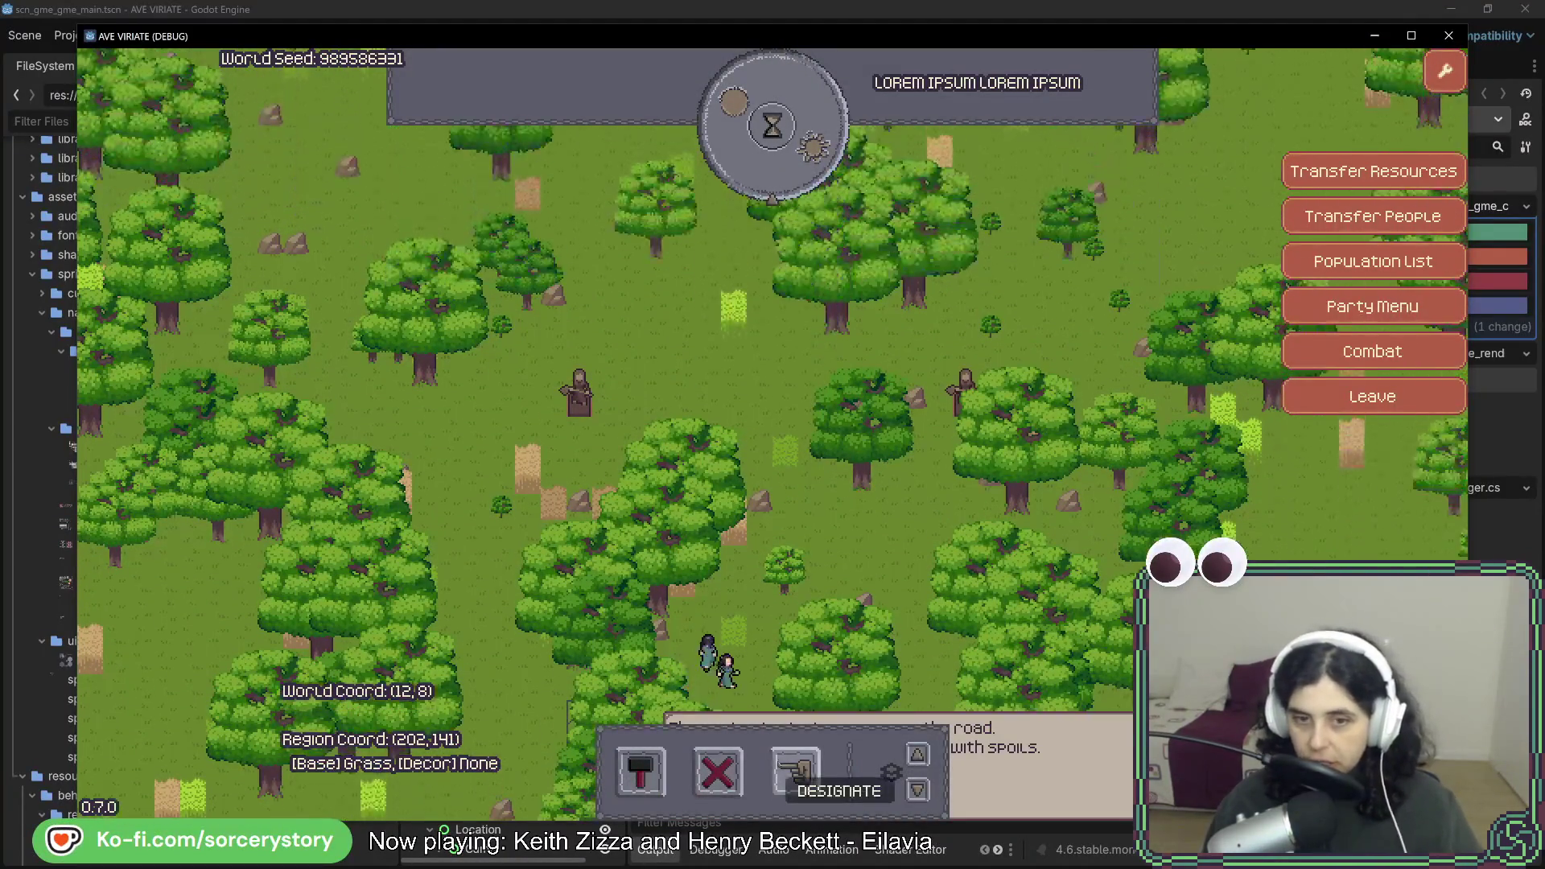
key(d)
Designate nearby trees and rocks for extraction, then pick Warehouse to build.
click(797, 771)
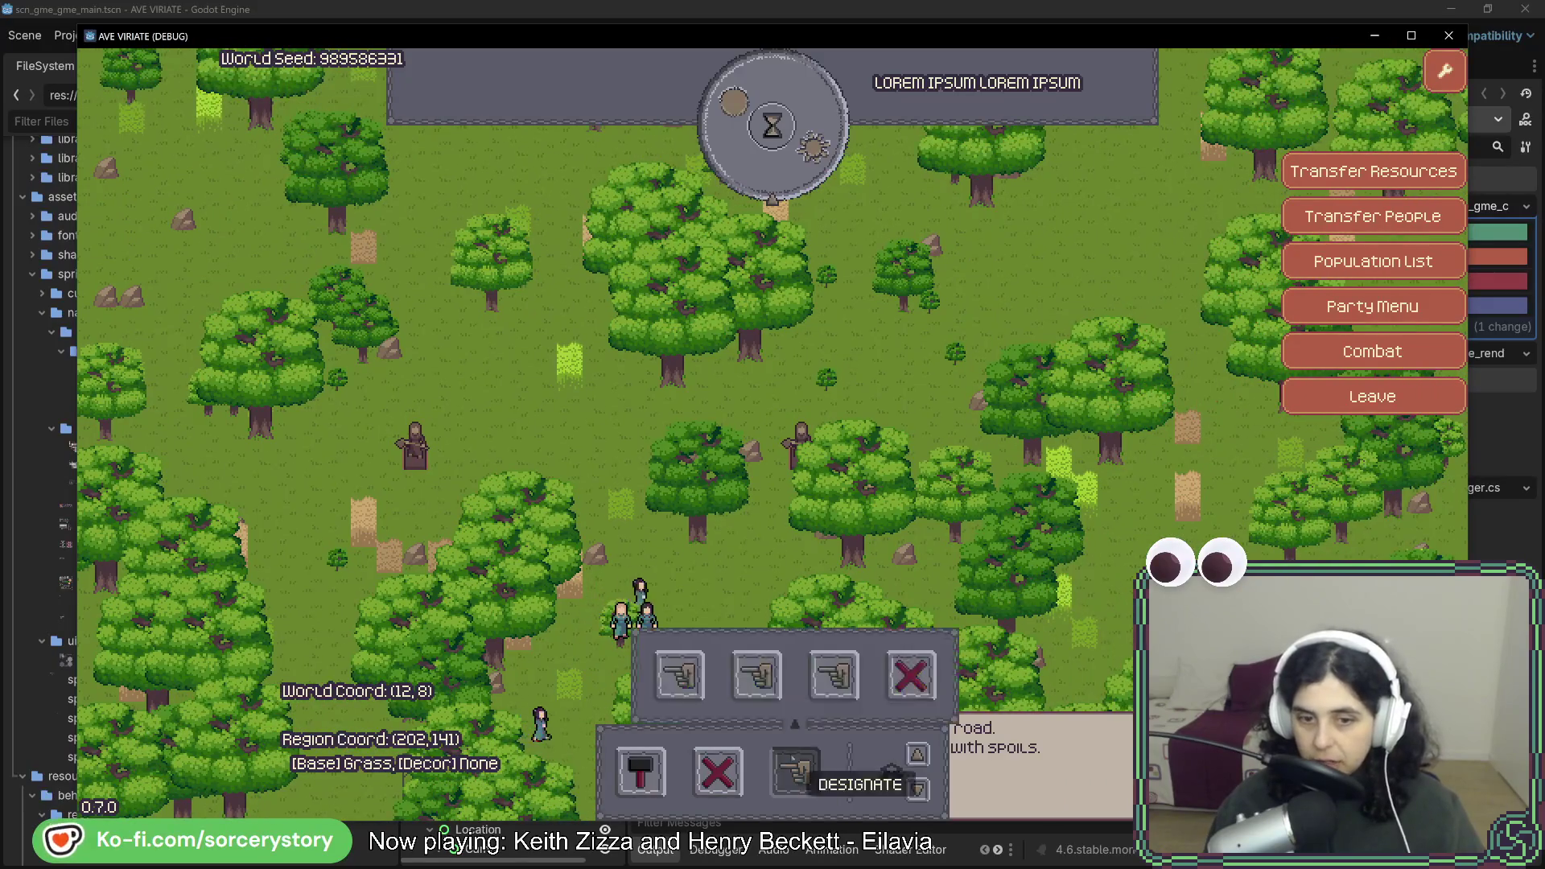
click(826, 680)
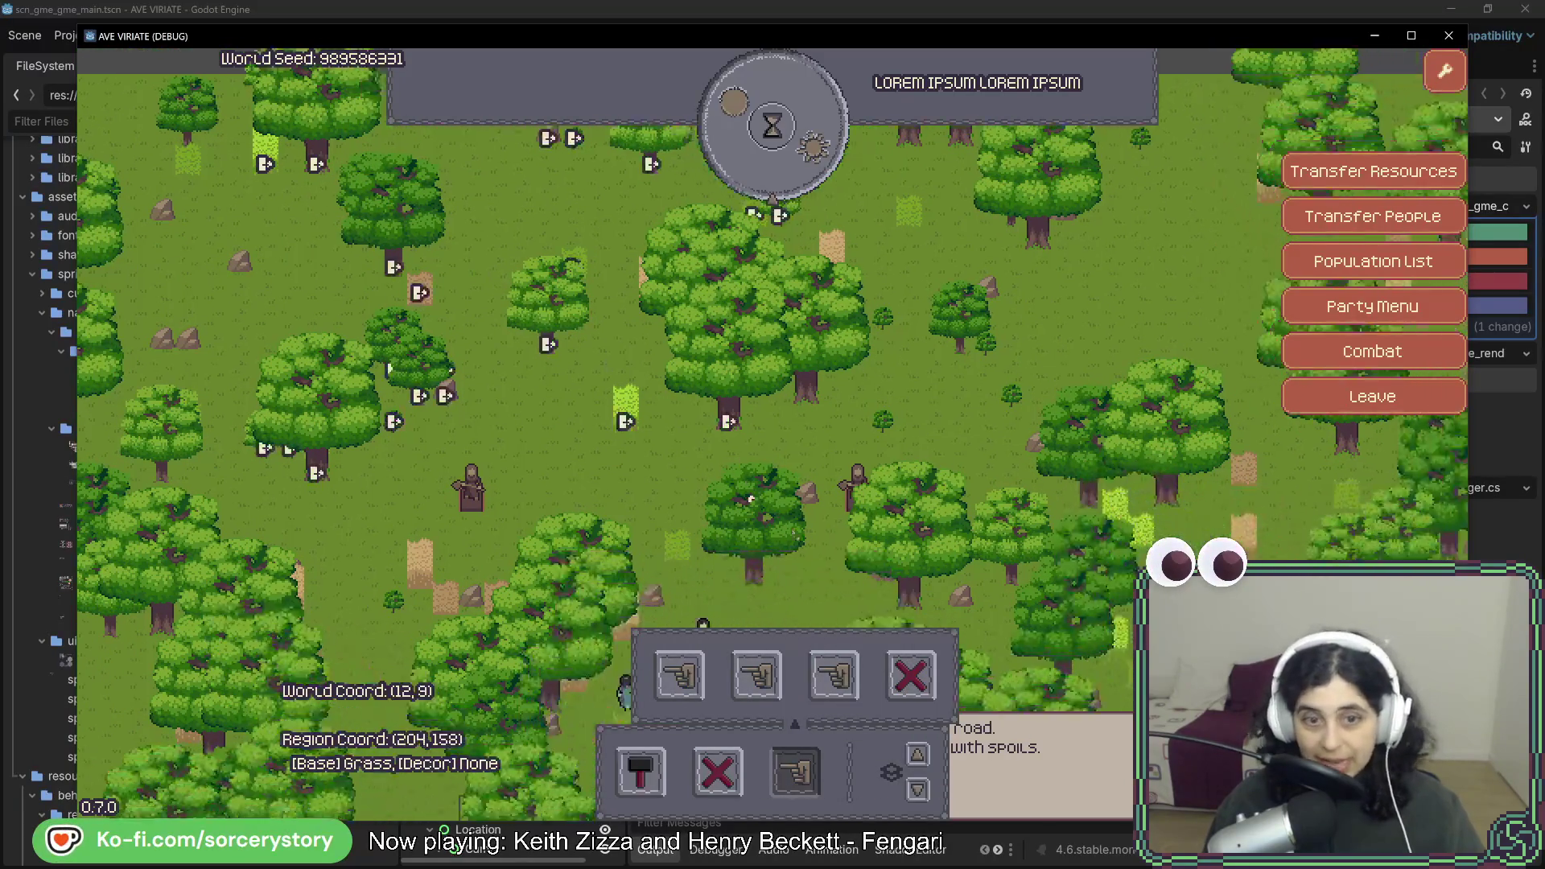
key(s)
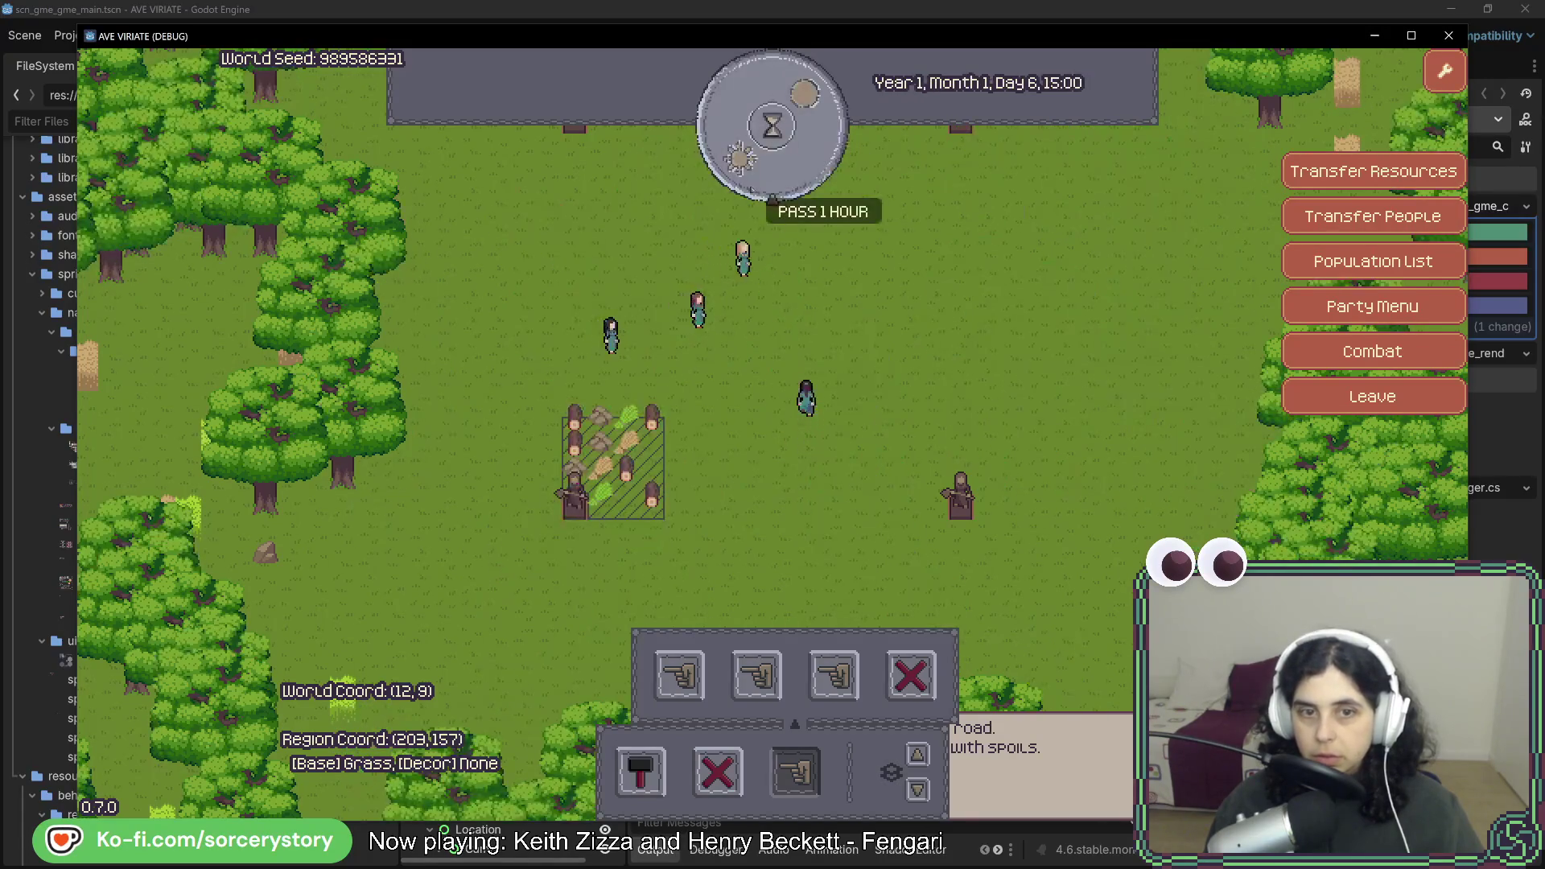
click(641, 771)
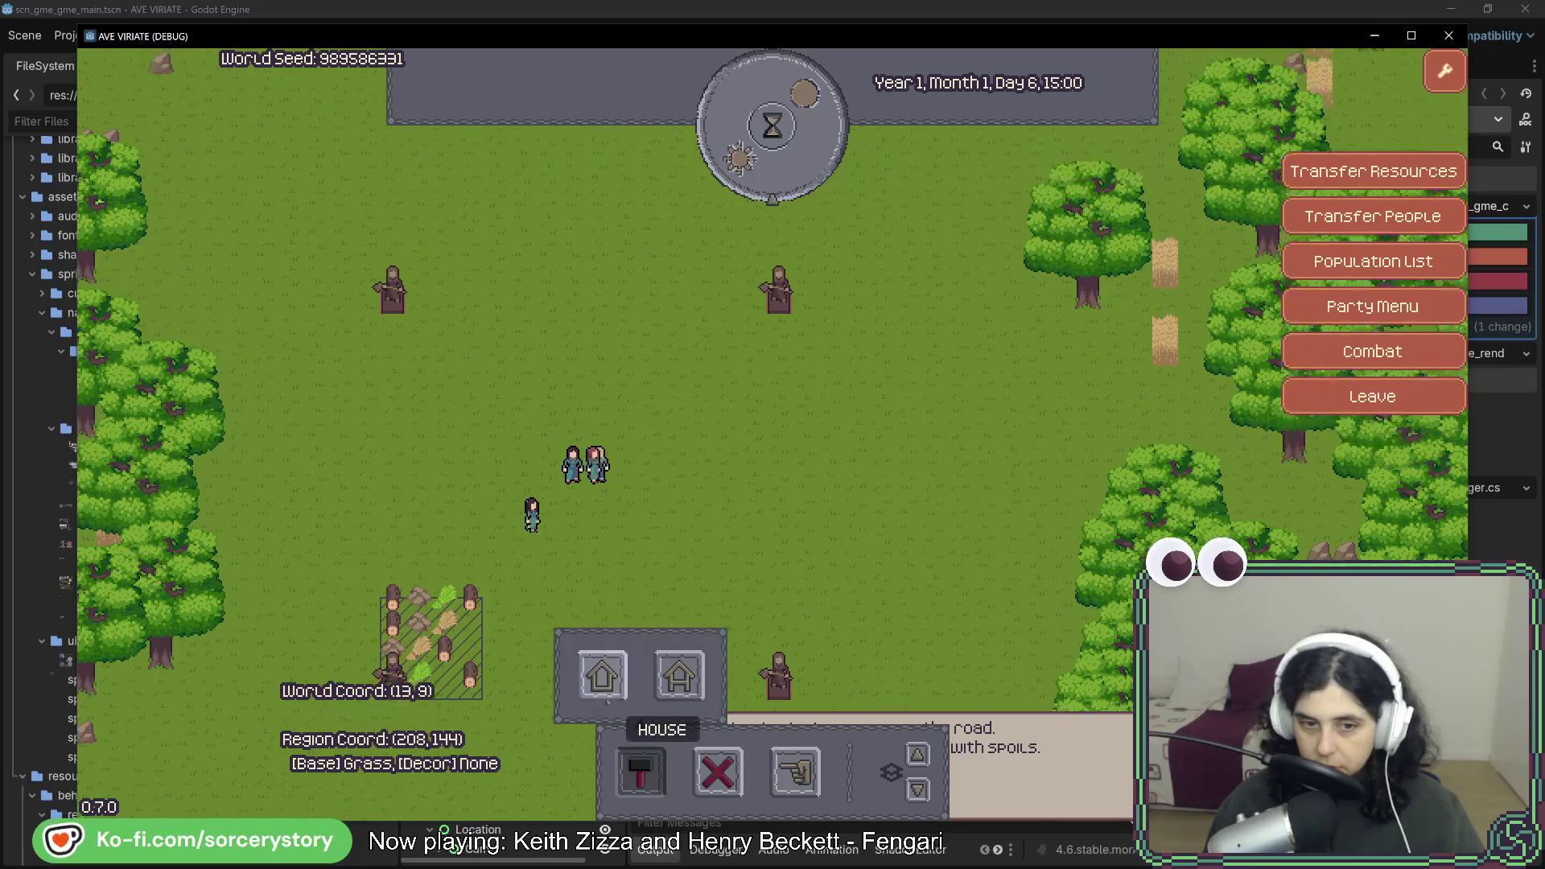
click(678, 676)
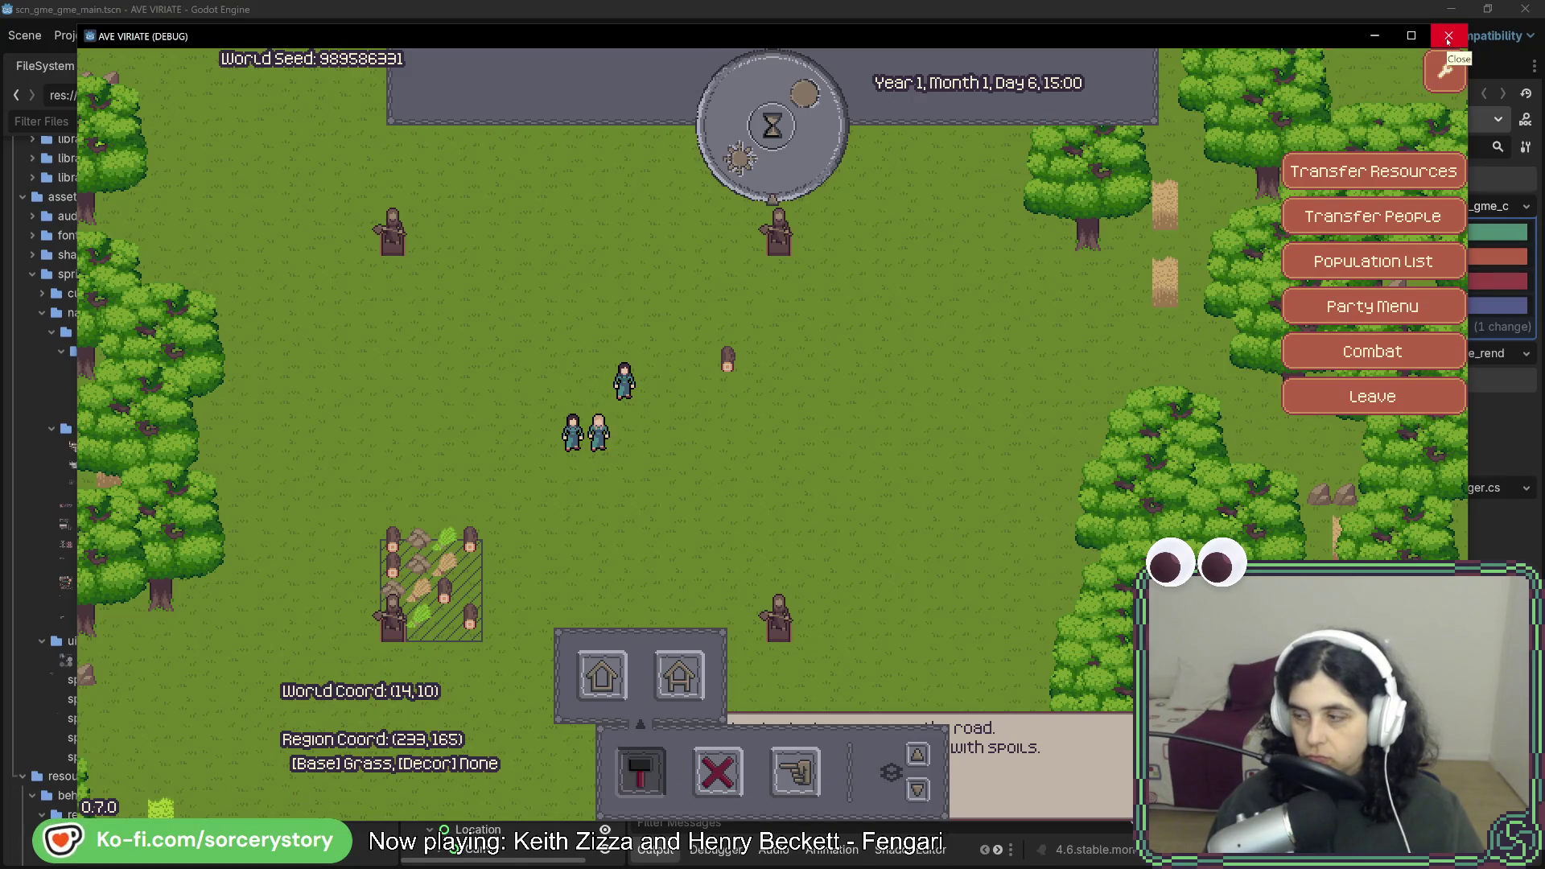
Close the game, open BuildingTemplateWarehouse.cs via Search Everywhere, and select its Wood cost entry.
click(1446, 40)
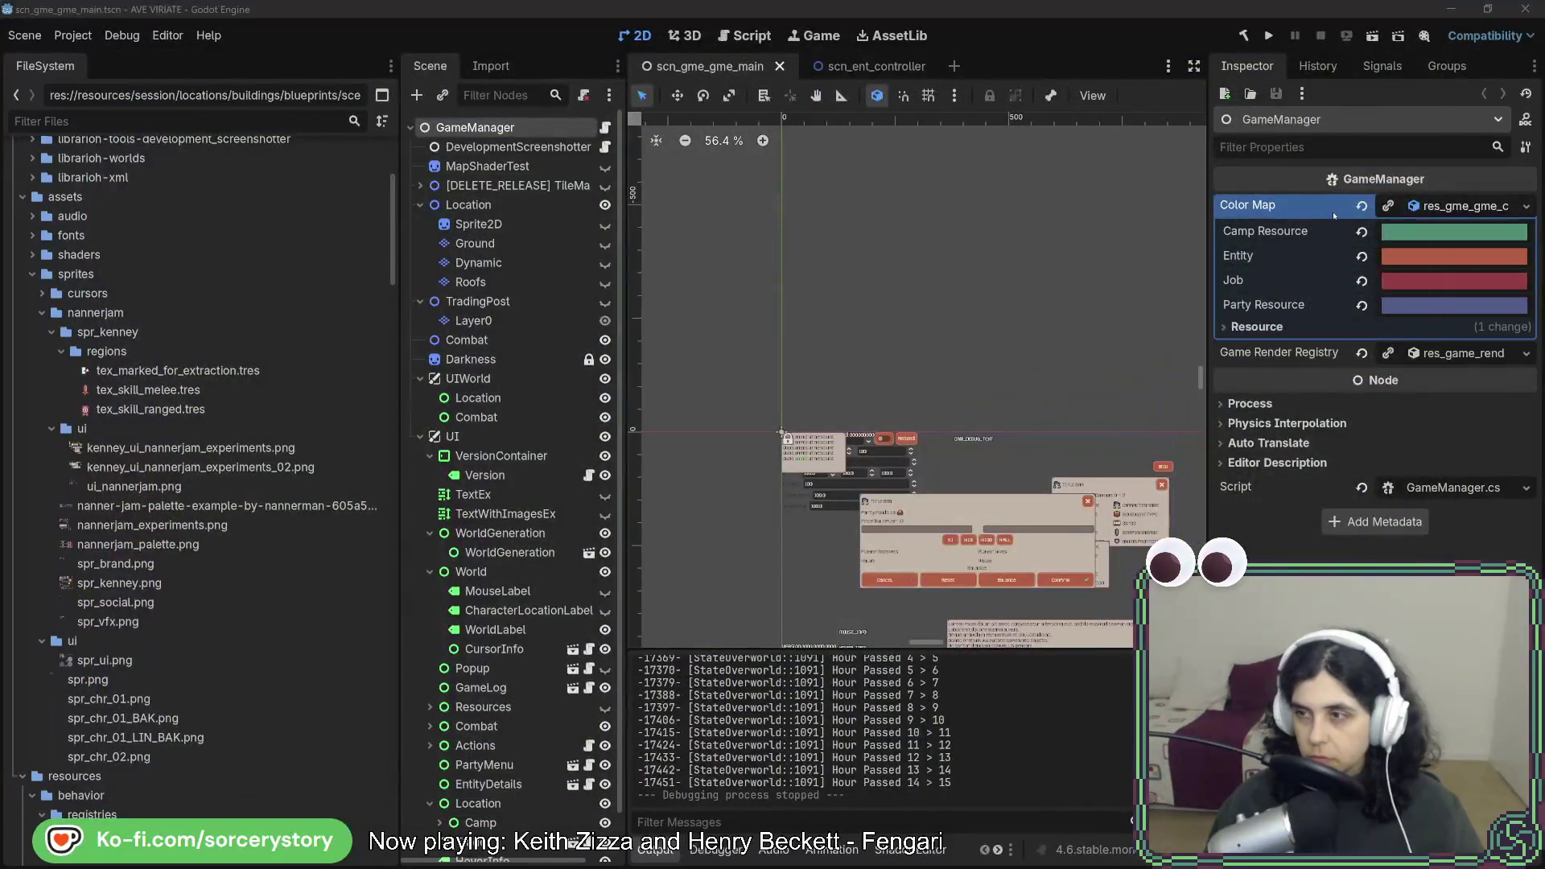
key(alt+Tab)
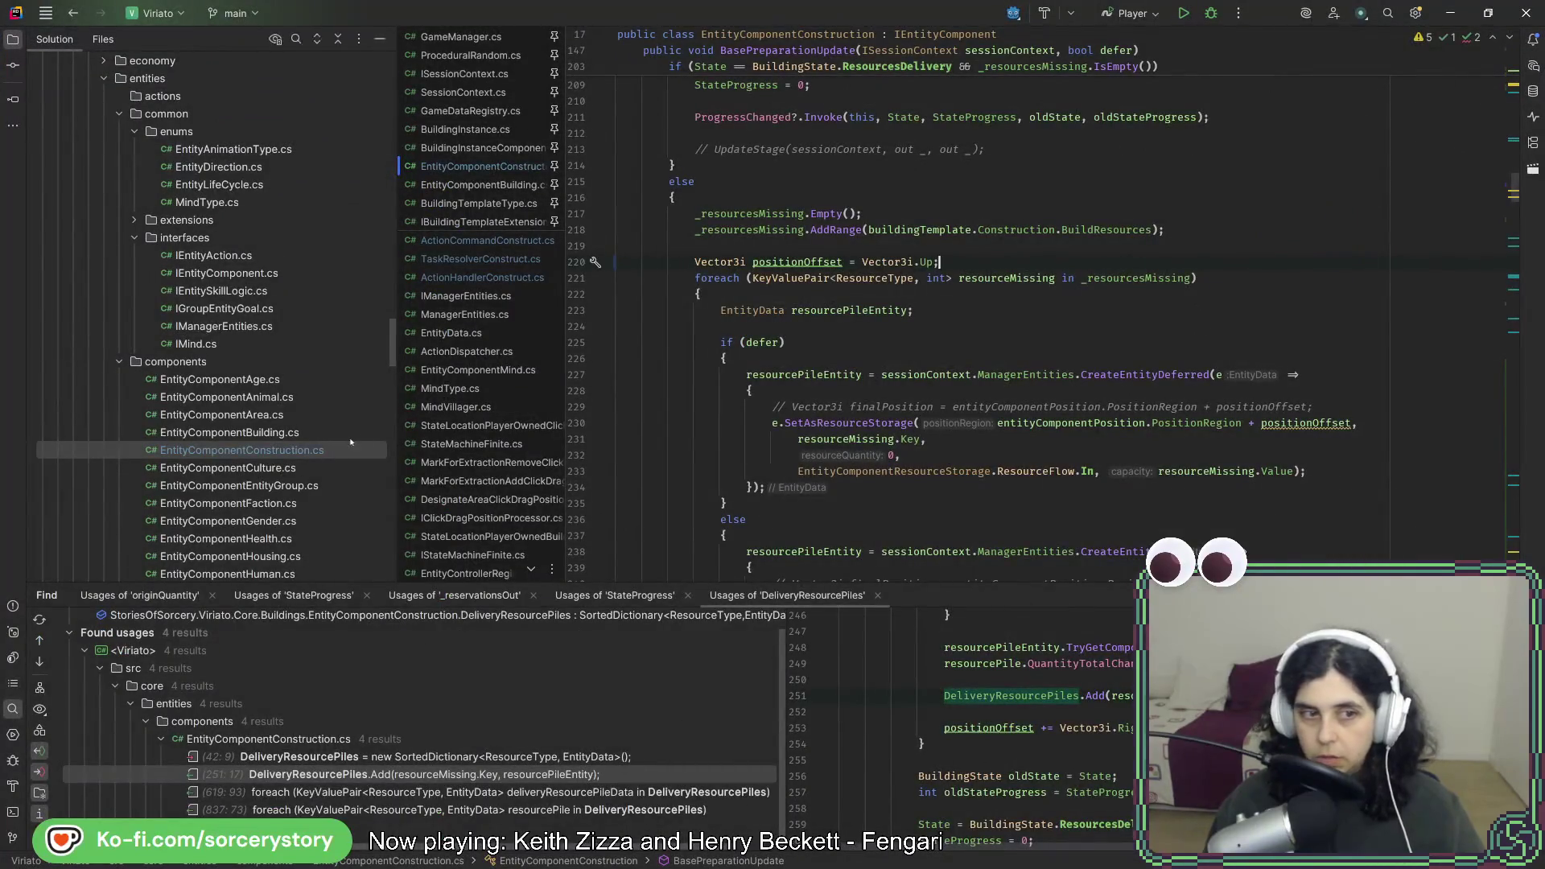
key(shift)
key(shift)
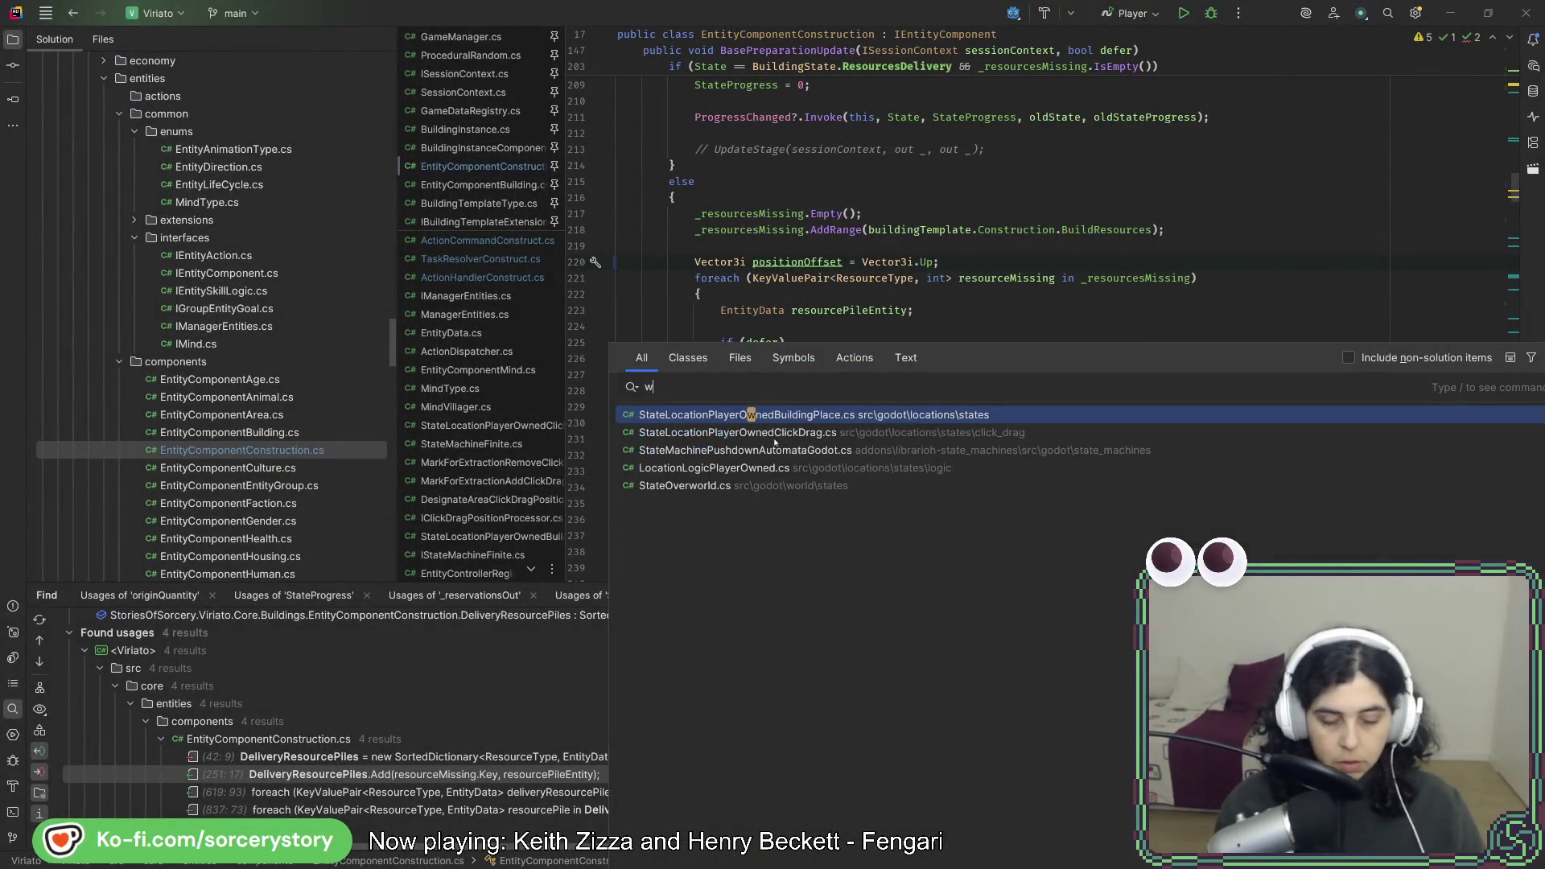
text(wa)
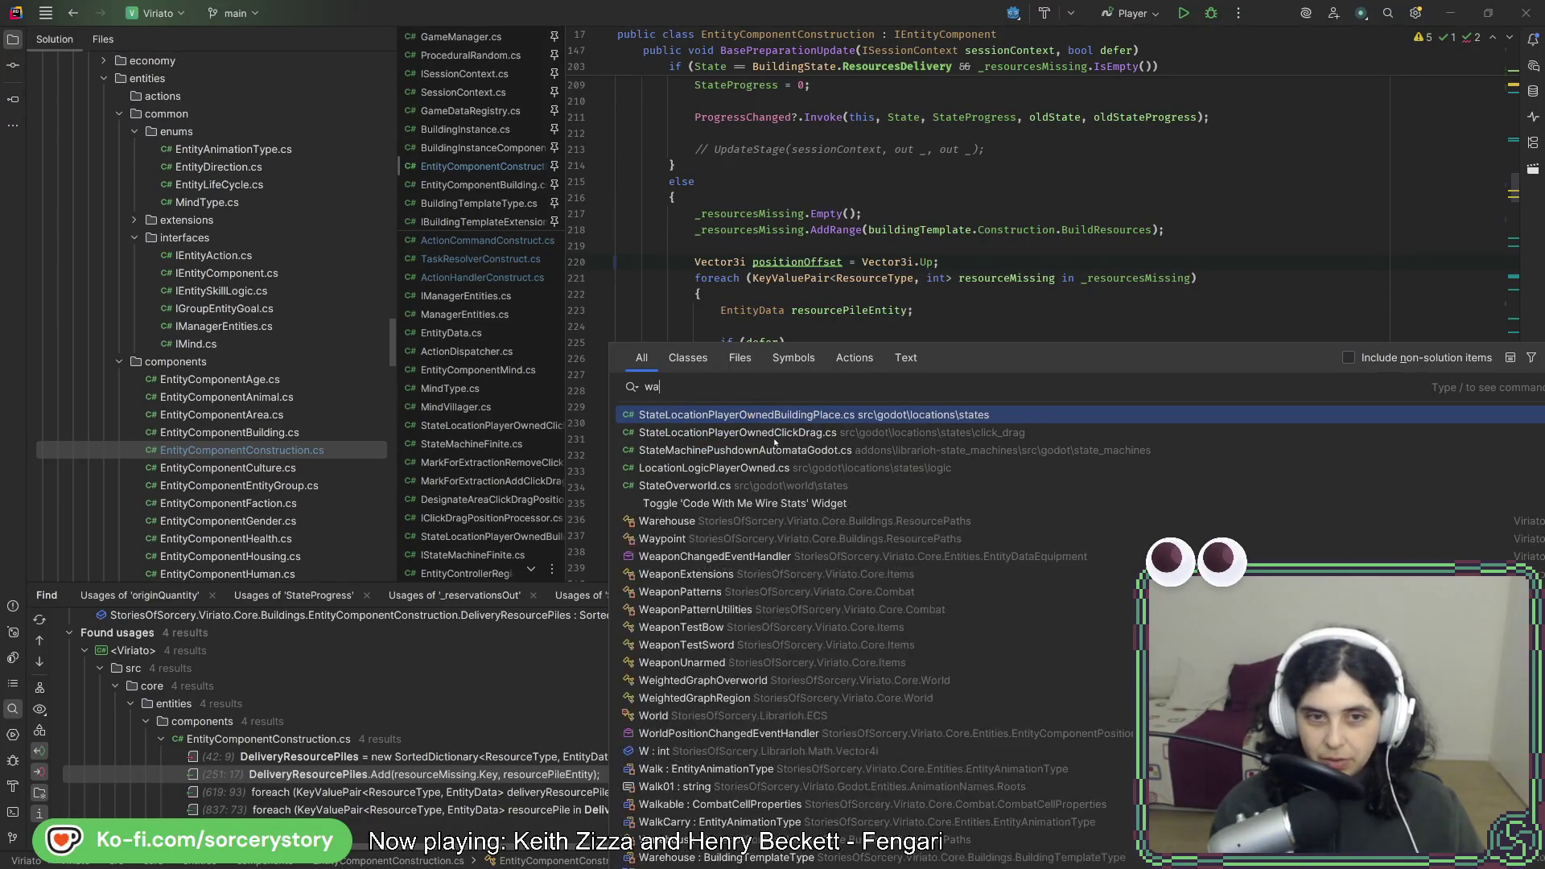
text(rehouse)
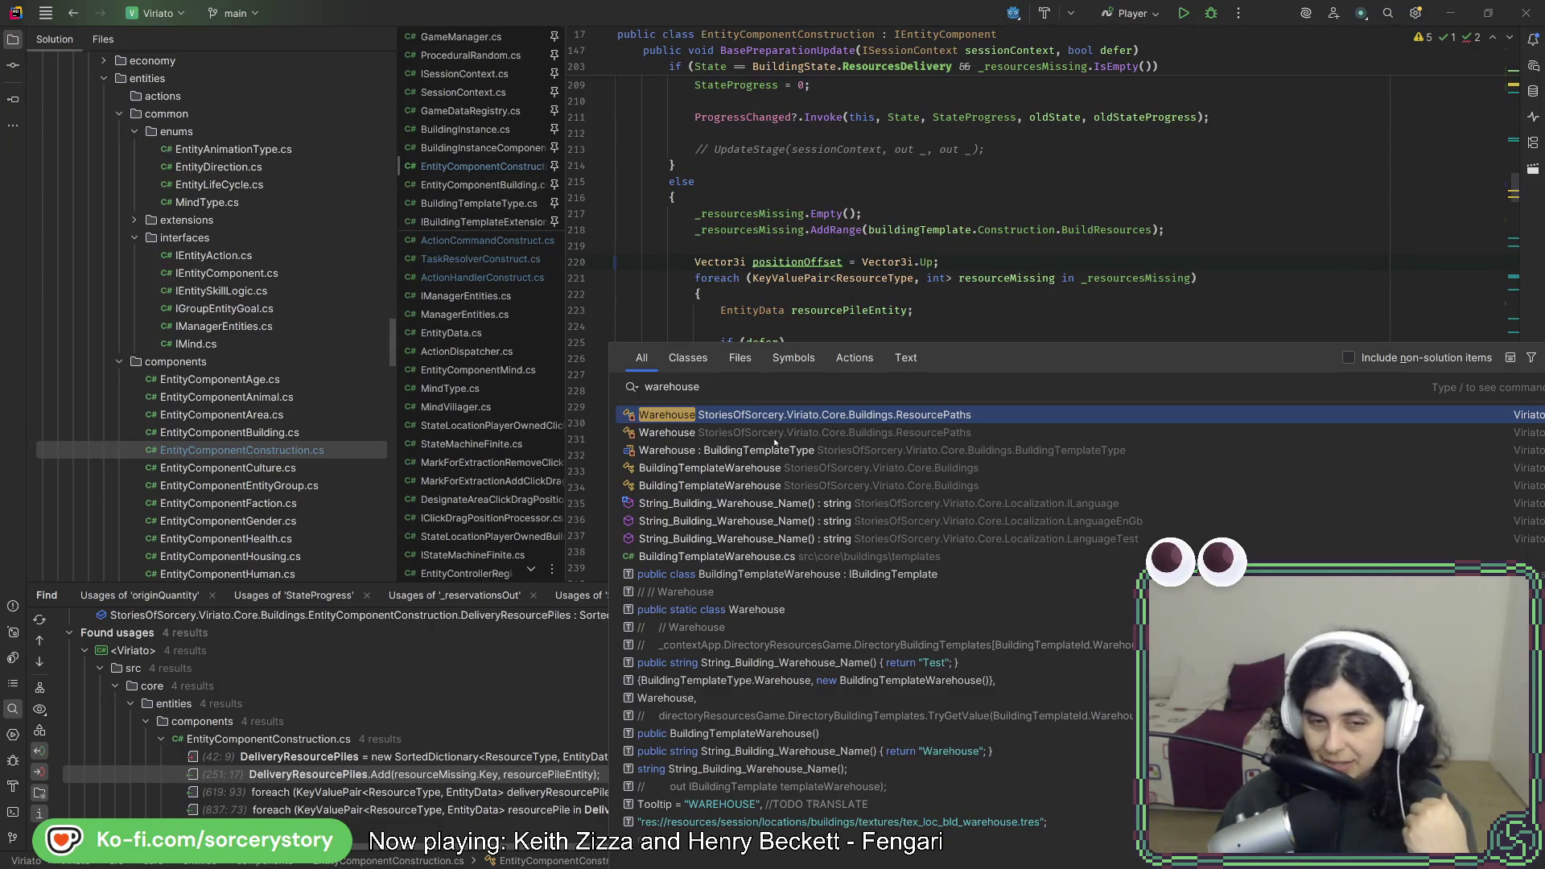
key(Down)
key(Down)
key(Down)
key(Return)
click(816, 272)
drag(858, 268, 655, 256)
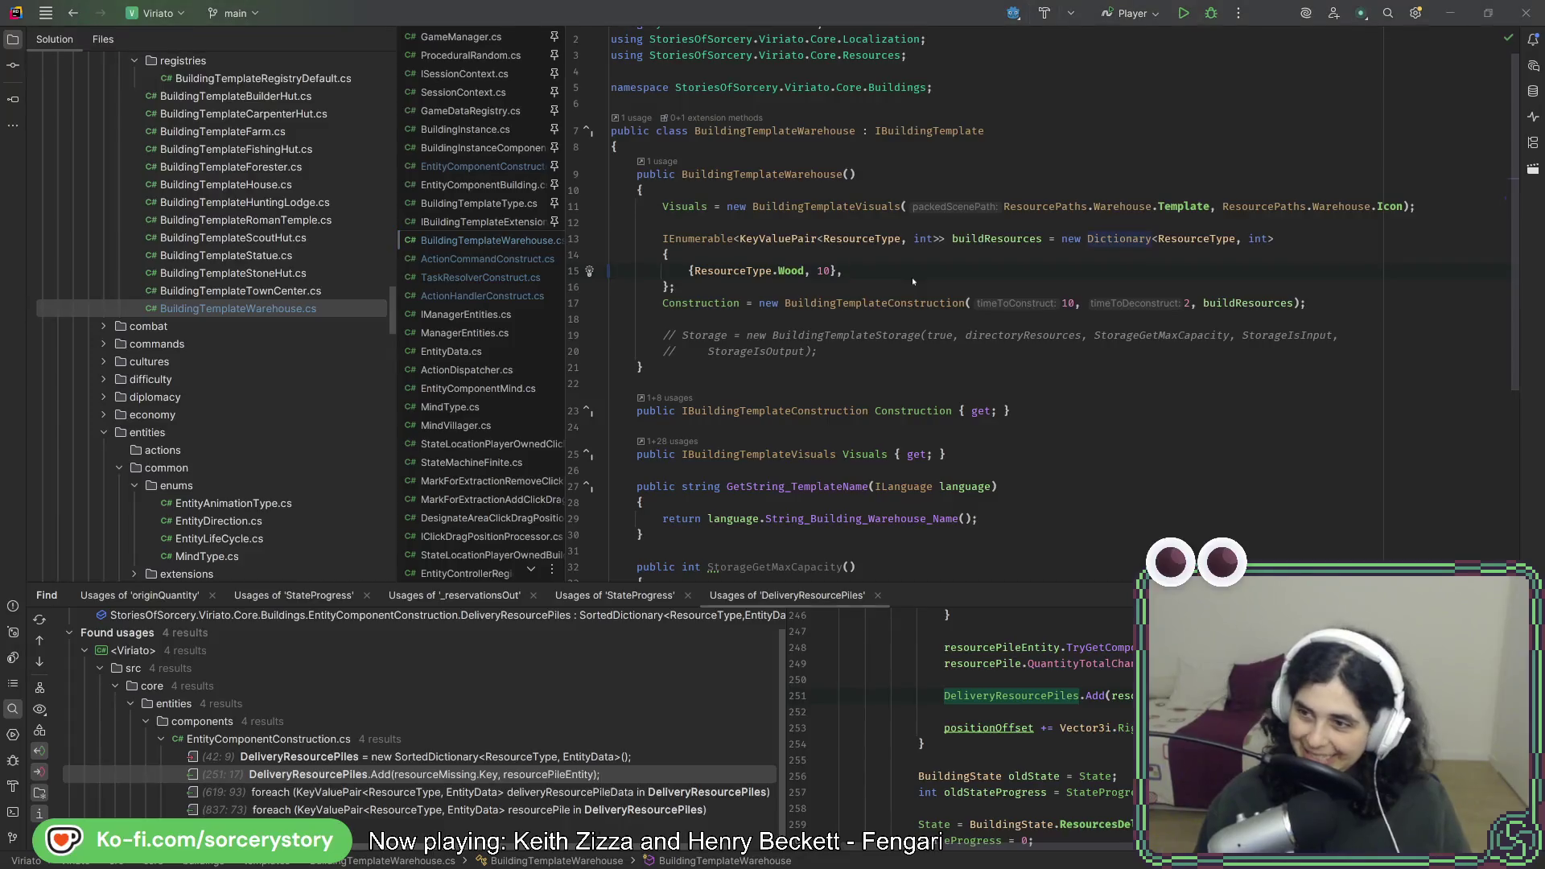
Relaunch Ave Viriate, start a New Game, enter the settlement and toggle the Designate panel.
key(alt+Tab)
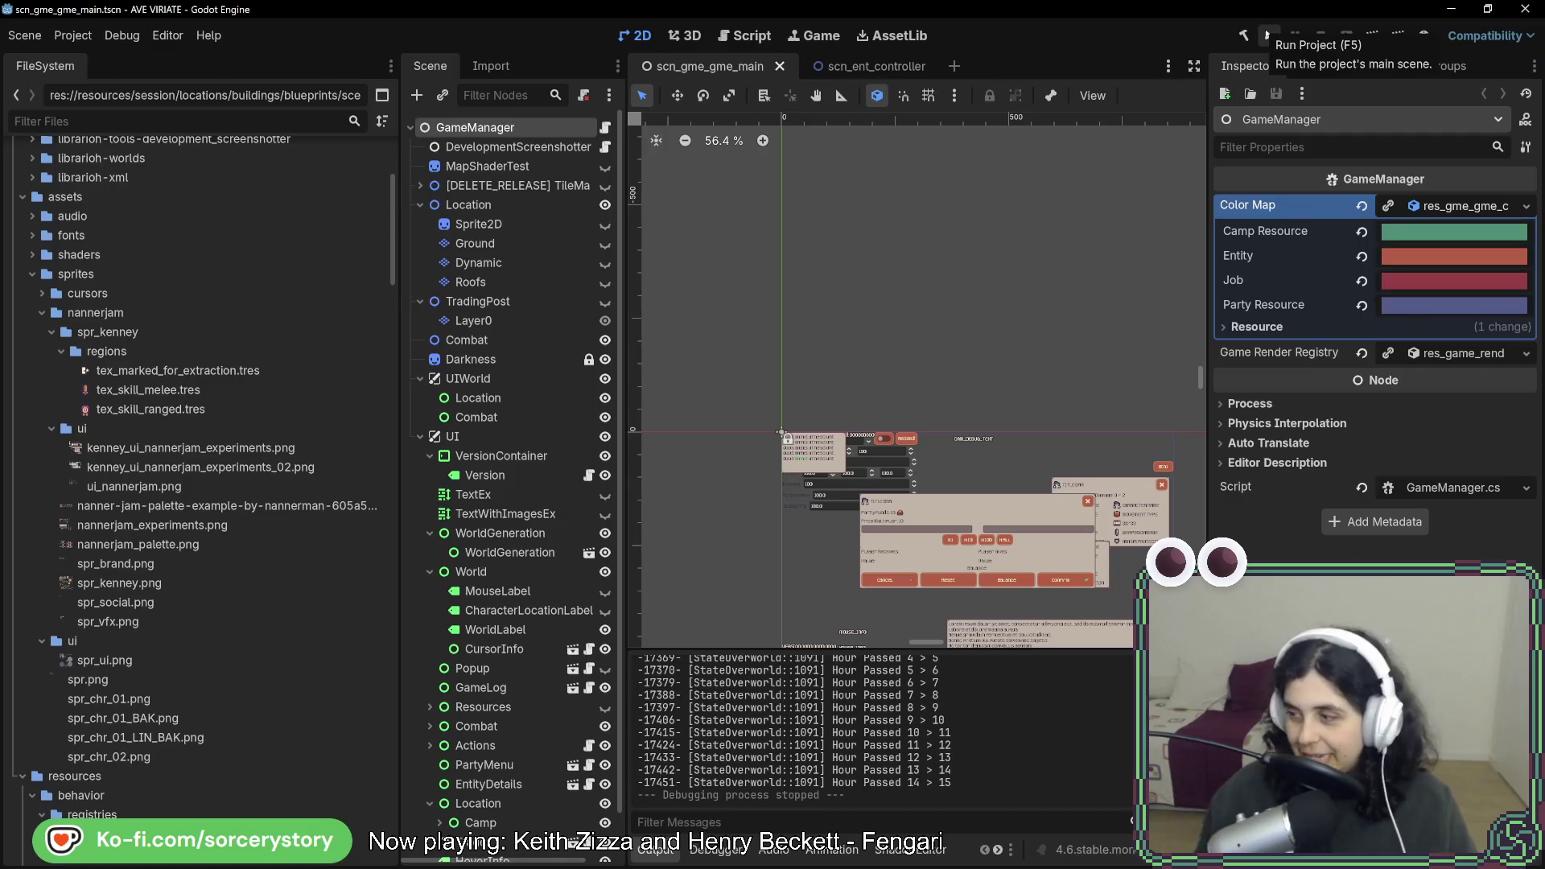
click(1269, 37)
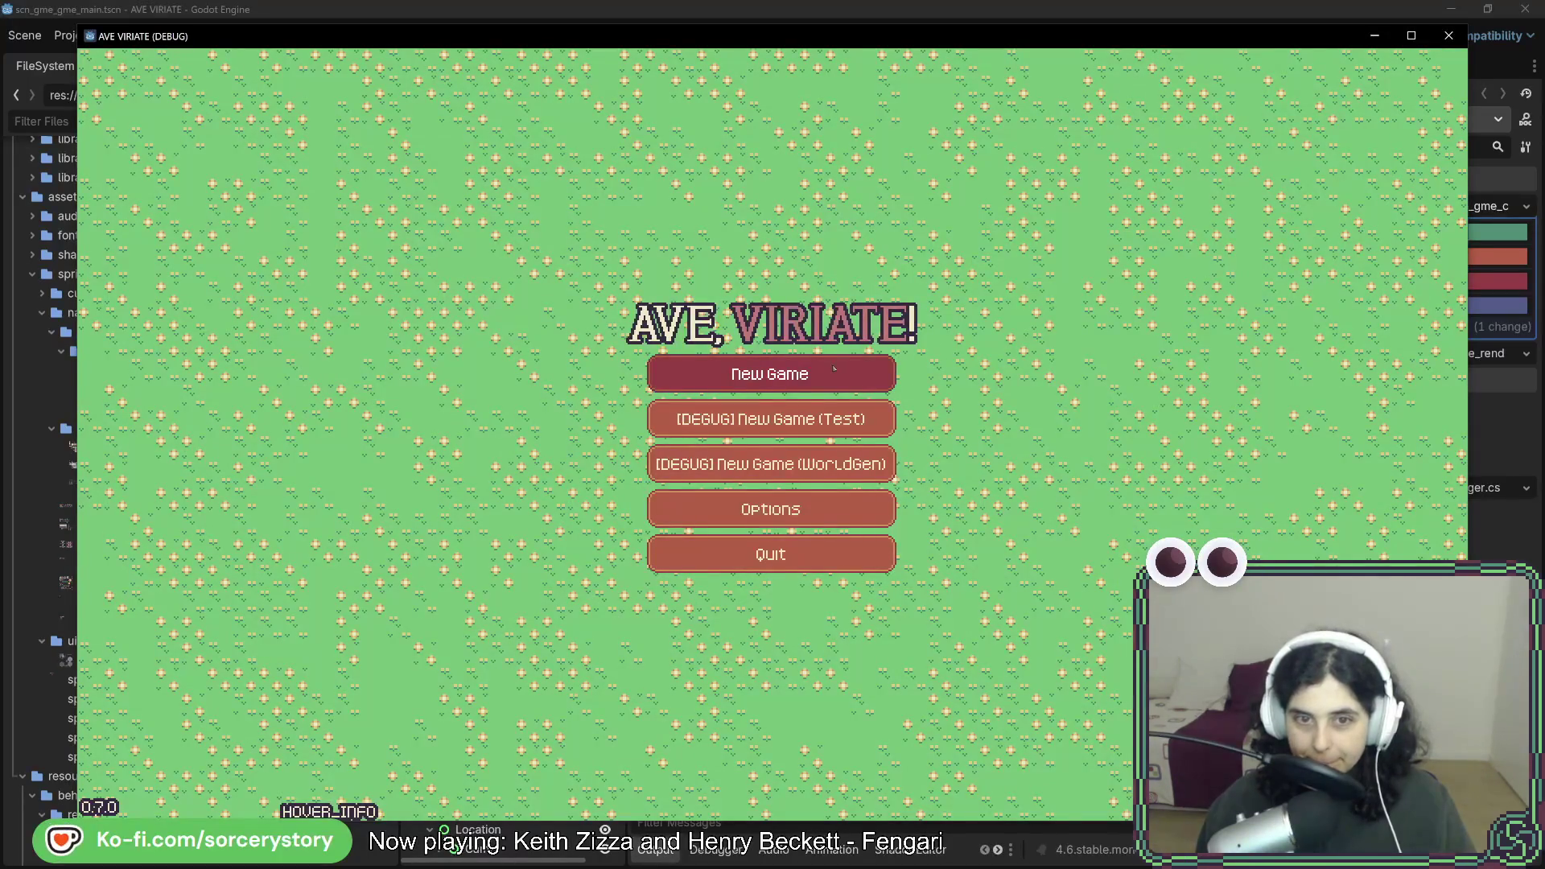
click(833, 367)
click(885, 494)
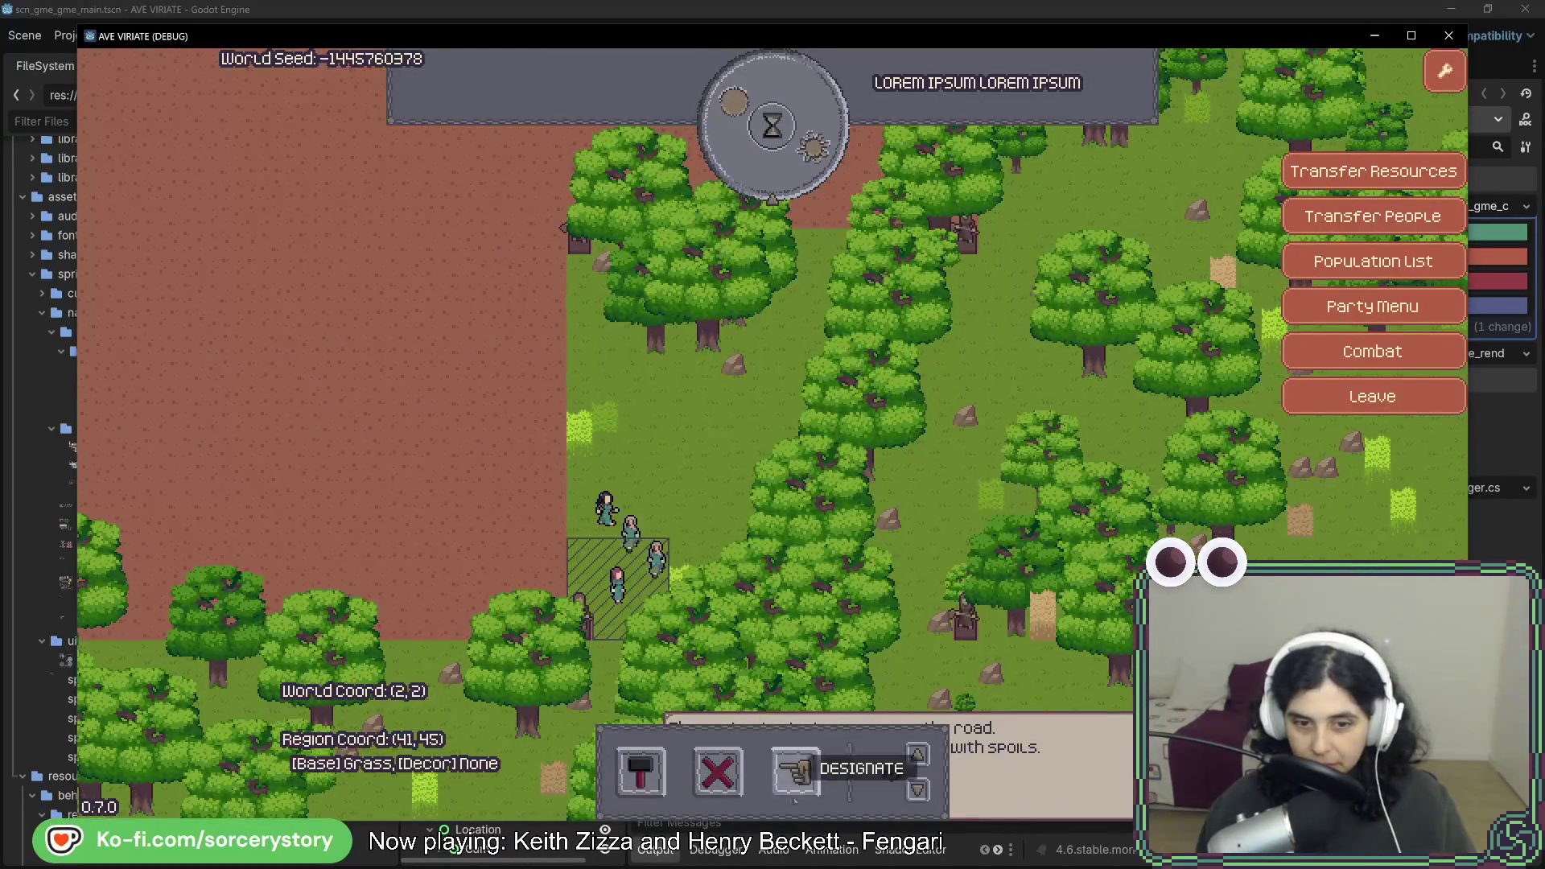
click(795, 770)
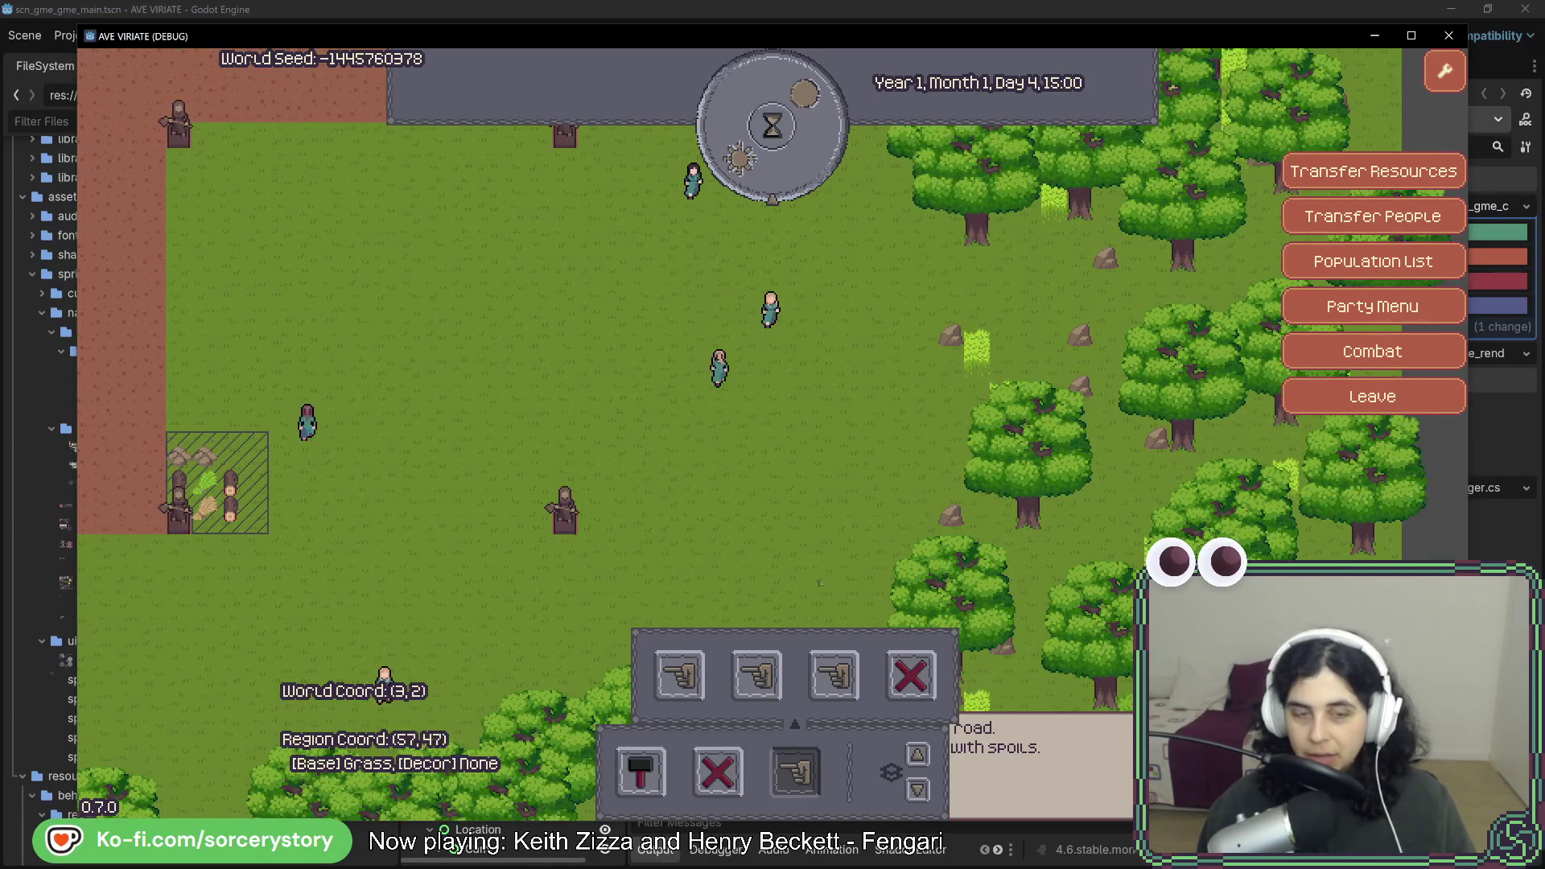
click(795, 771)
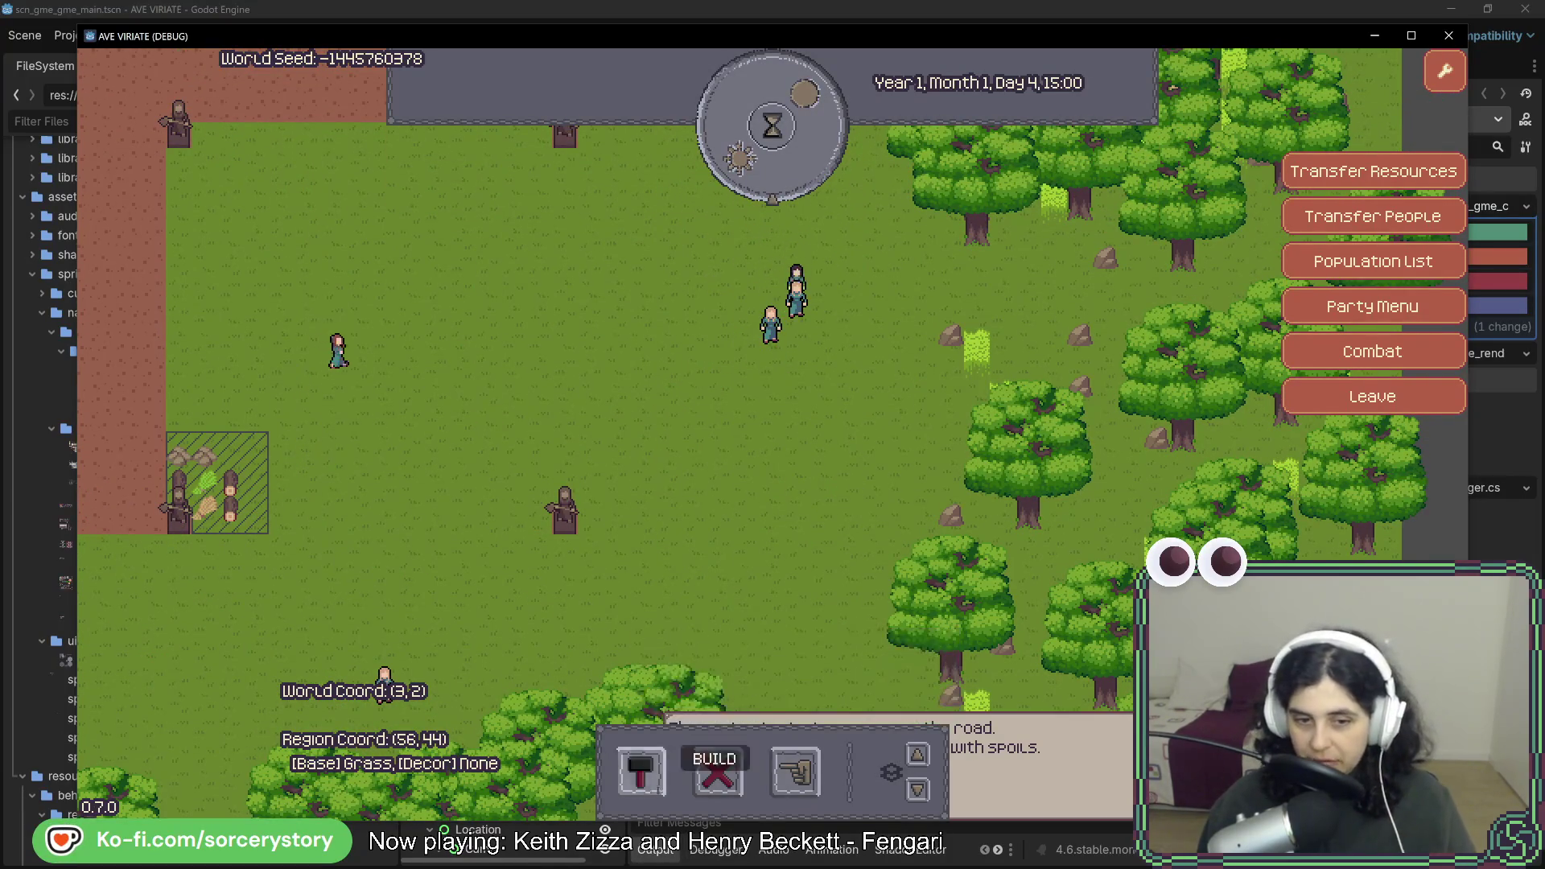
Pick the small house for placement, then cancel it and pan west.
click(641, 771)
click(602, 675)
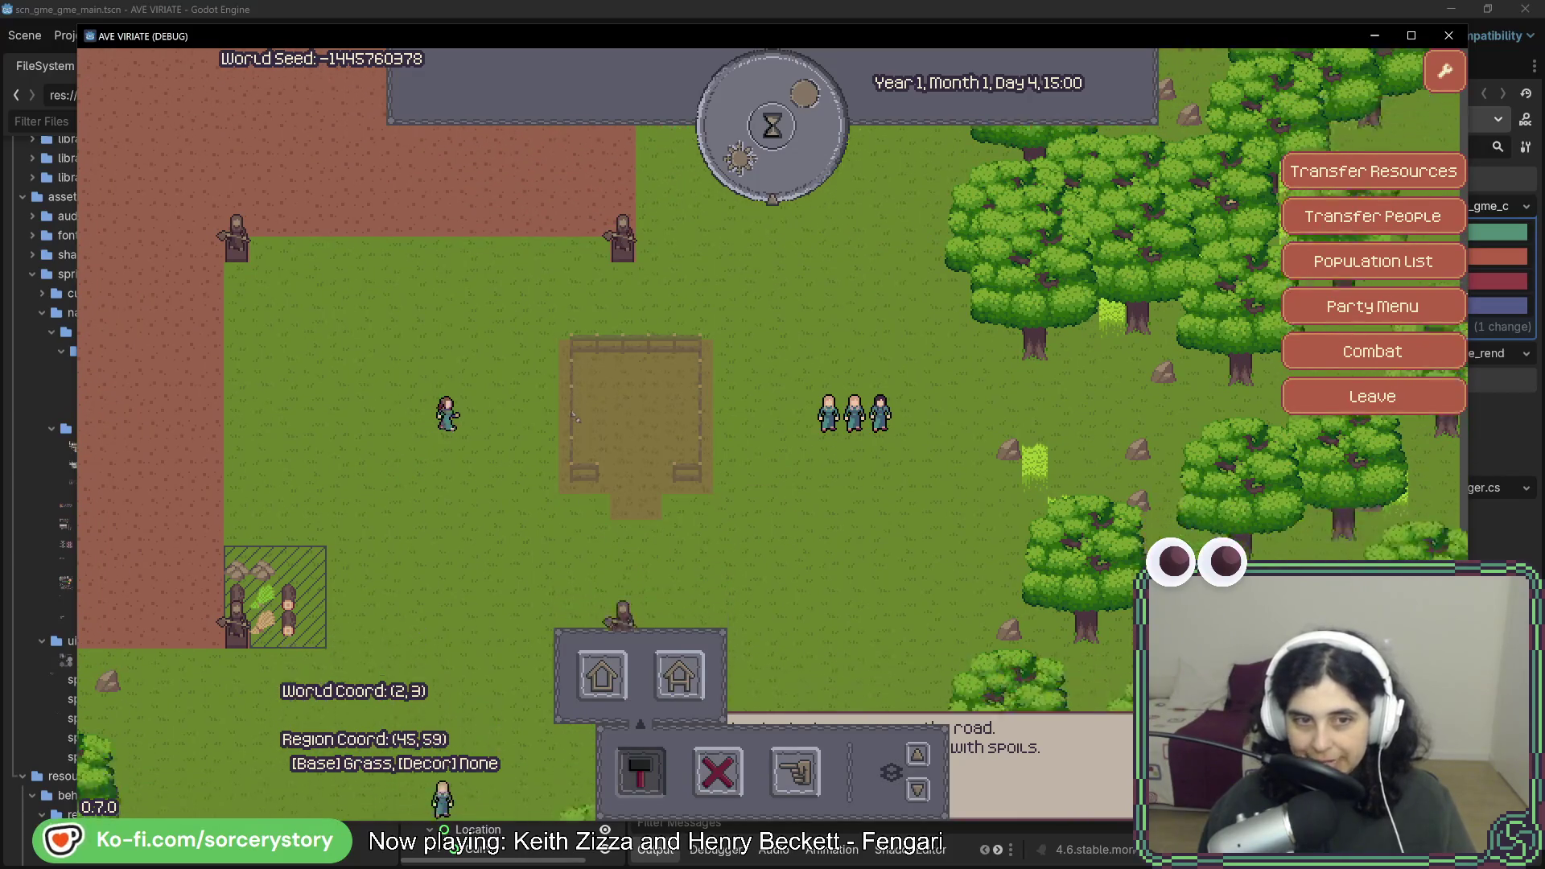
right_click(691, 487)
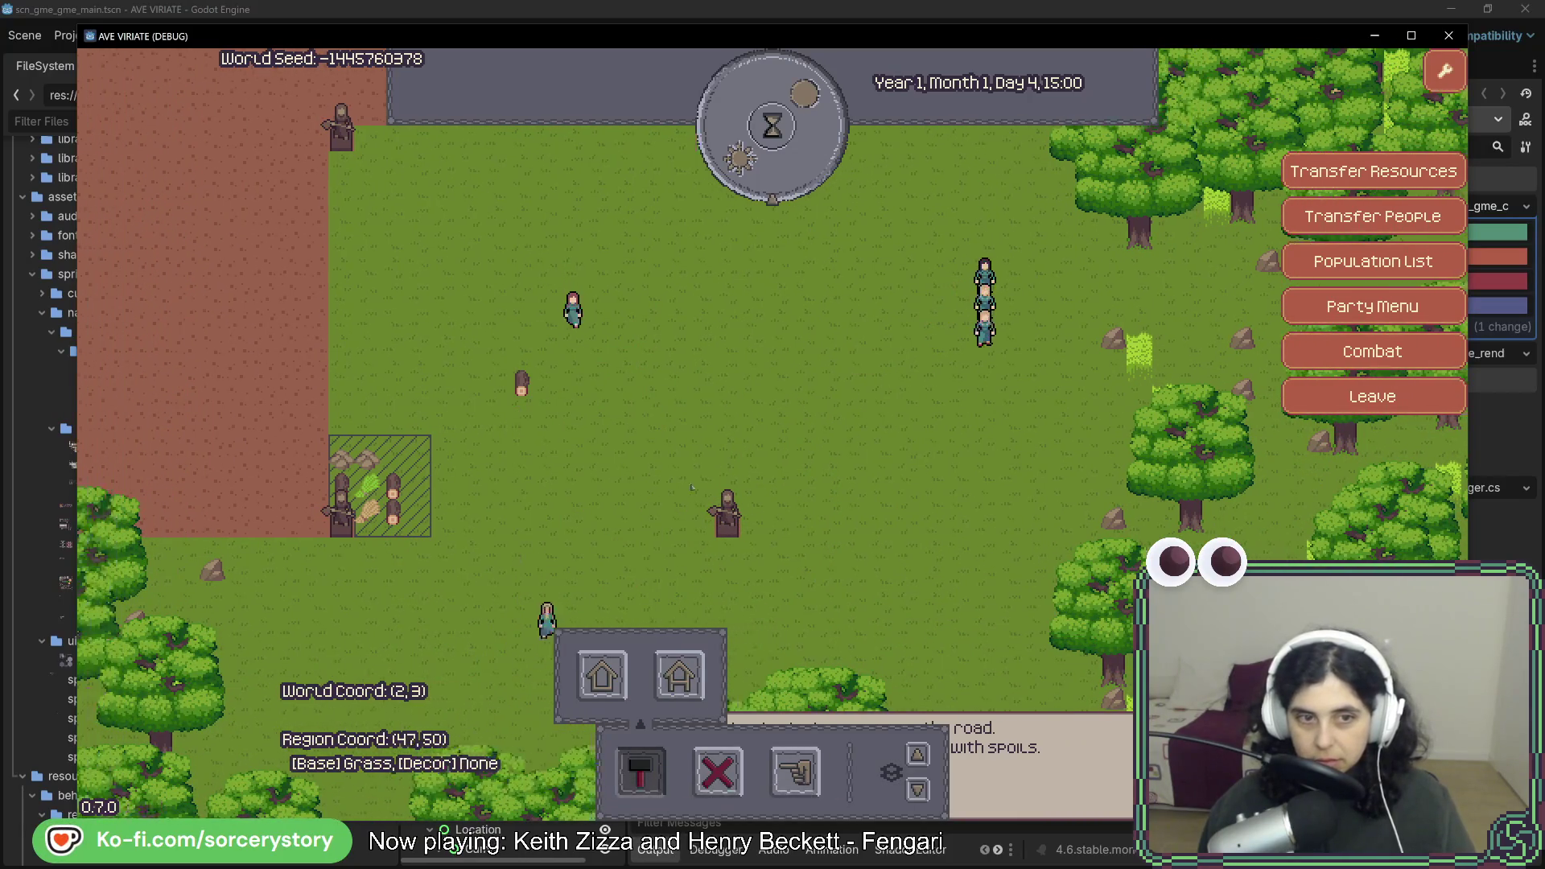
key(a)
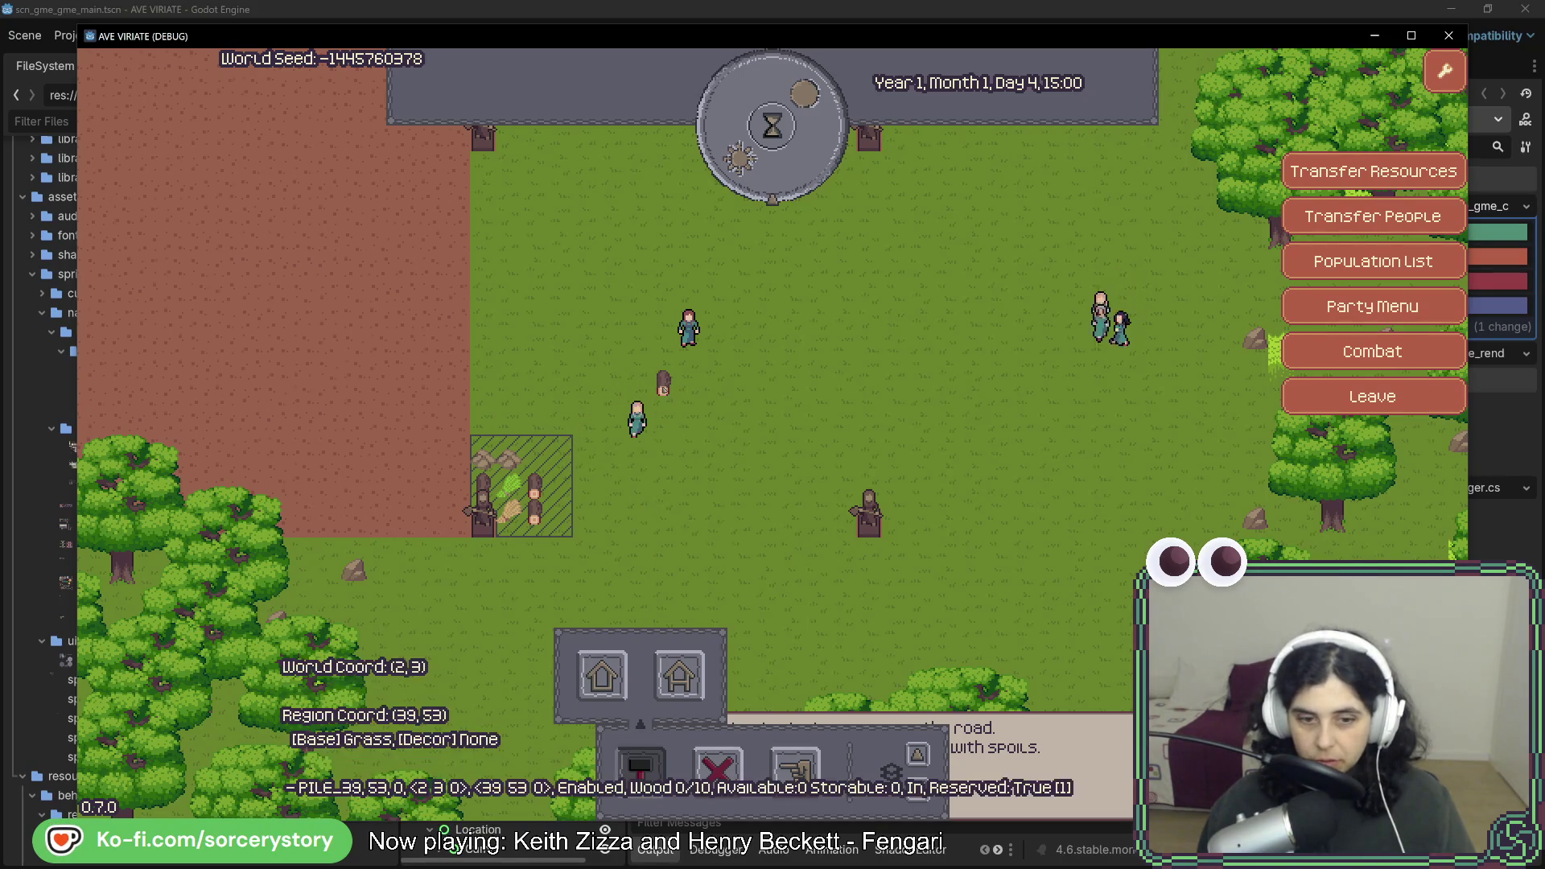
Pass three hours to reach Day 4, 18:00 and pan to the warehouse plot.
click(790, 169)
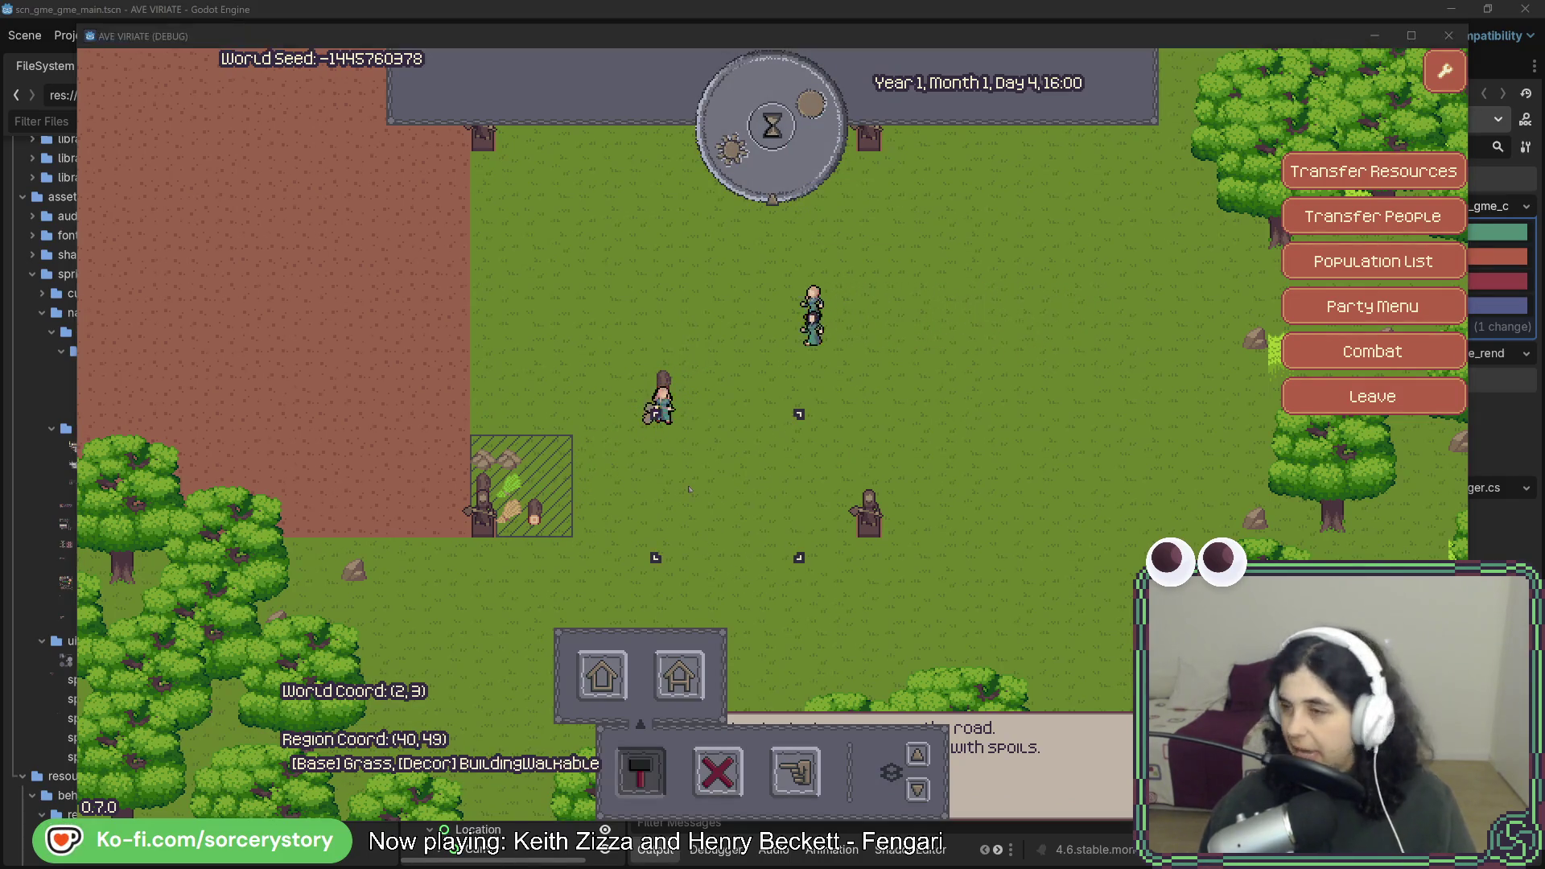
key(alt+Tab)
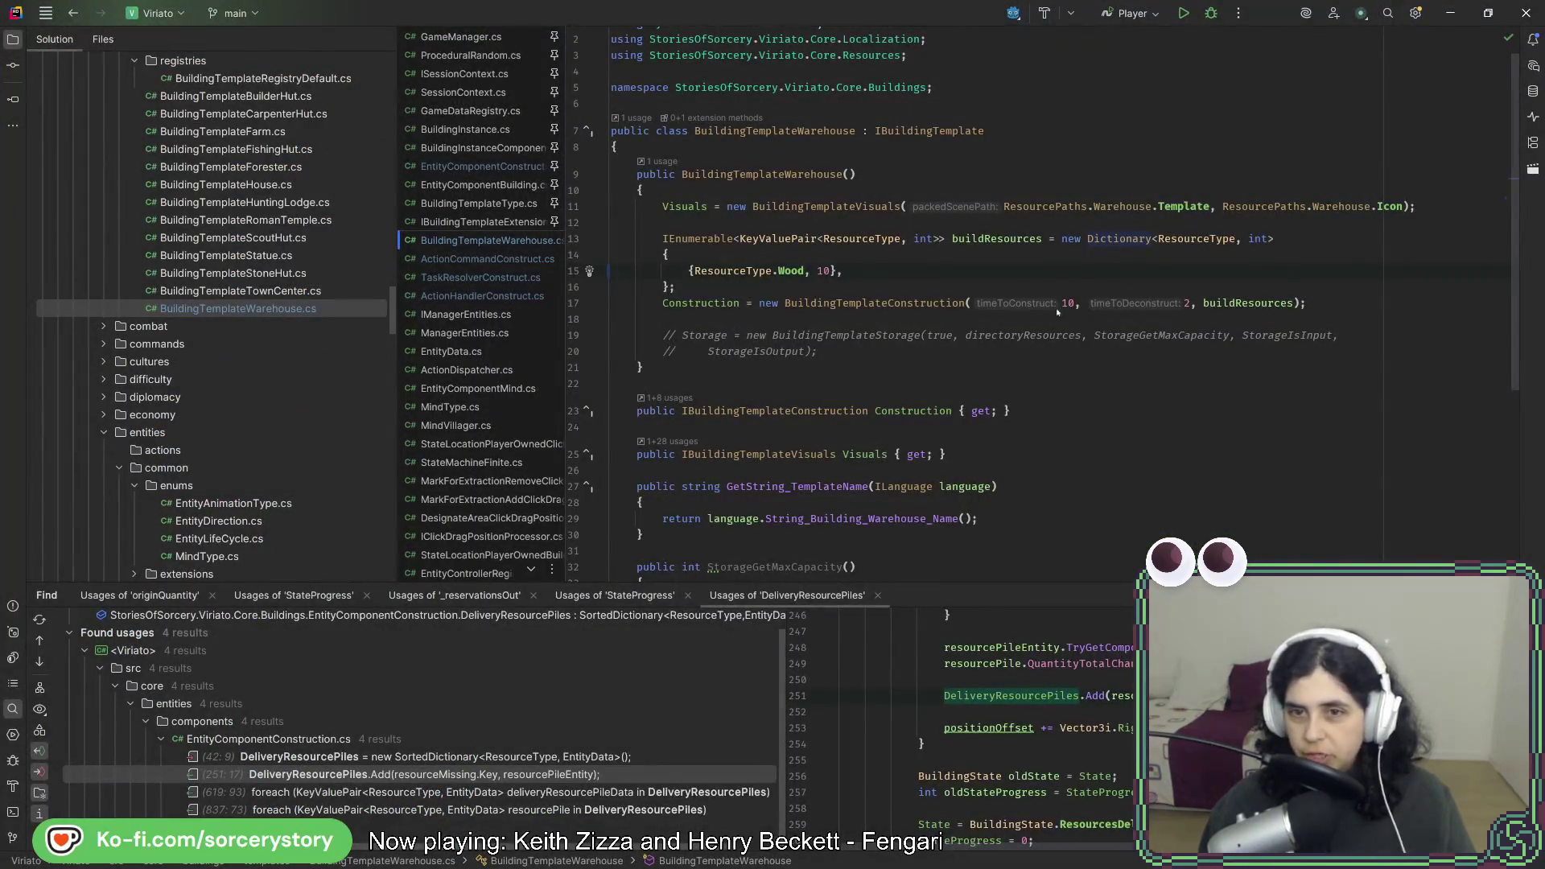
key(alt+Tab)
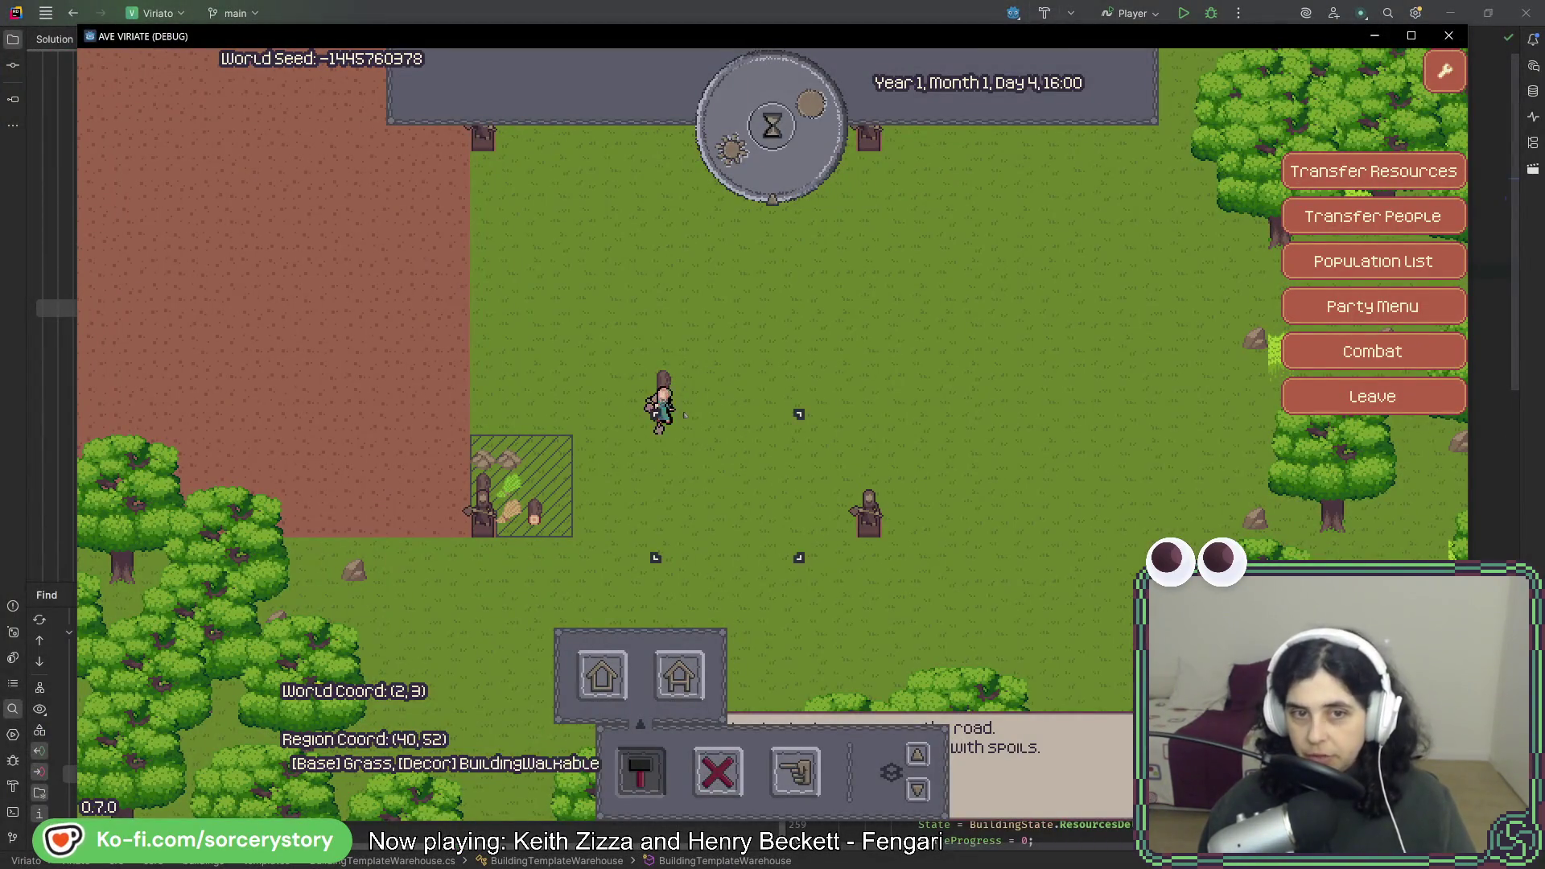
click(810, 161)
click(810, 161)
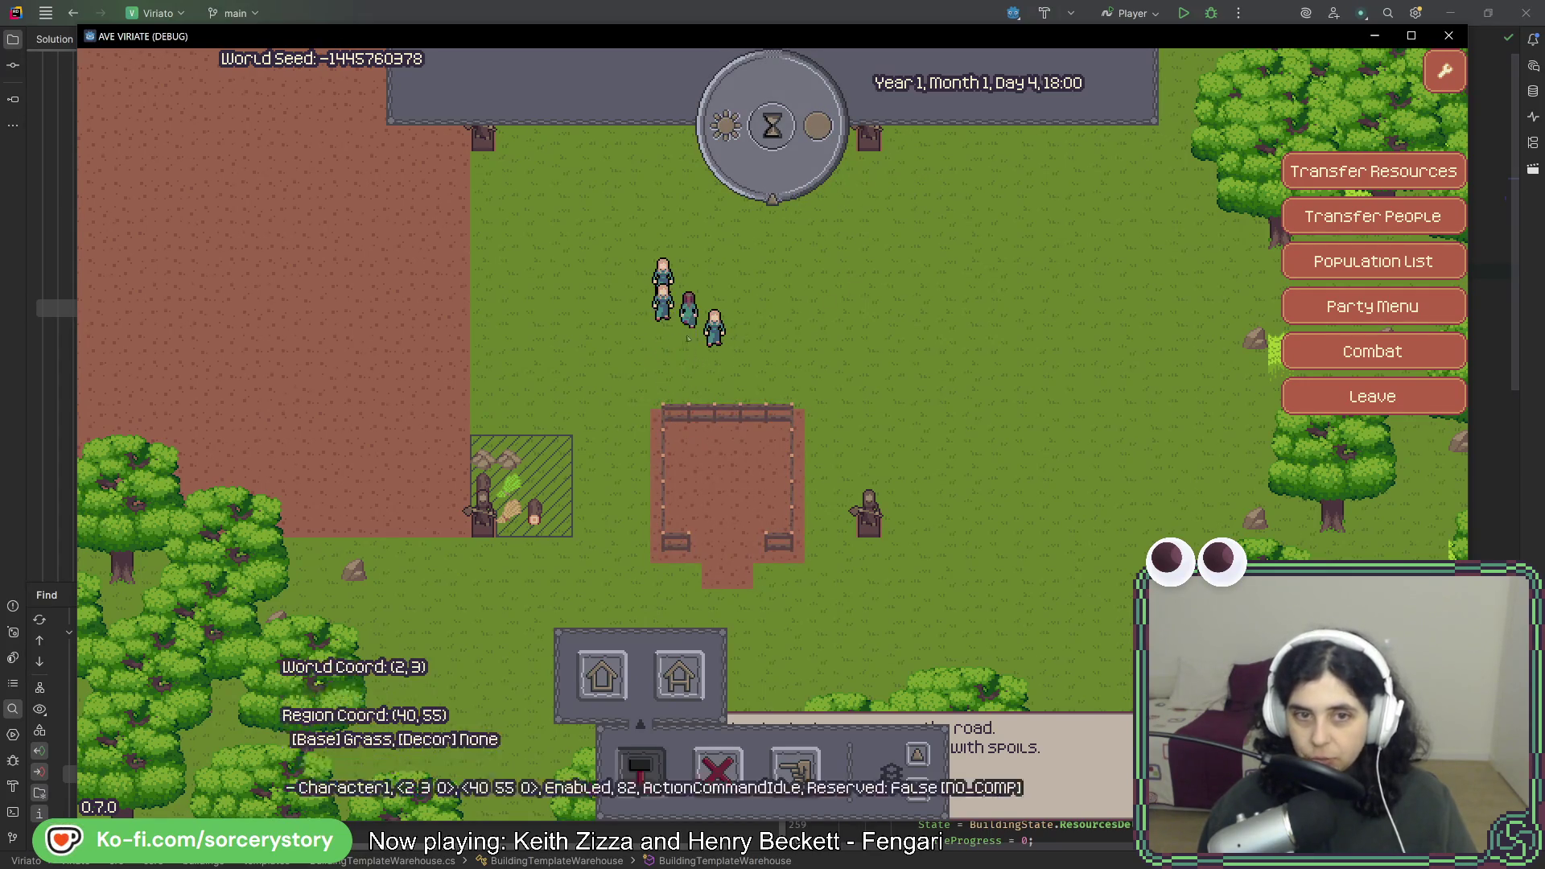
key(w)
key(d)
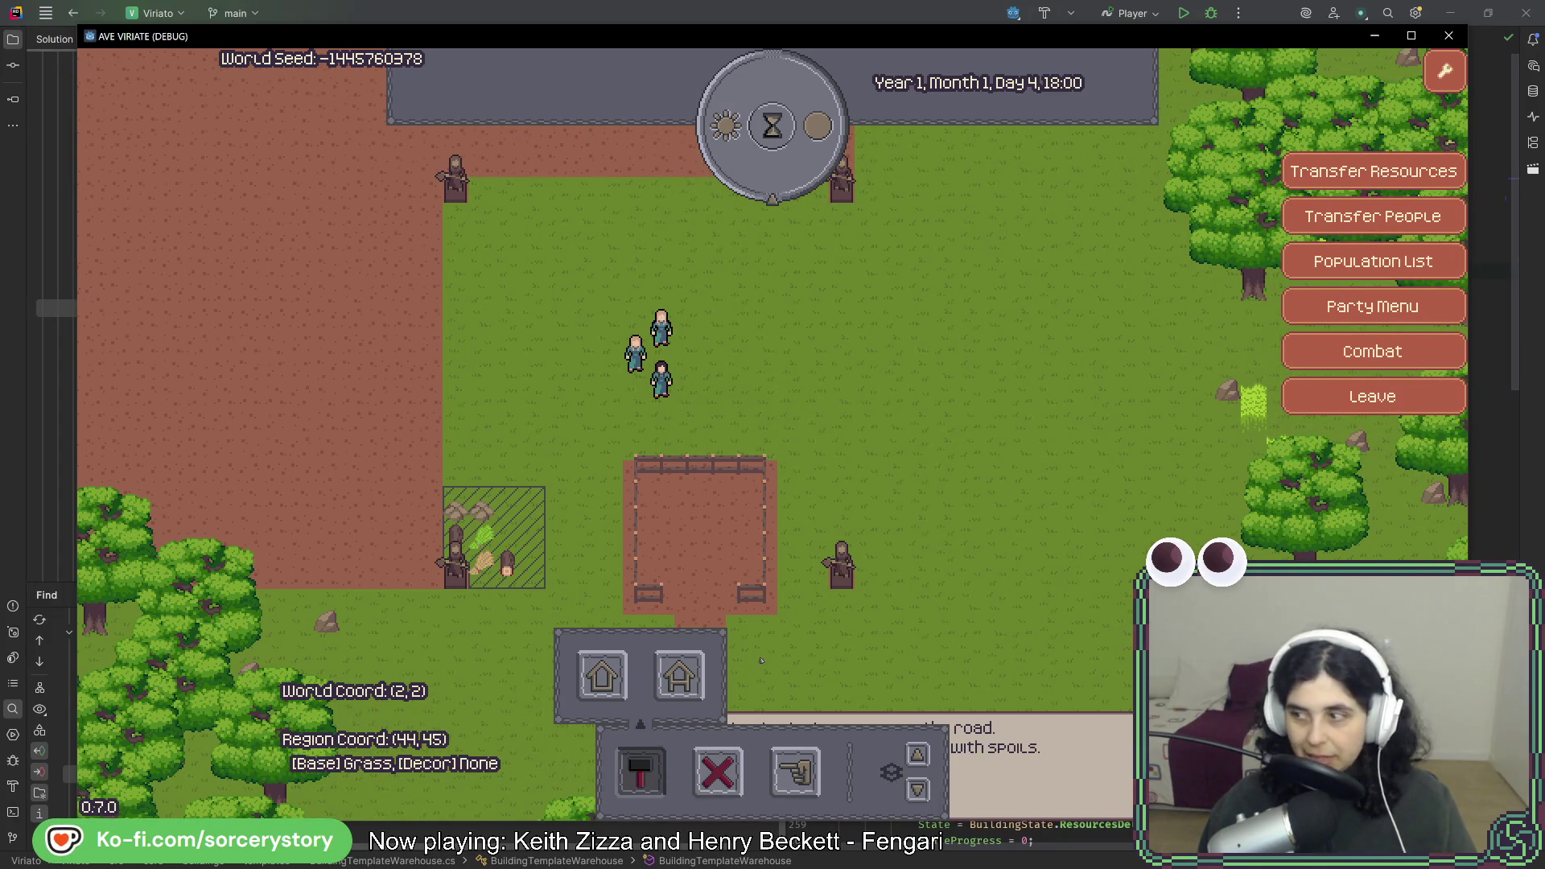
key(w)
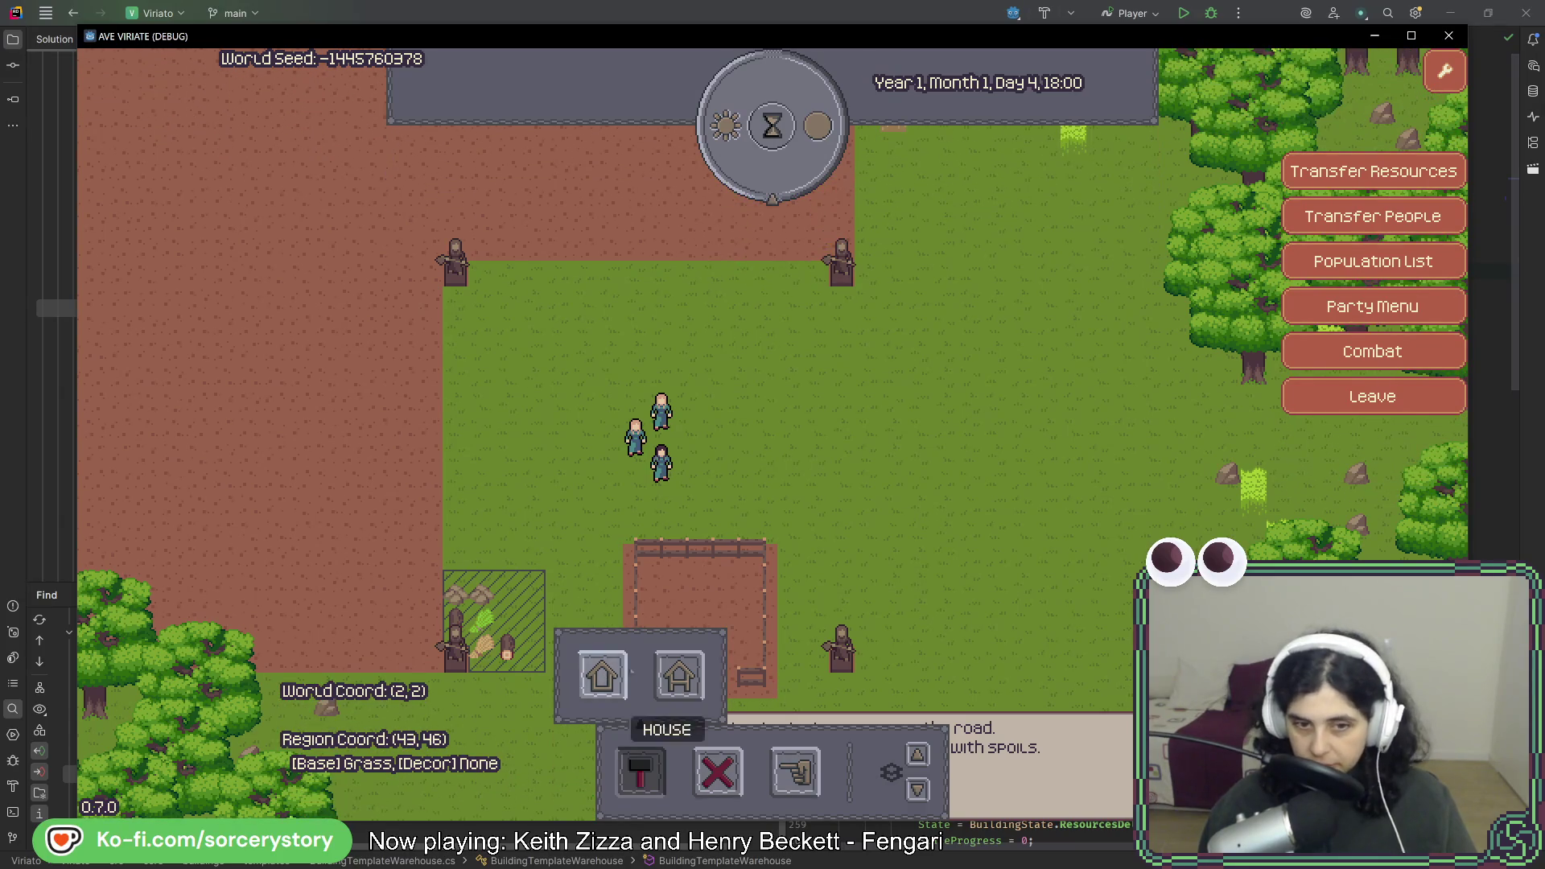
click(680, 680)
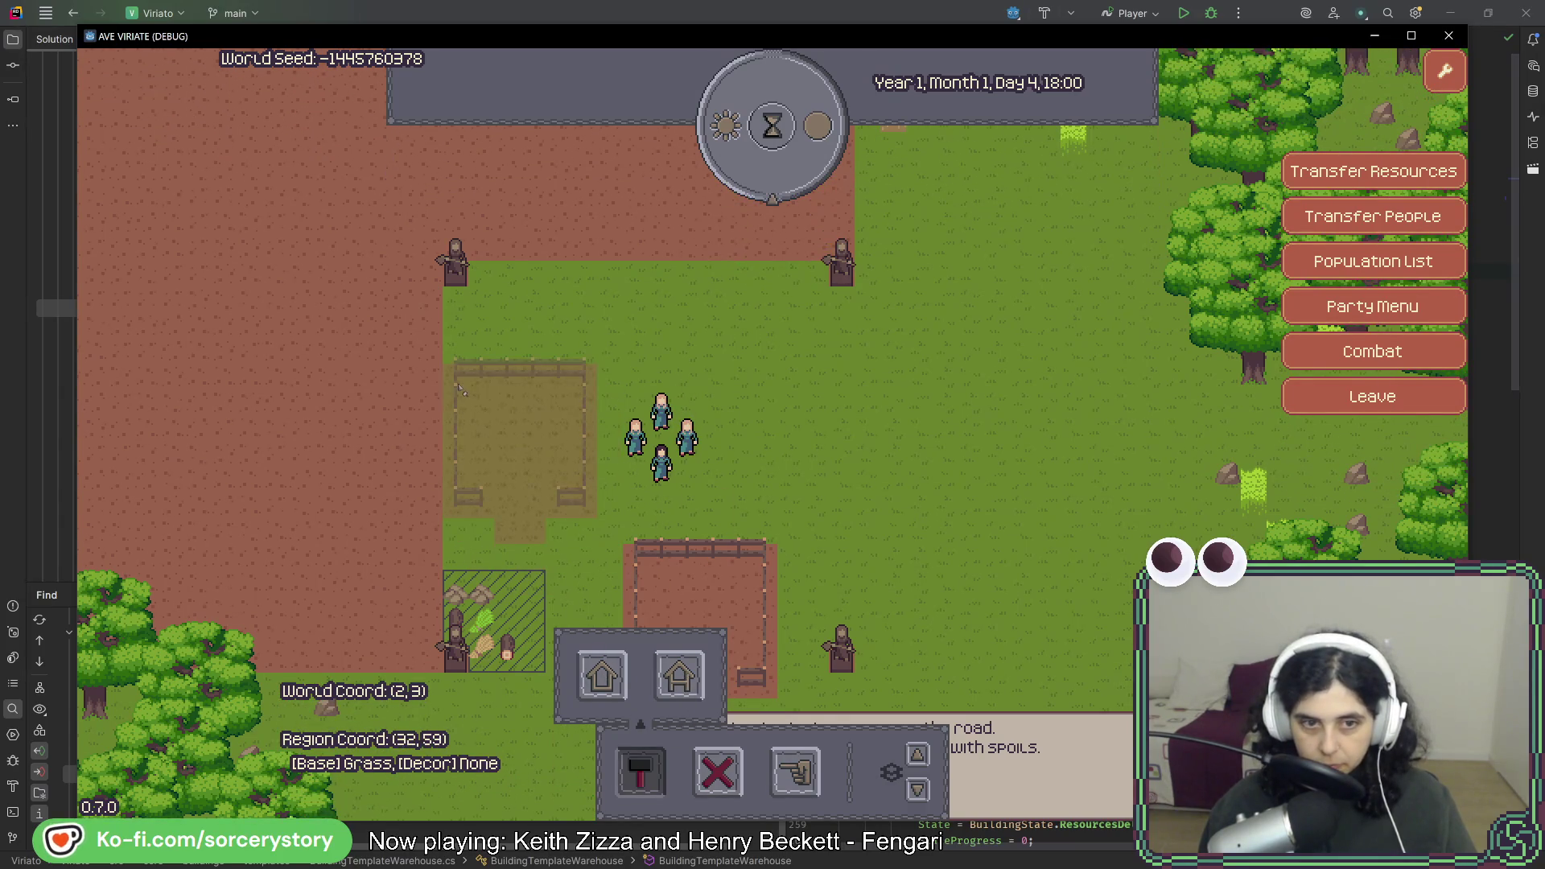
click(464, 389)
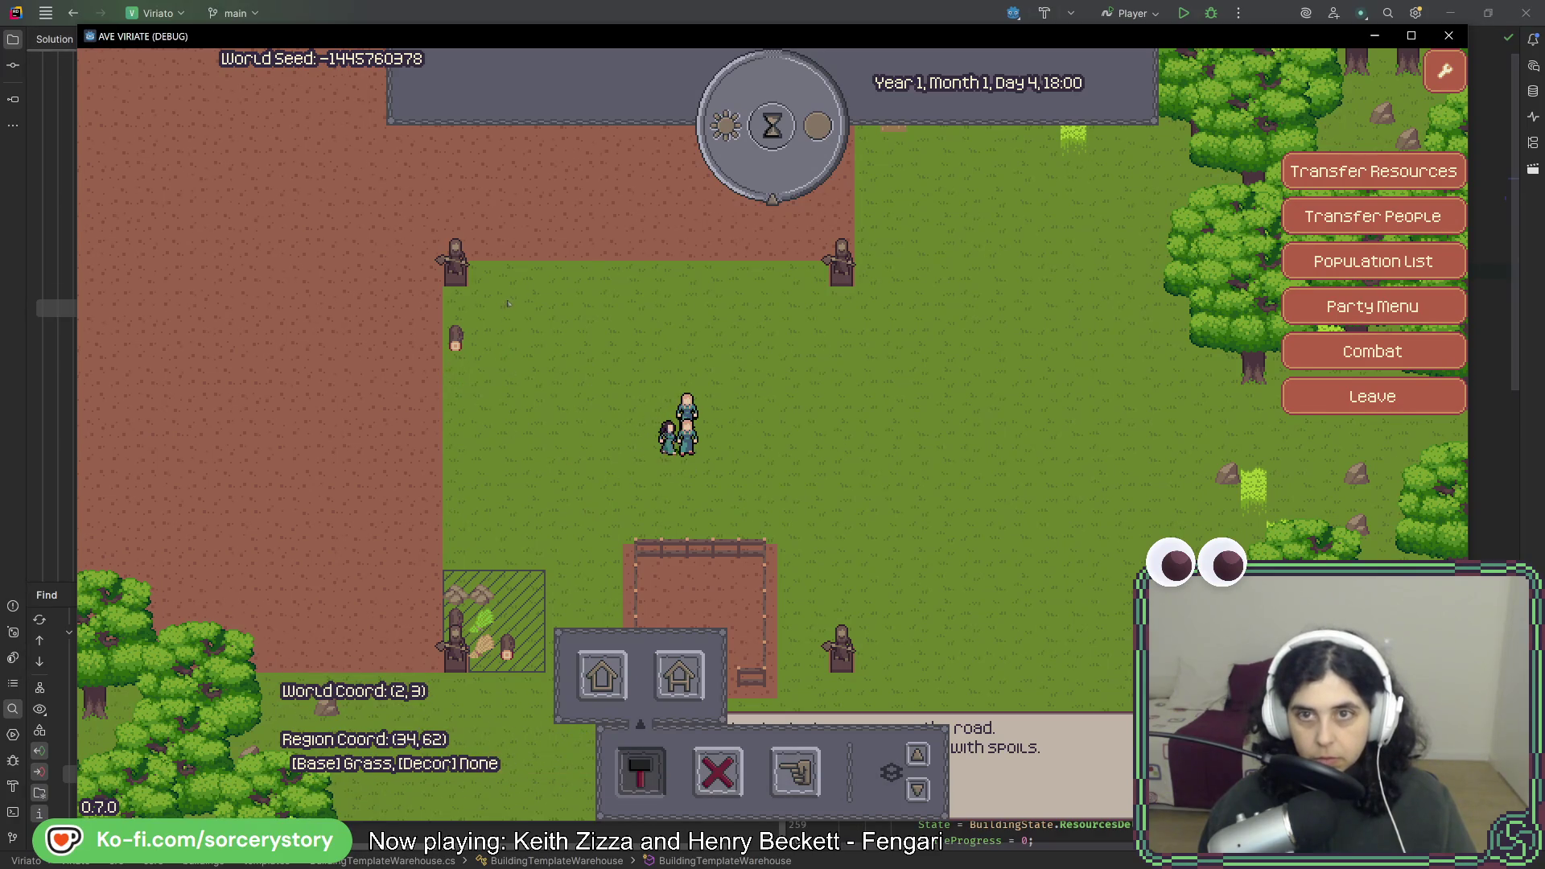
click(808, 150)
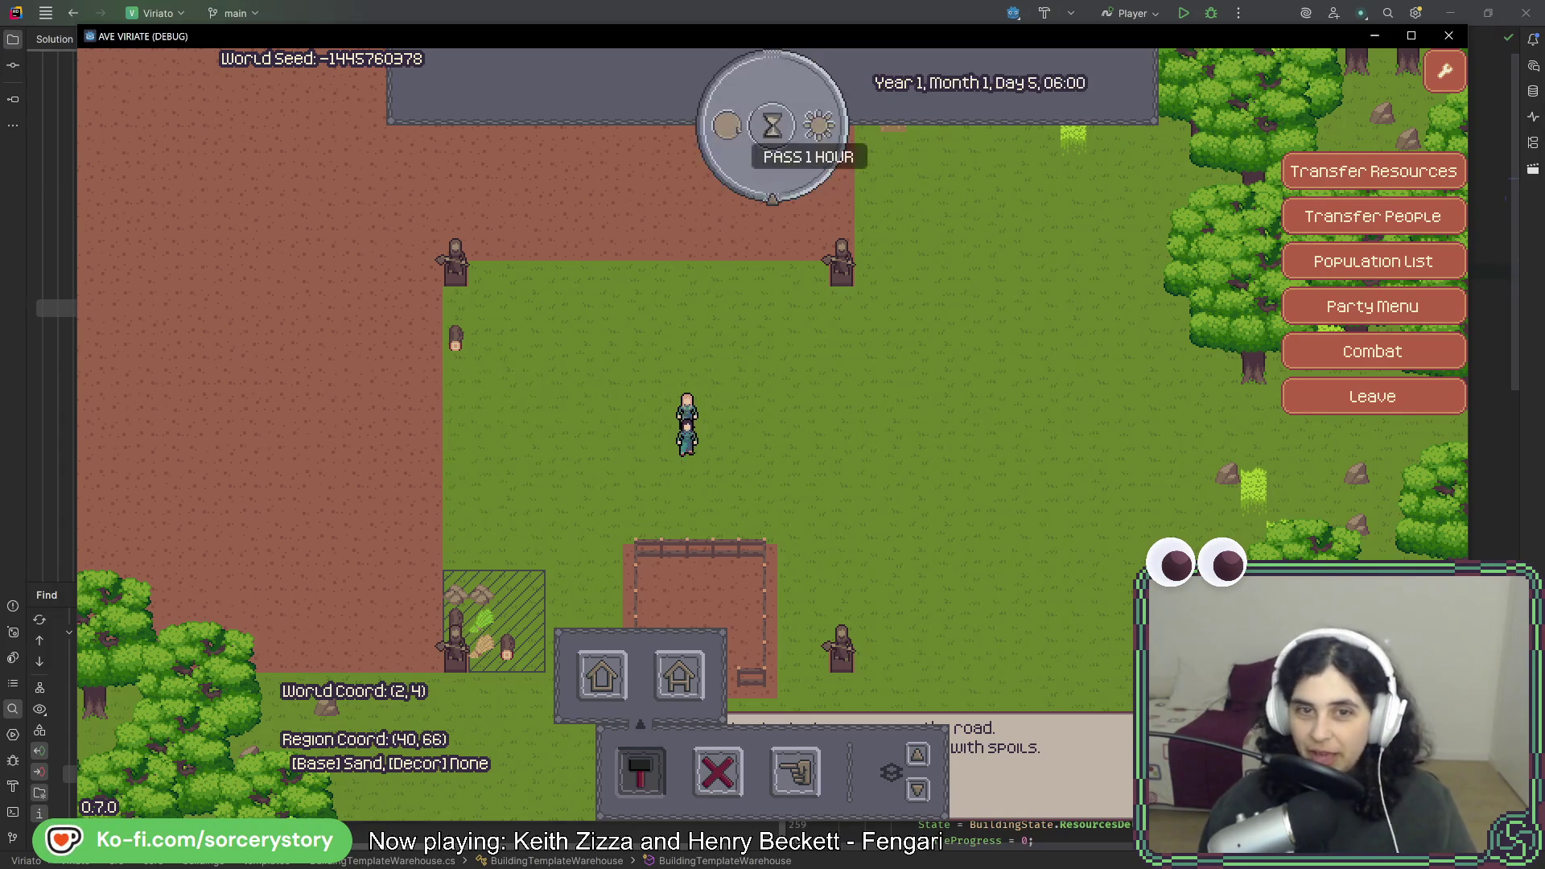
click(780, 137)
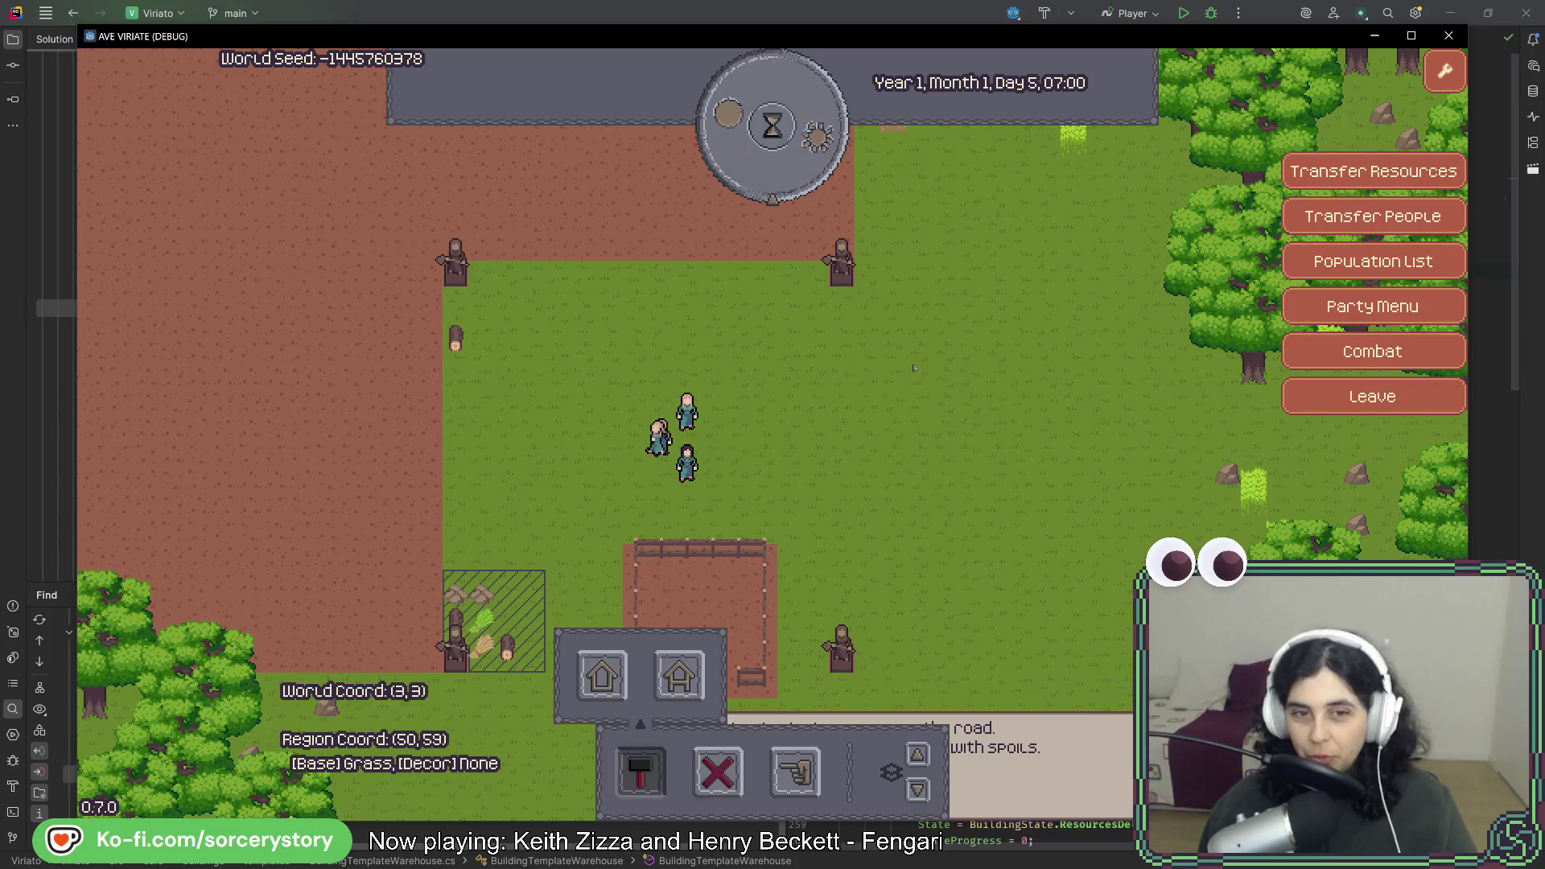
key(a)
key(s)
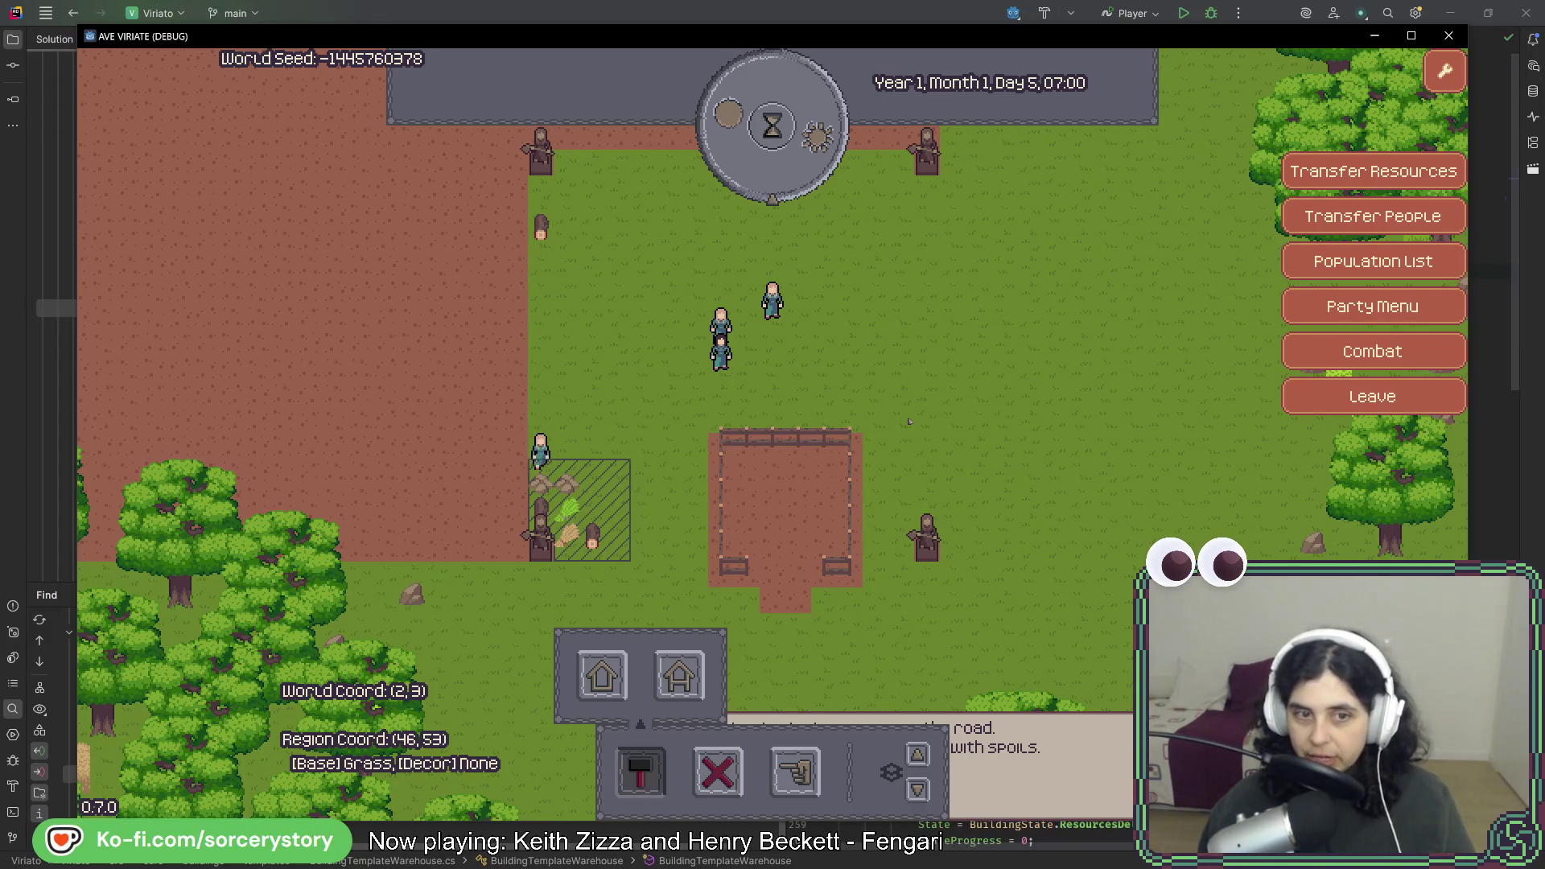
key(w)
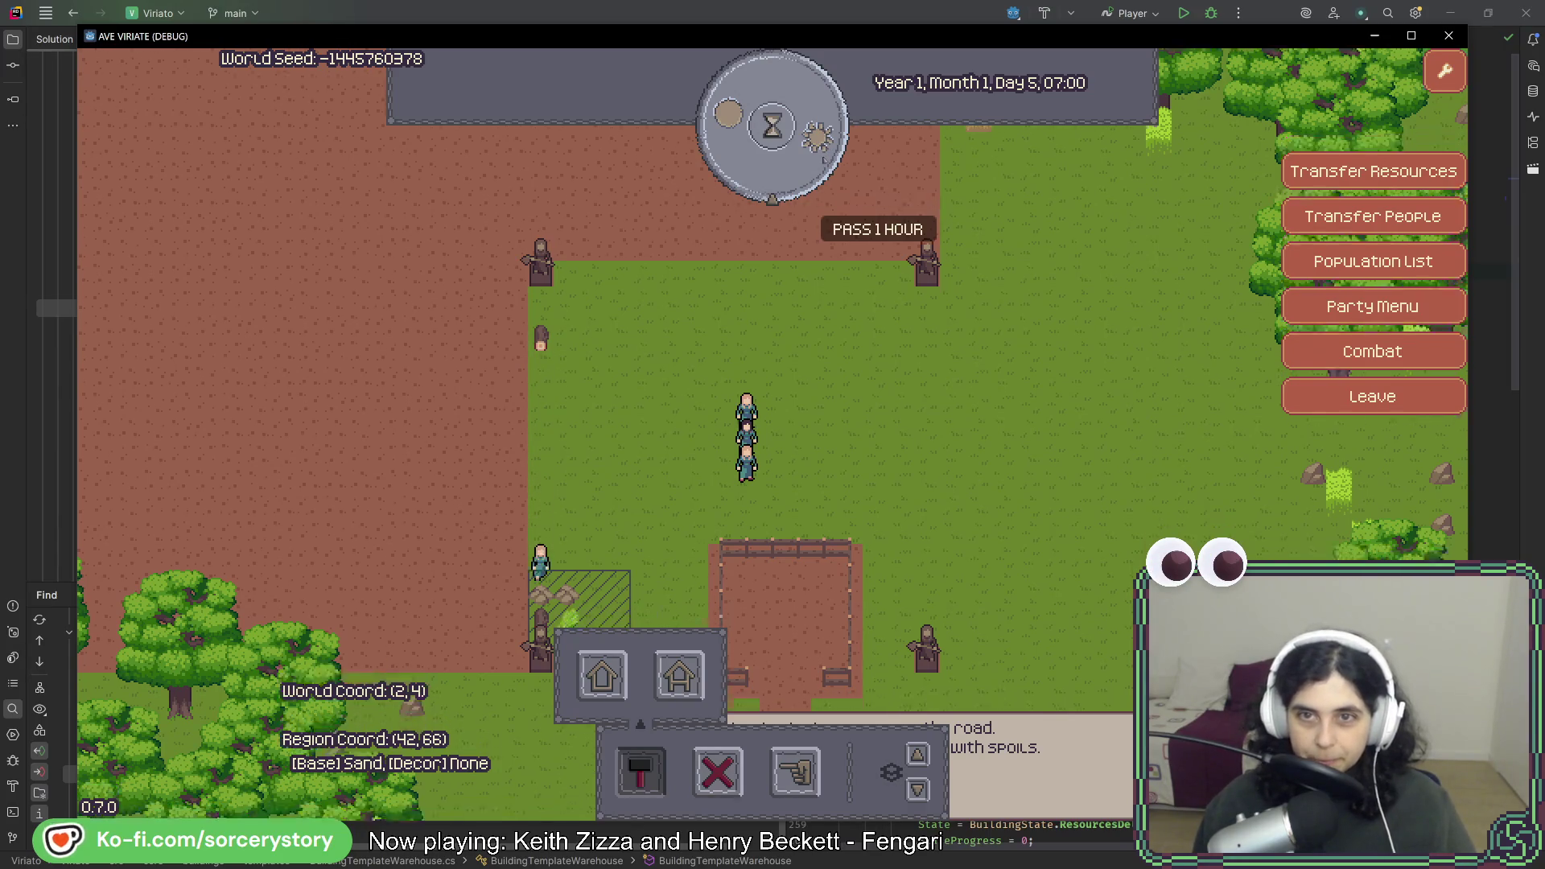
key(s)
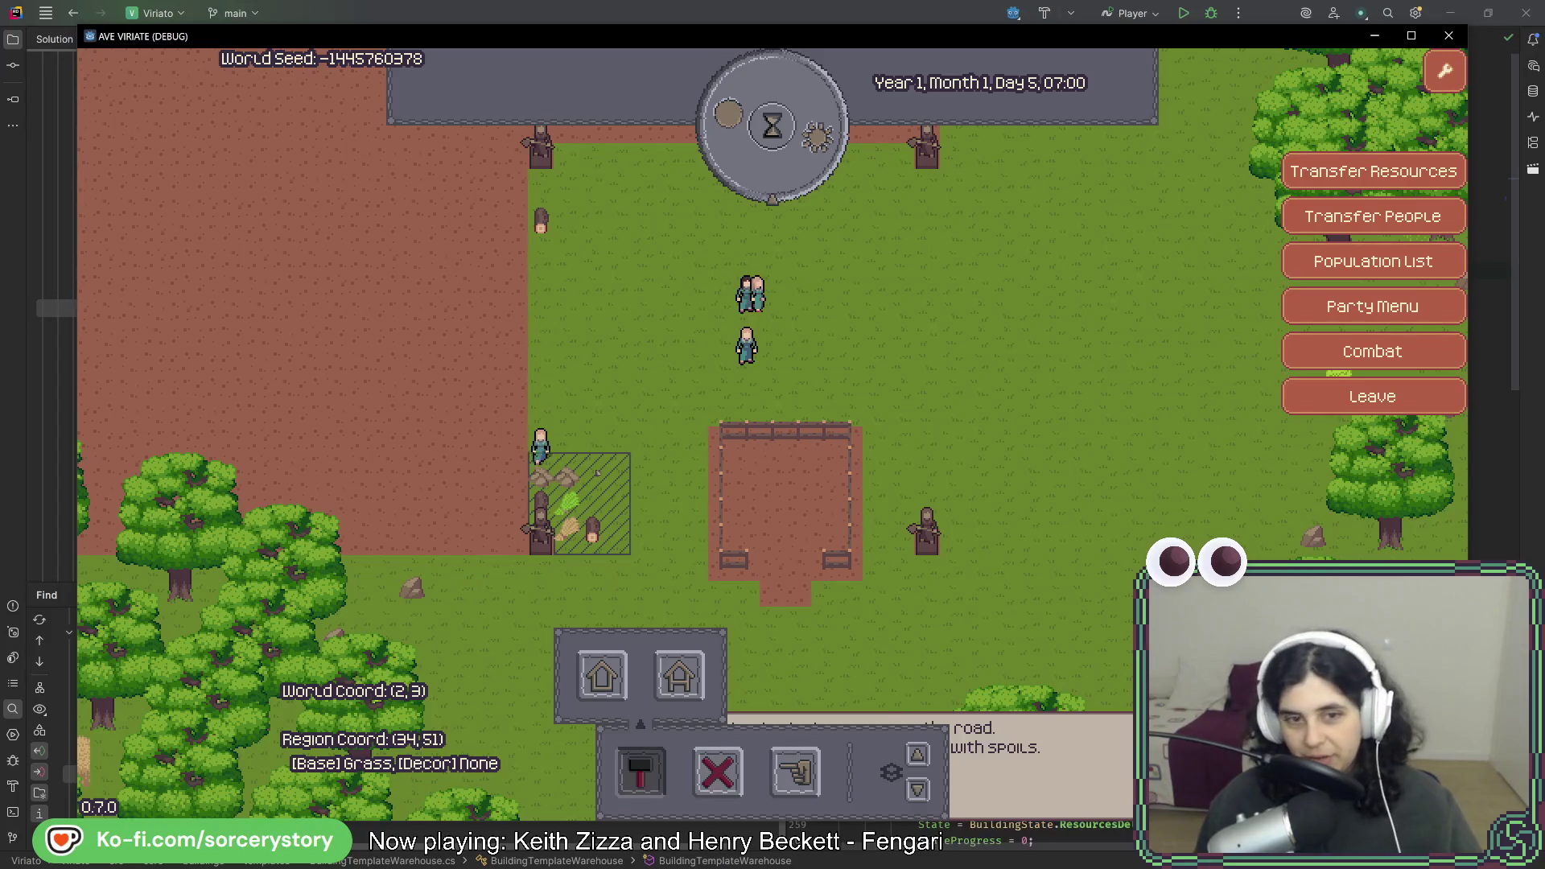
key(w)
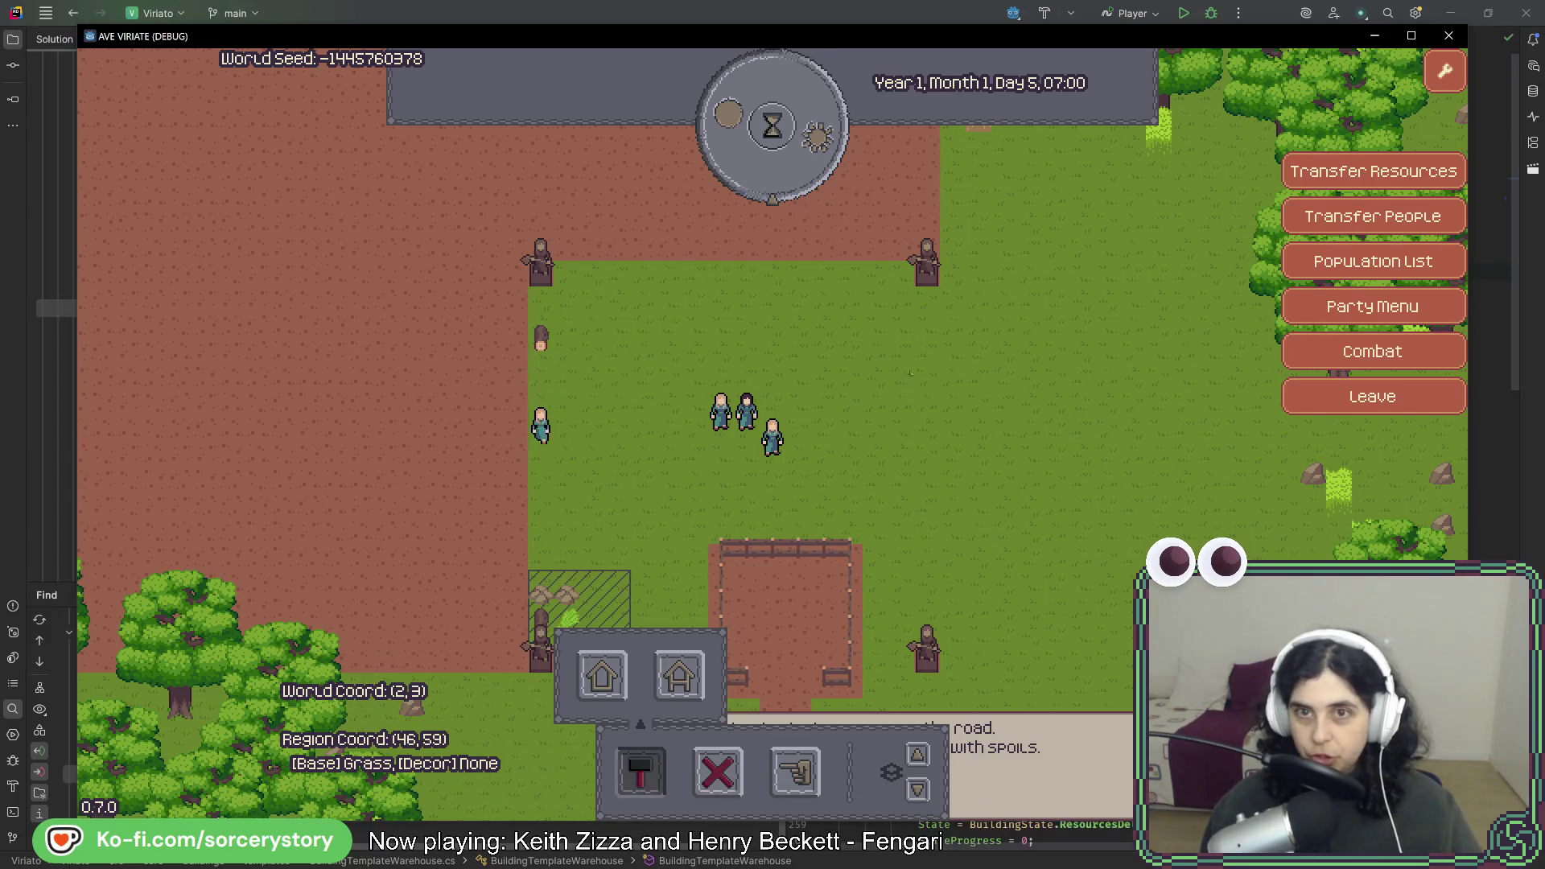
Pass four hours to reach Day 5, 11:00, then switch back to the Godot editor.
click(821, 166)
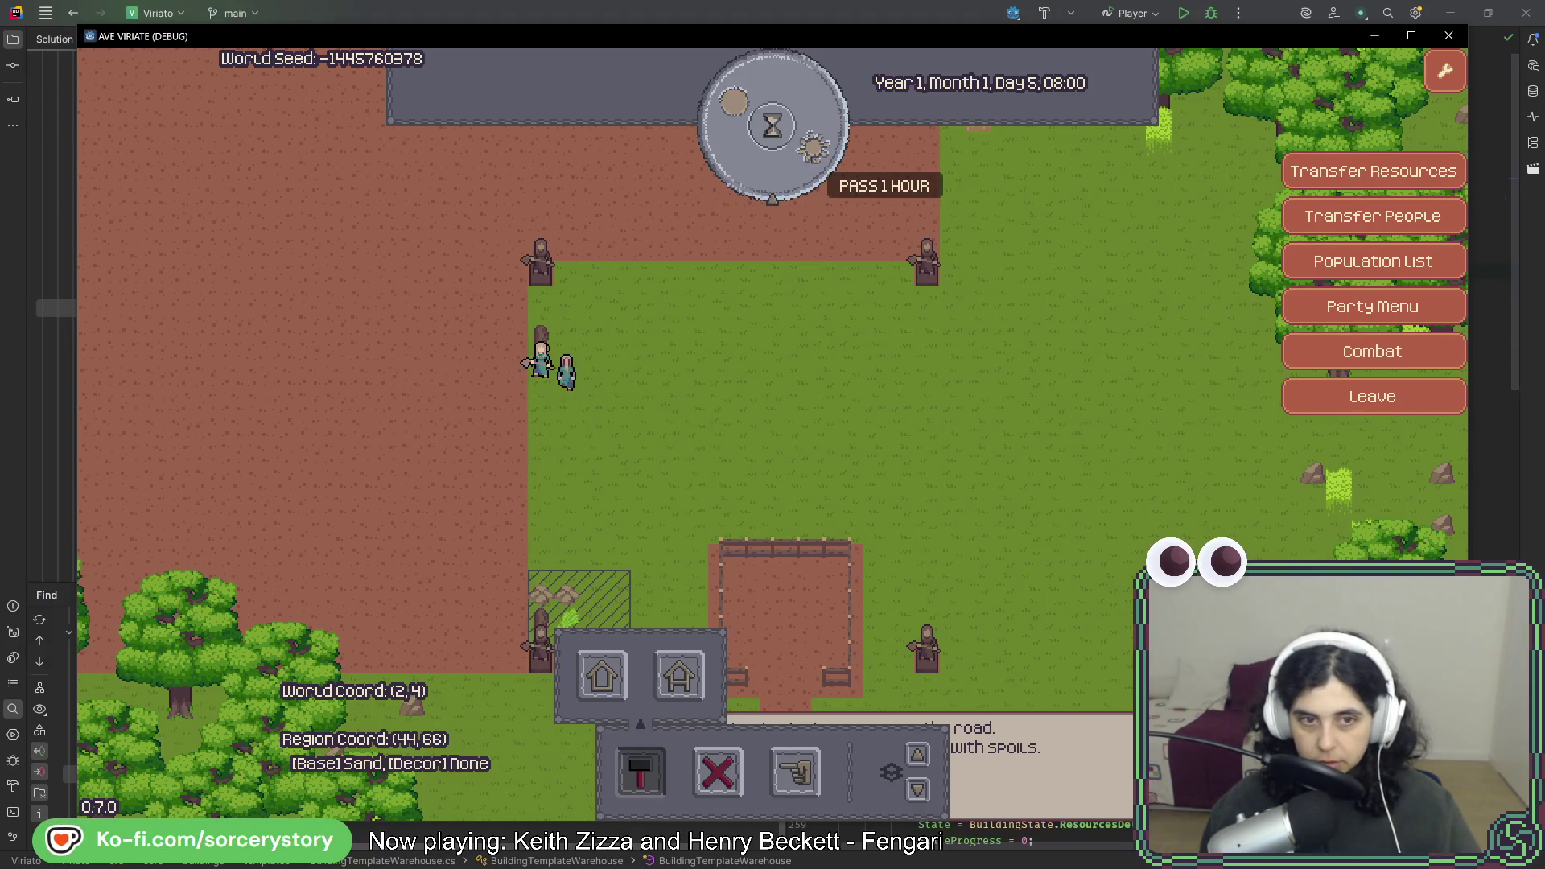
click(820, 166)
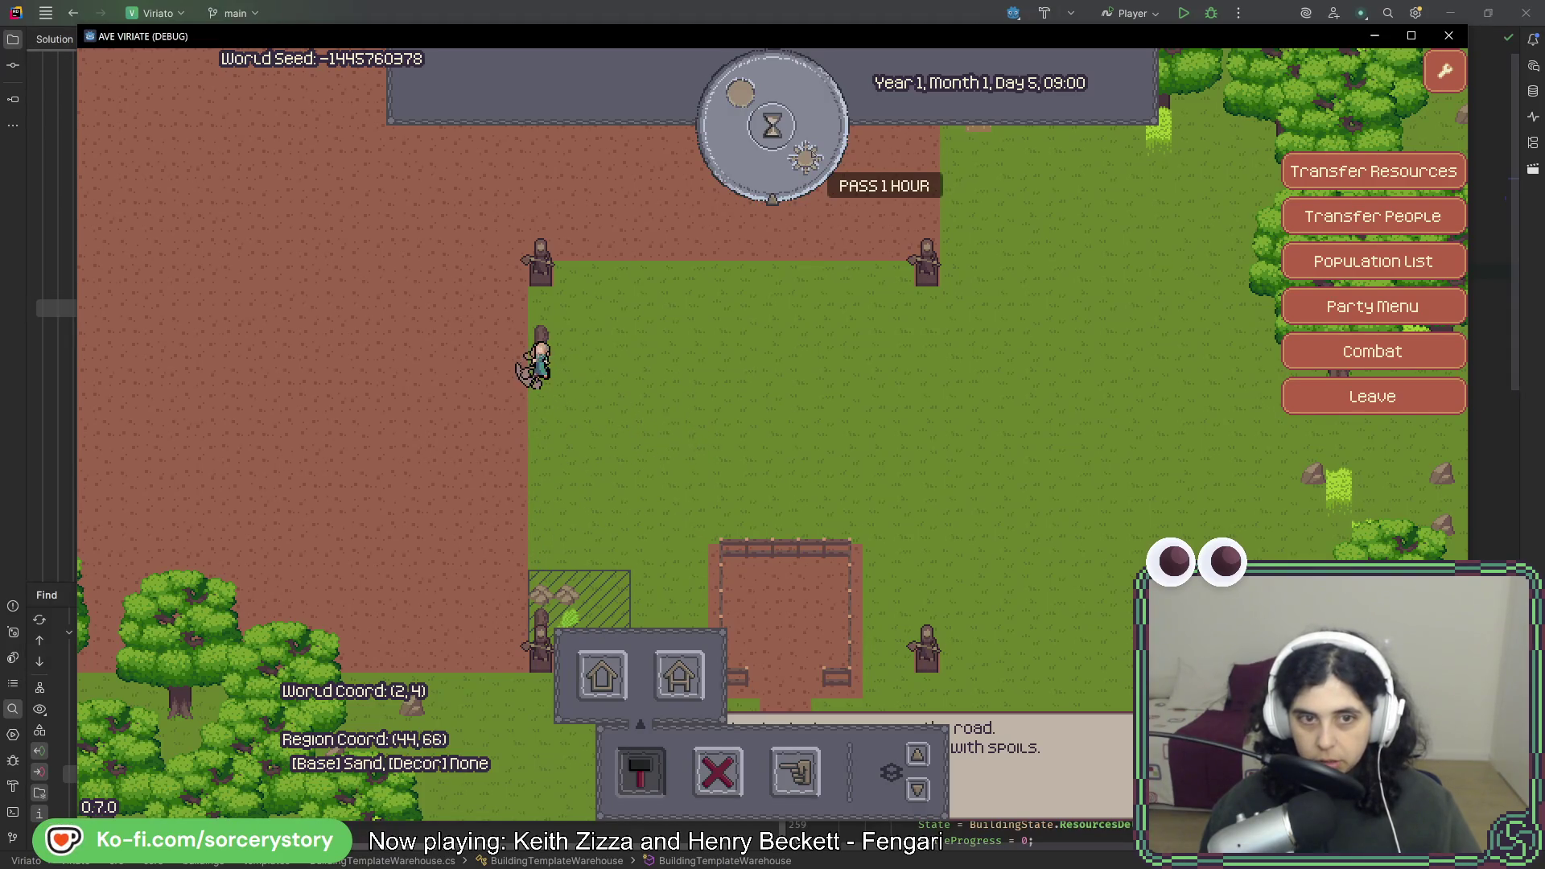
click(812, 156)
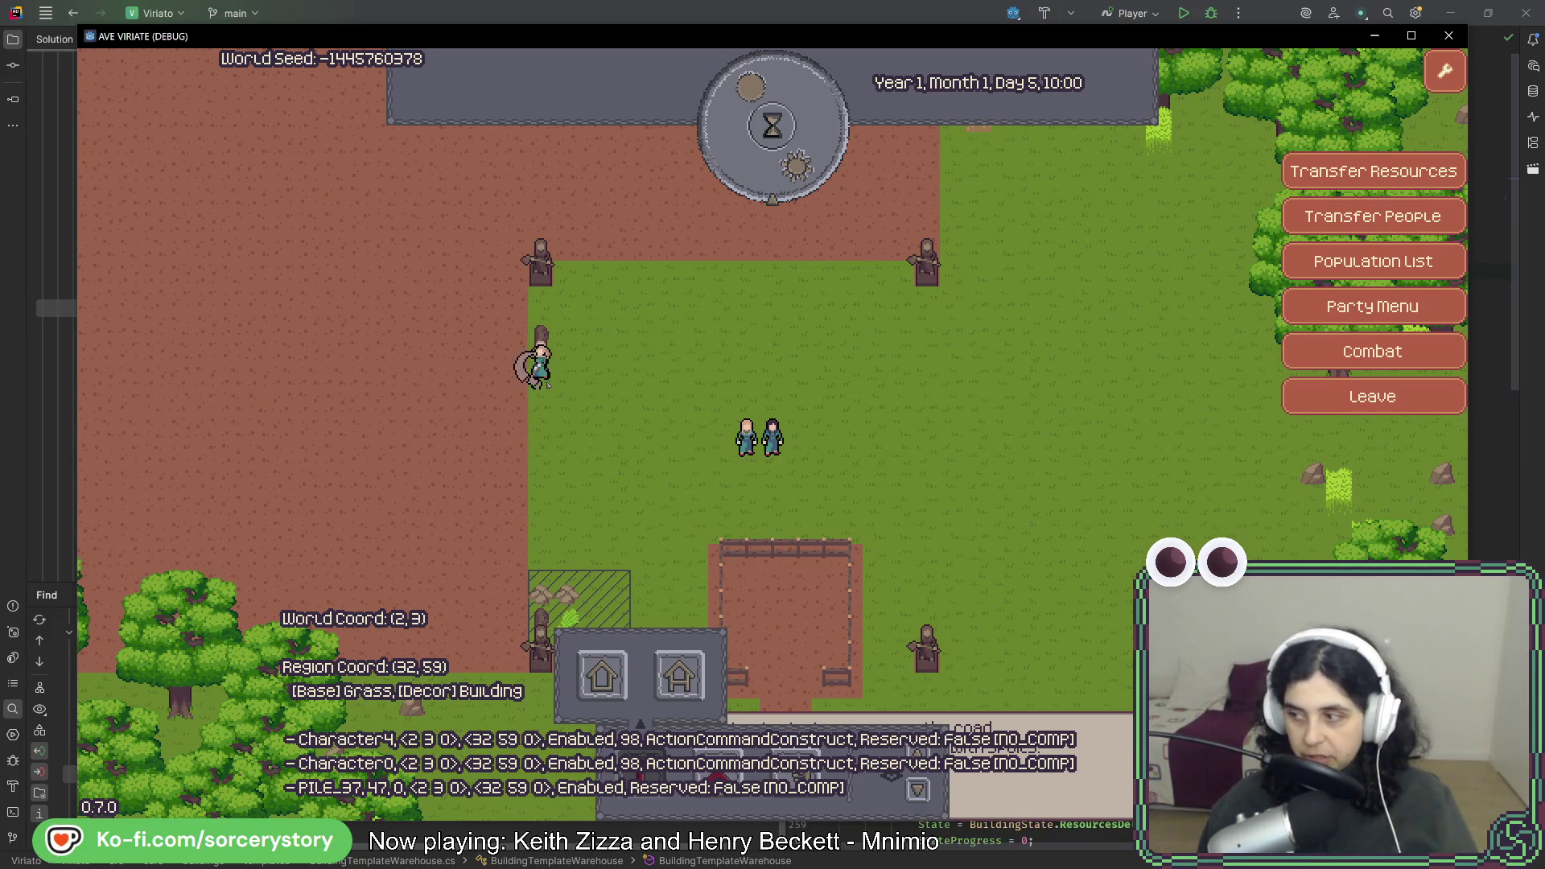
click(768, 133)
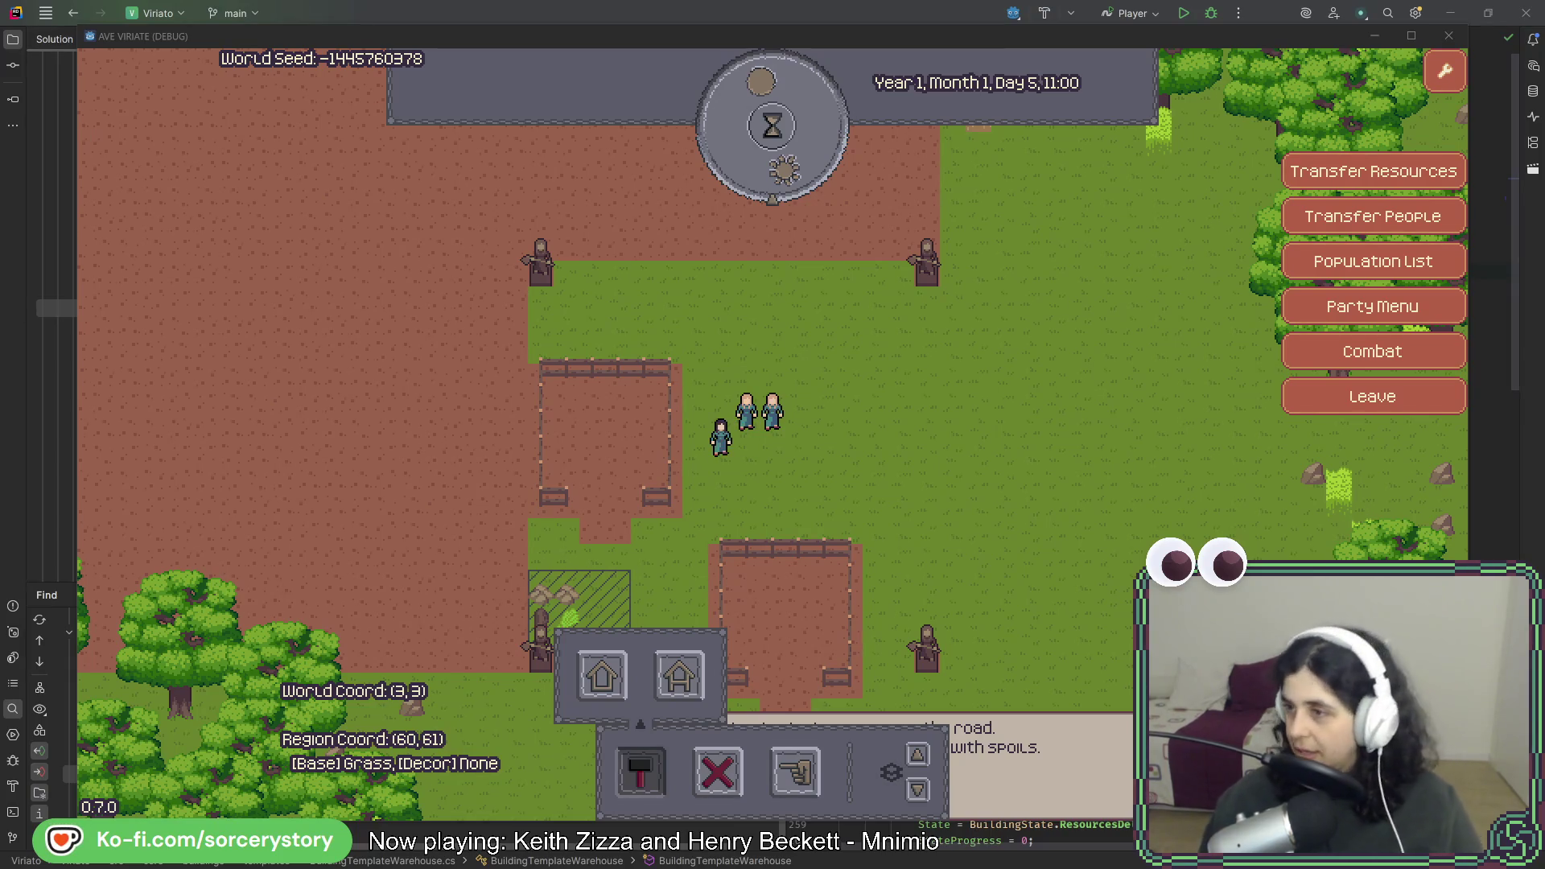
key(alt+Tab)
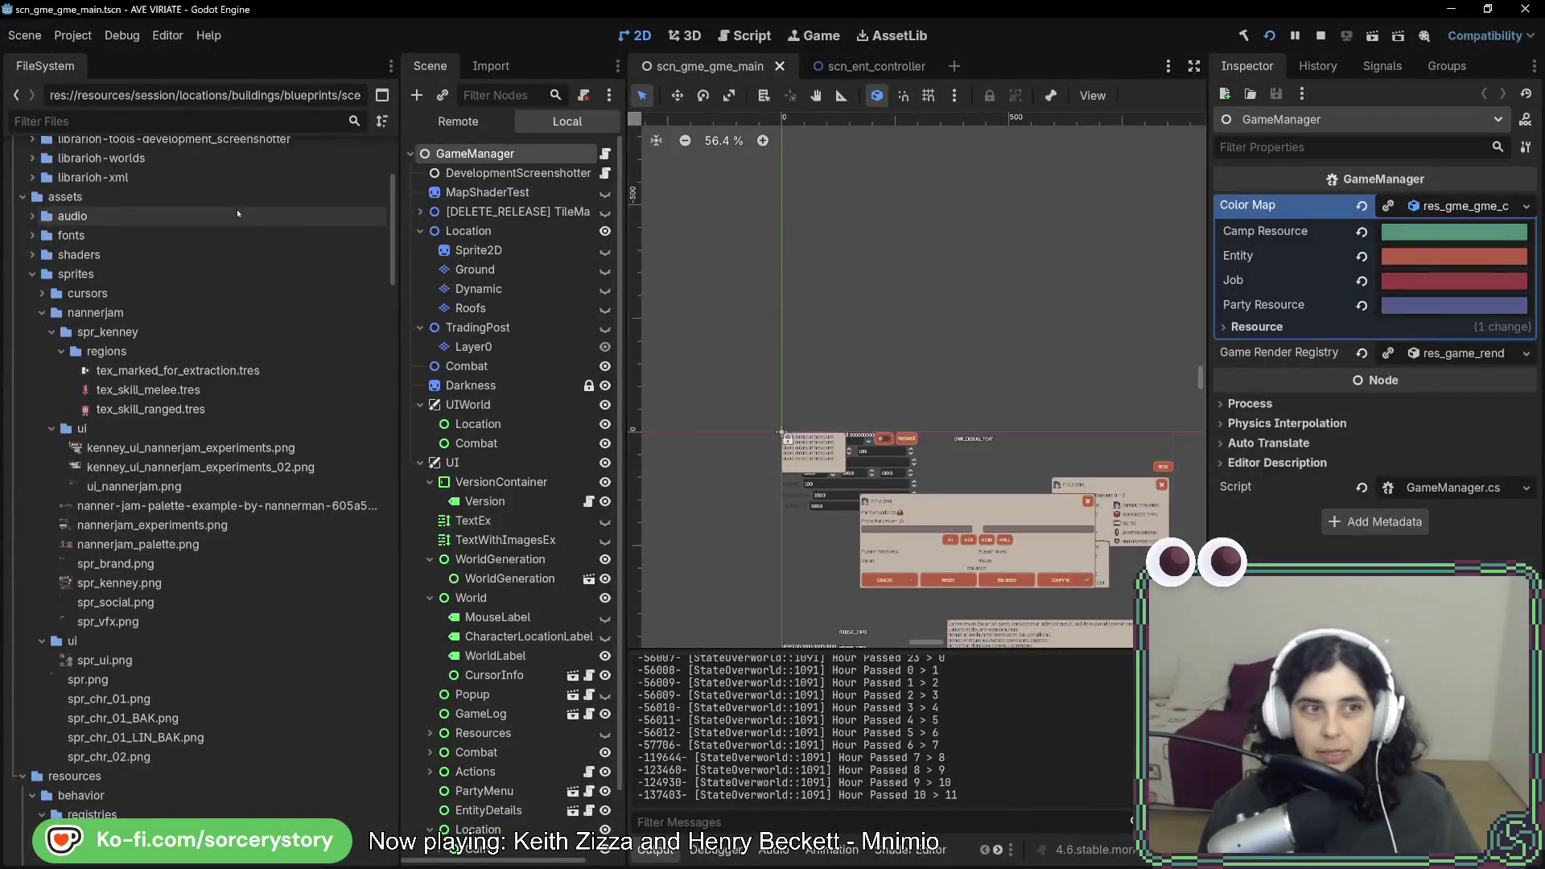
Filter FileSystem by 'house' and open the house_4 and house_3 blueprint scenes.
click(196, 121)
text(house)
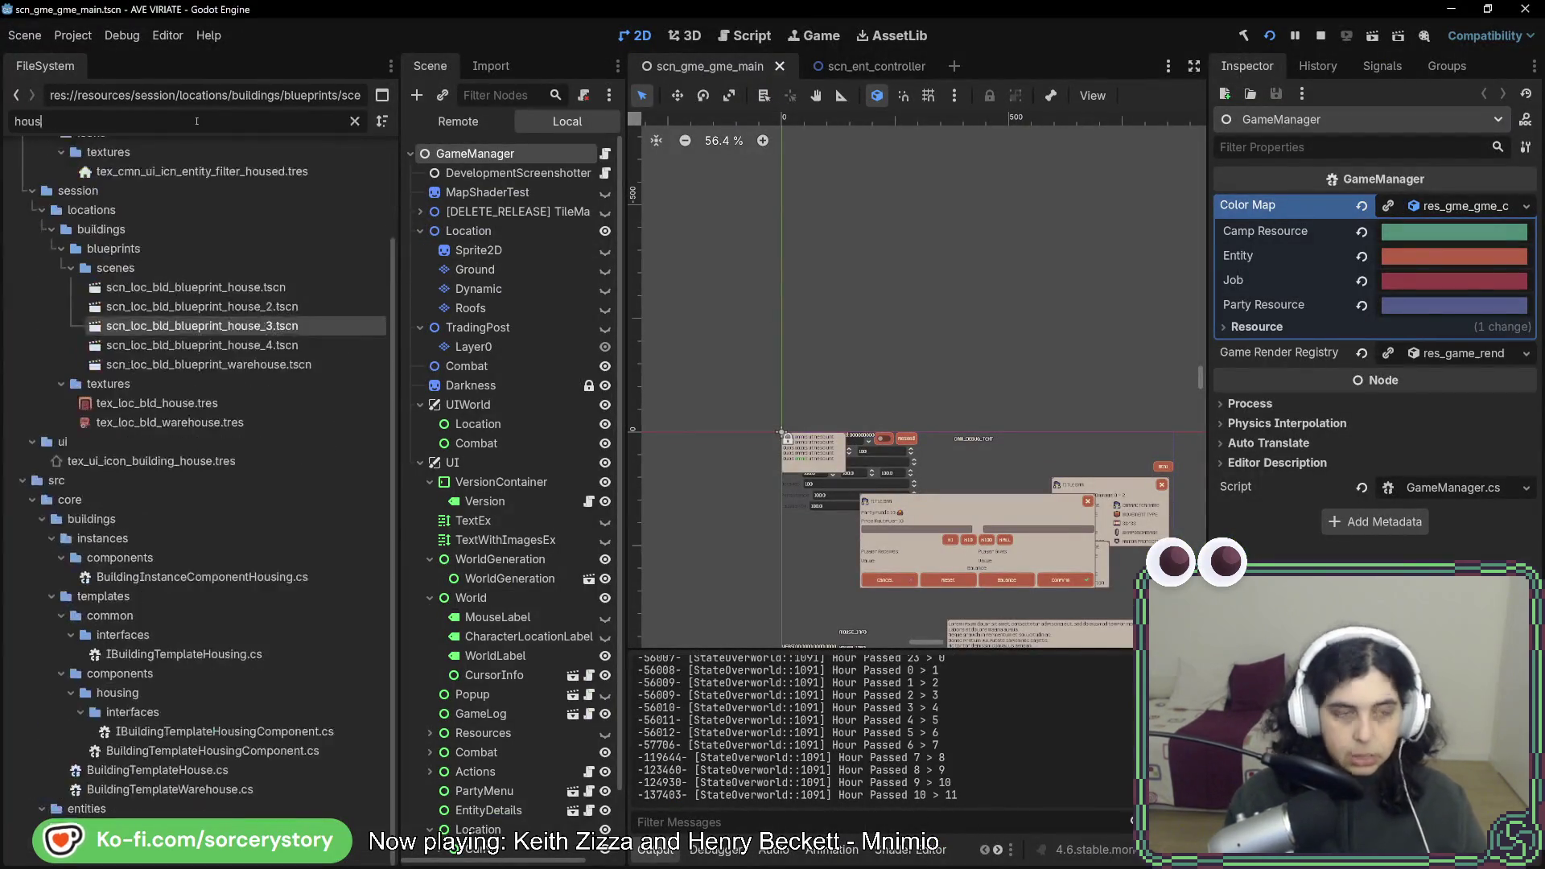
double_click(226, 463)
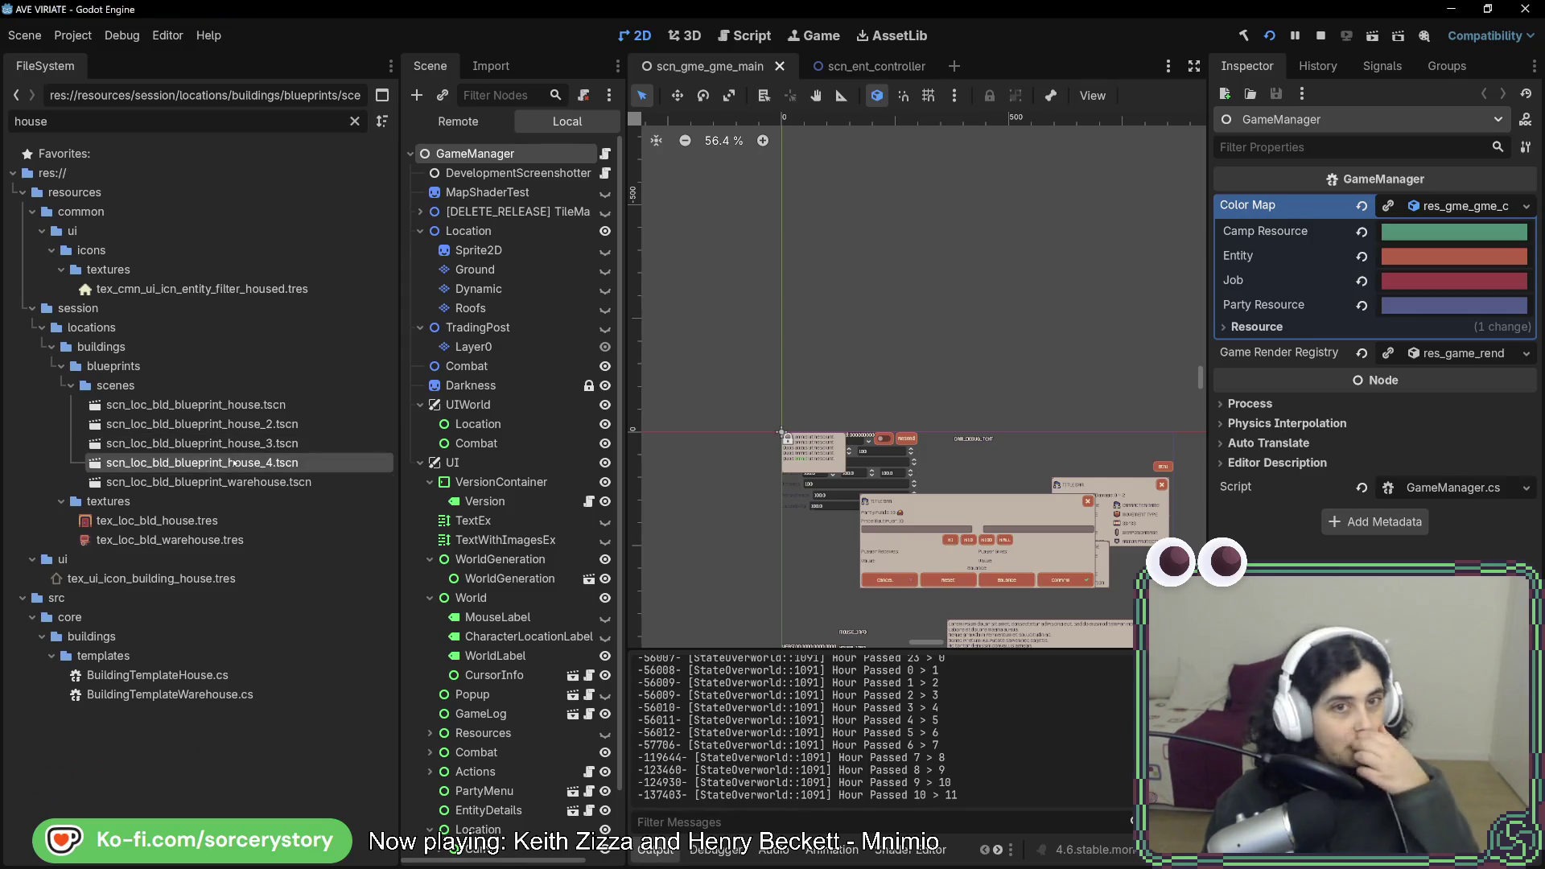
scroll(995, 346, up, 4)
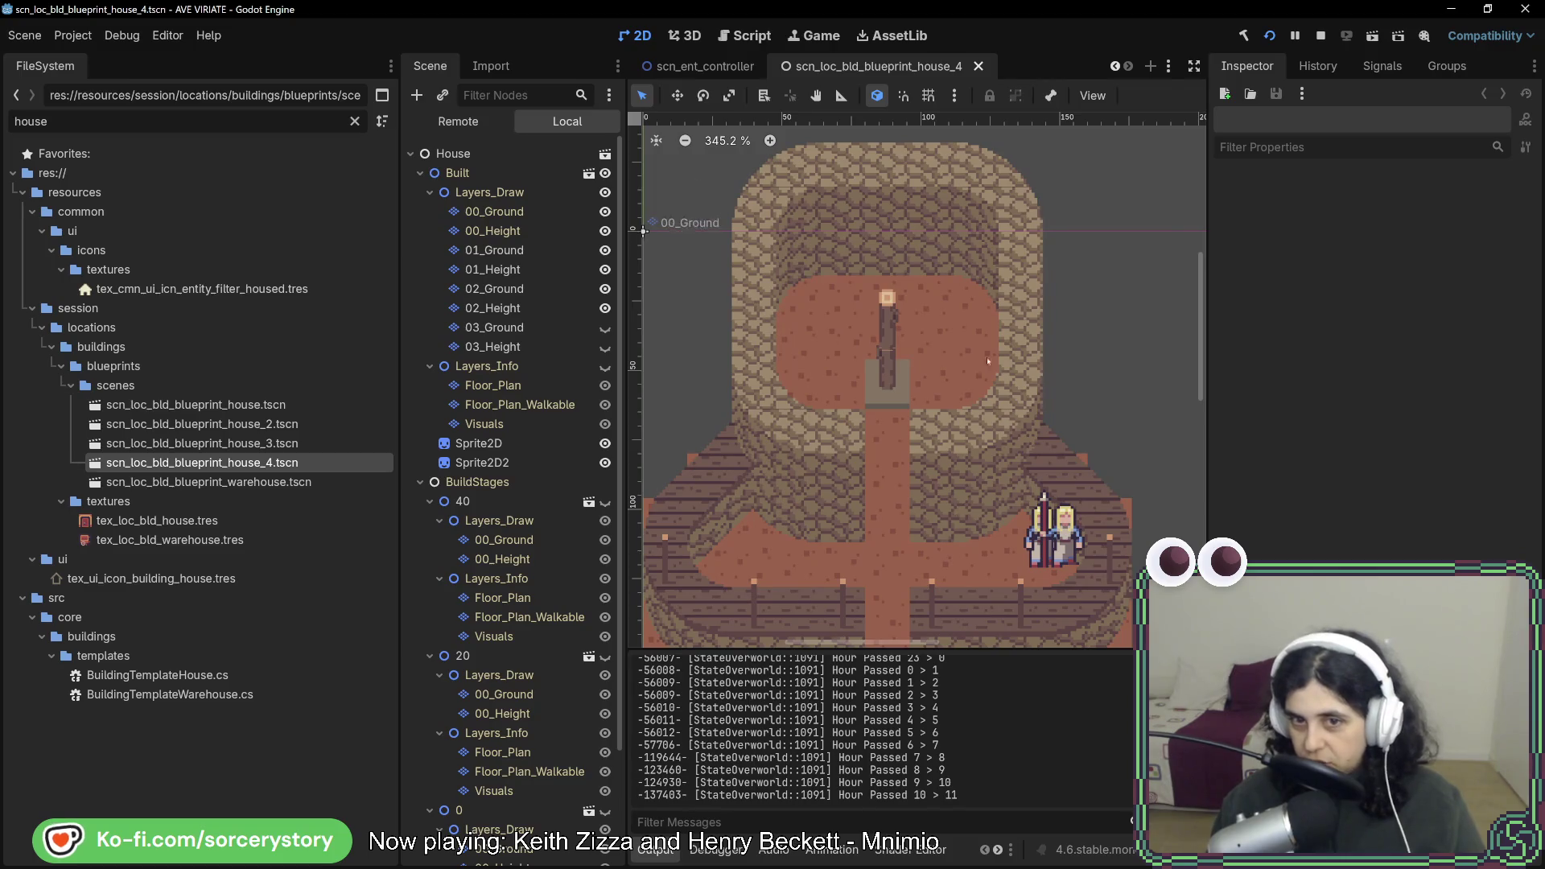
scroll(966, 312, down, 2)
double_click(201, 444)
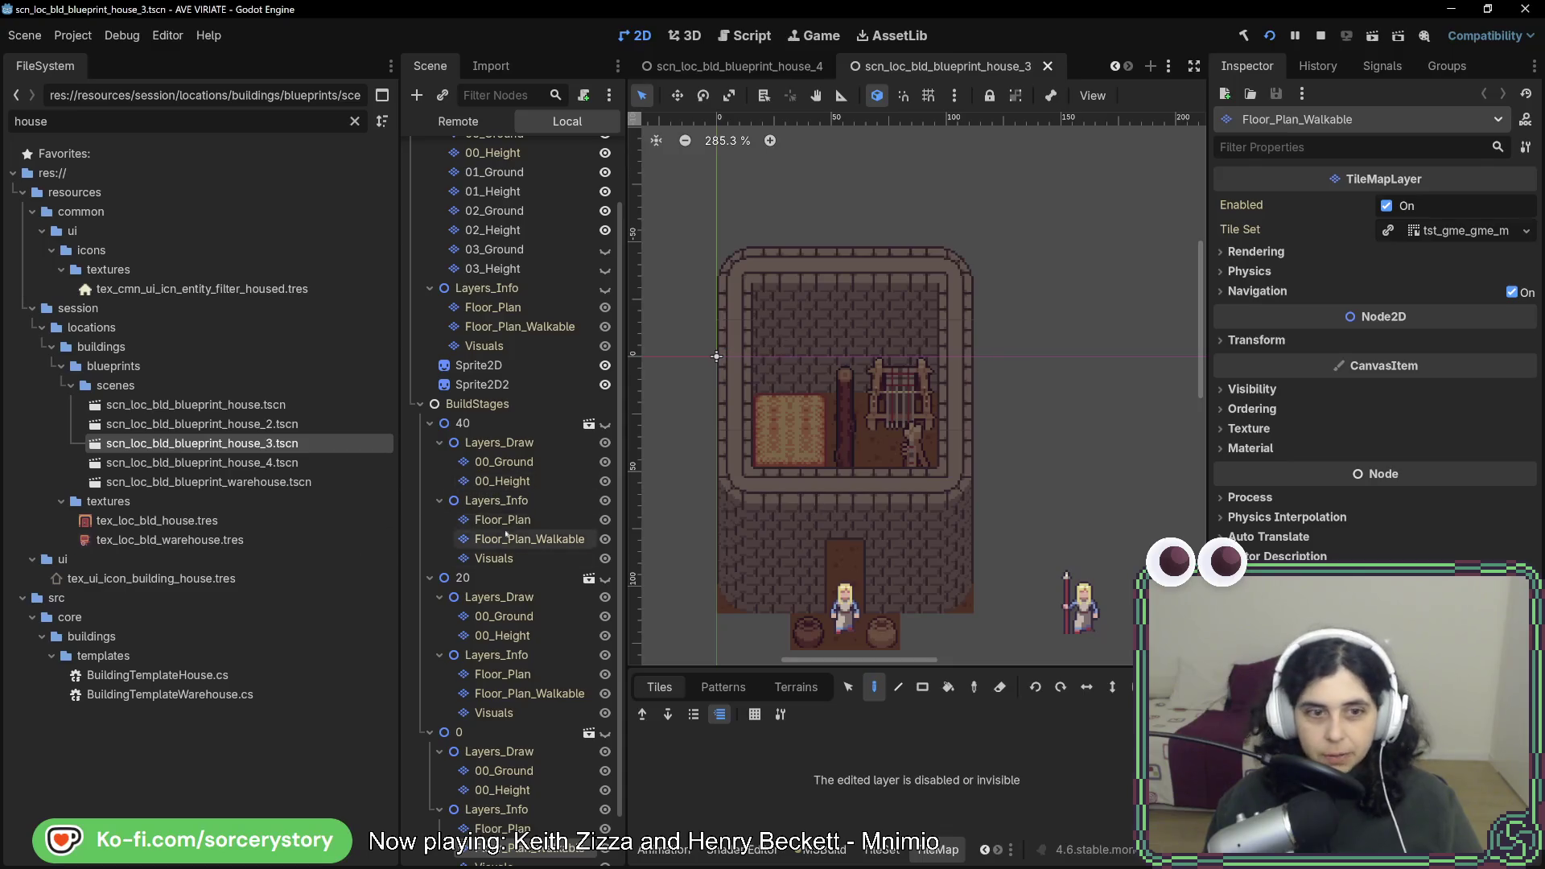
Hide house_3's 02_Ground, 02_Height and 01_Height layers under Layers_Draw to expose the ground-floor interior.
scroll(598, 319, up, 3)
click(605, 309)
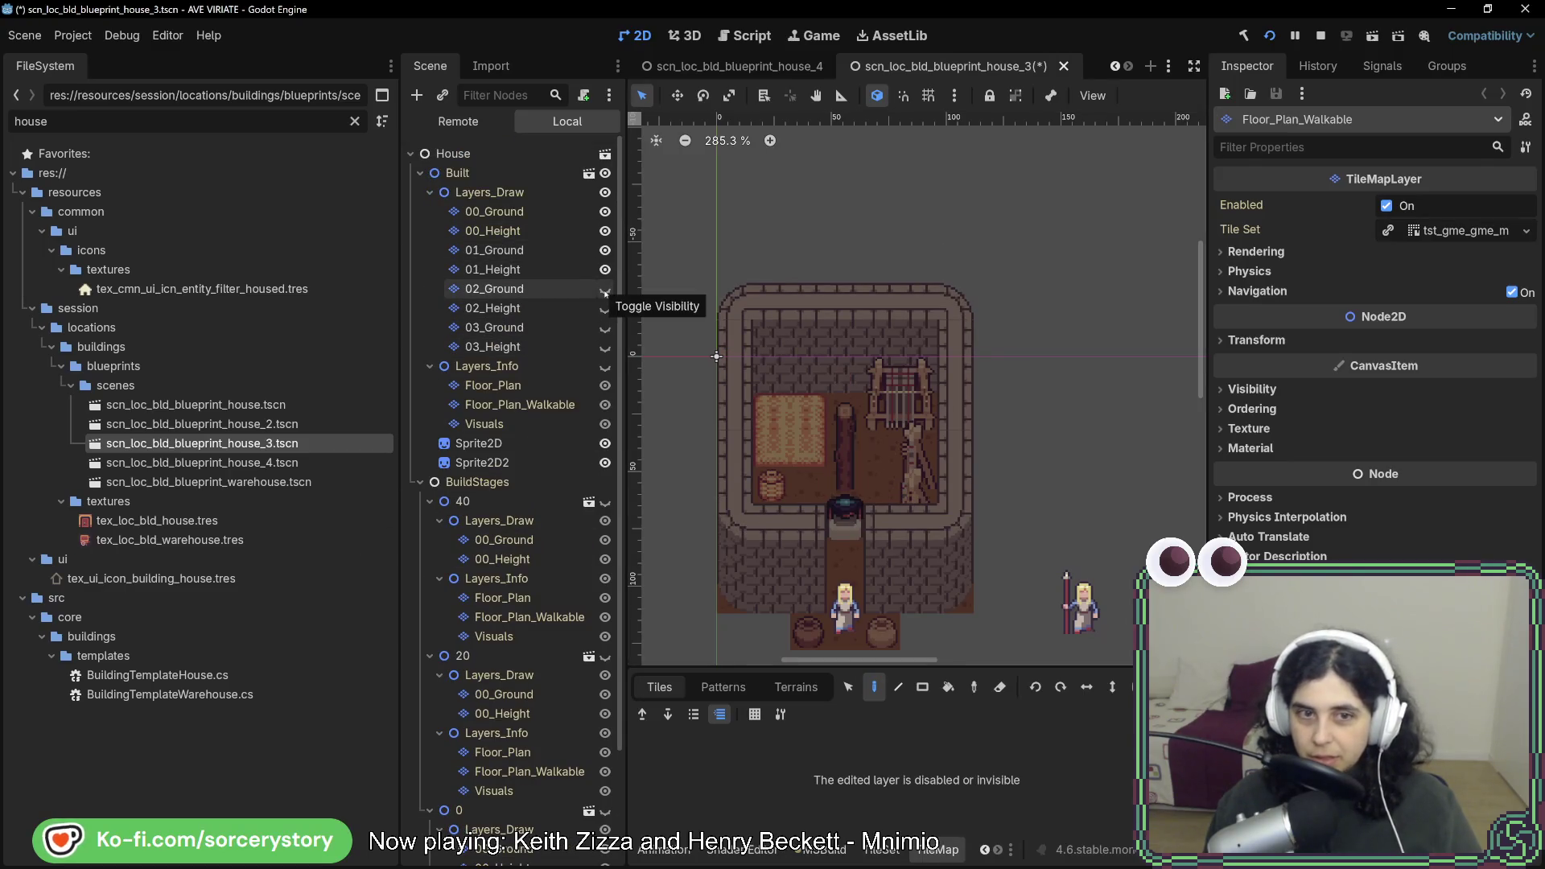
click(605, 289)
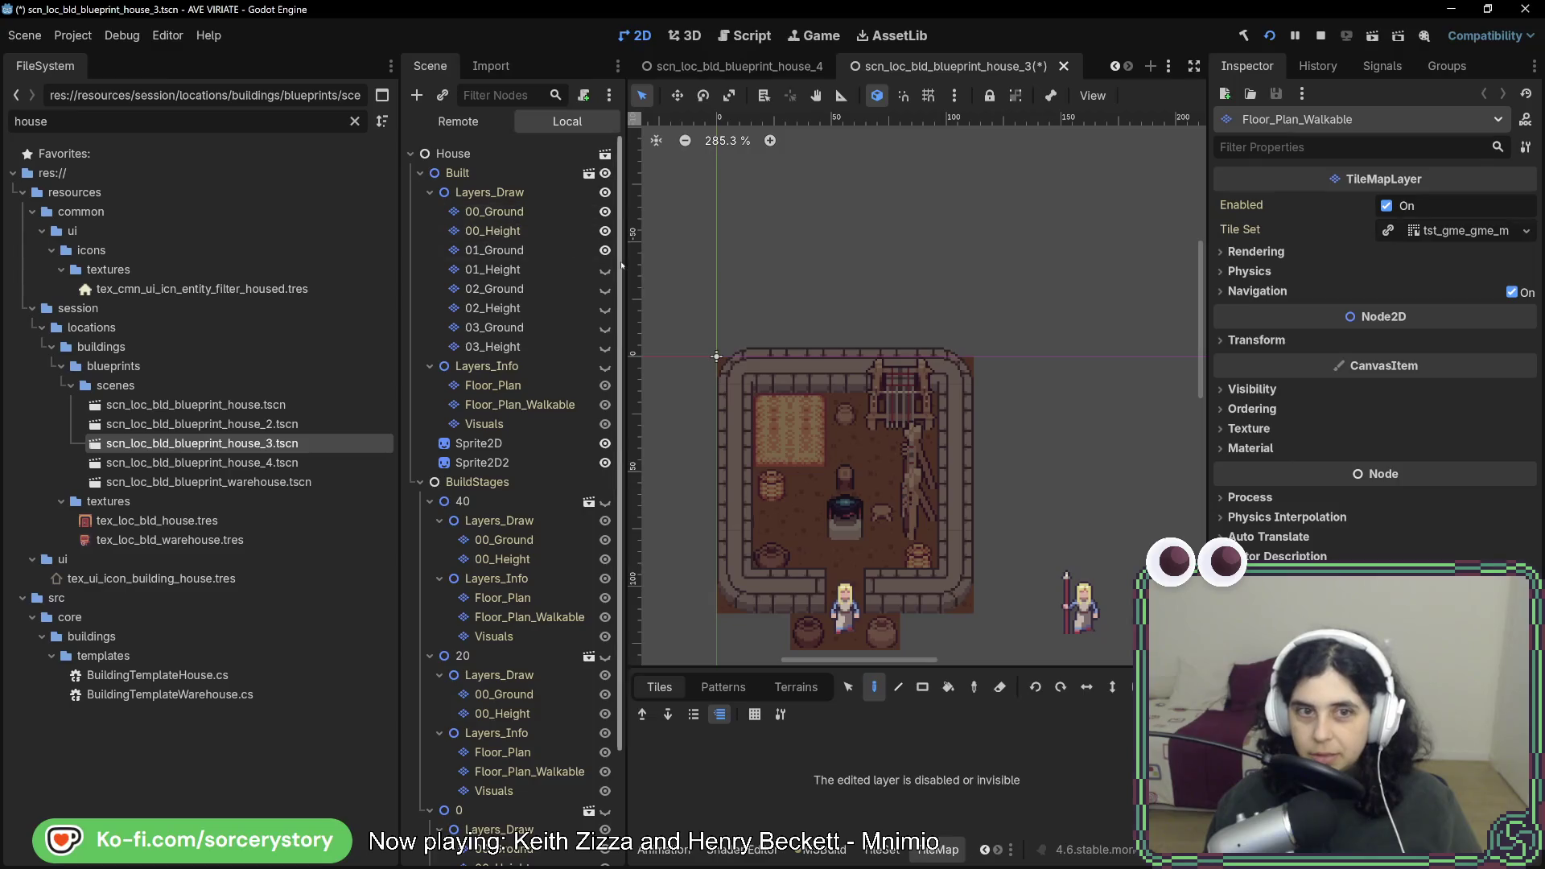
click(605, 269)
click(489, 192)
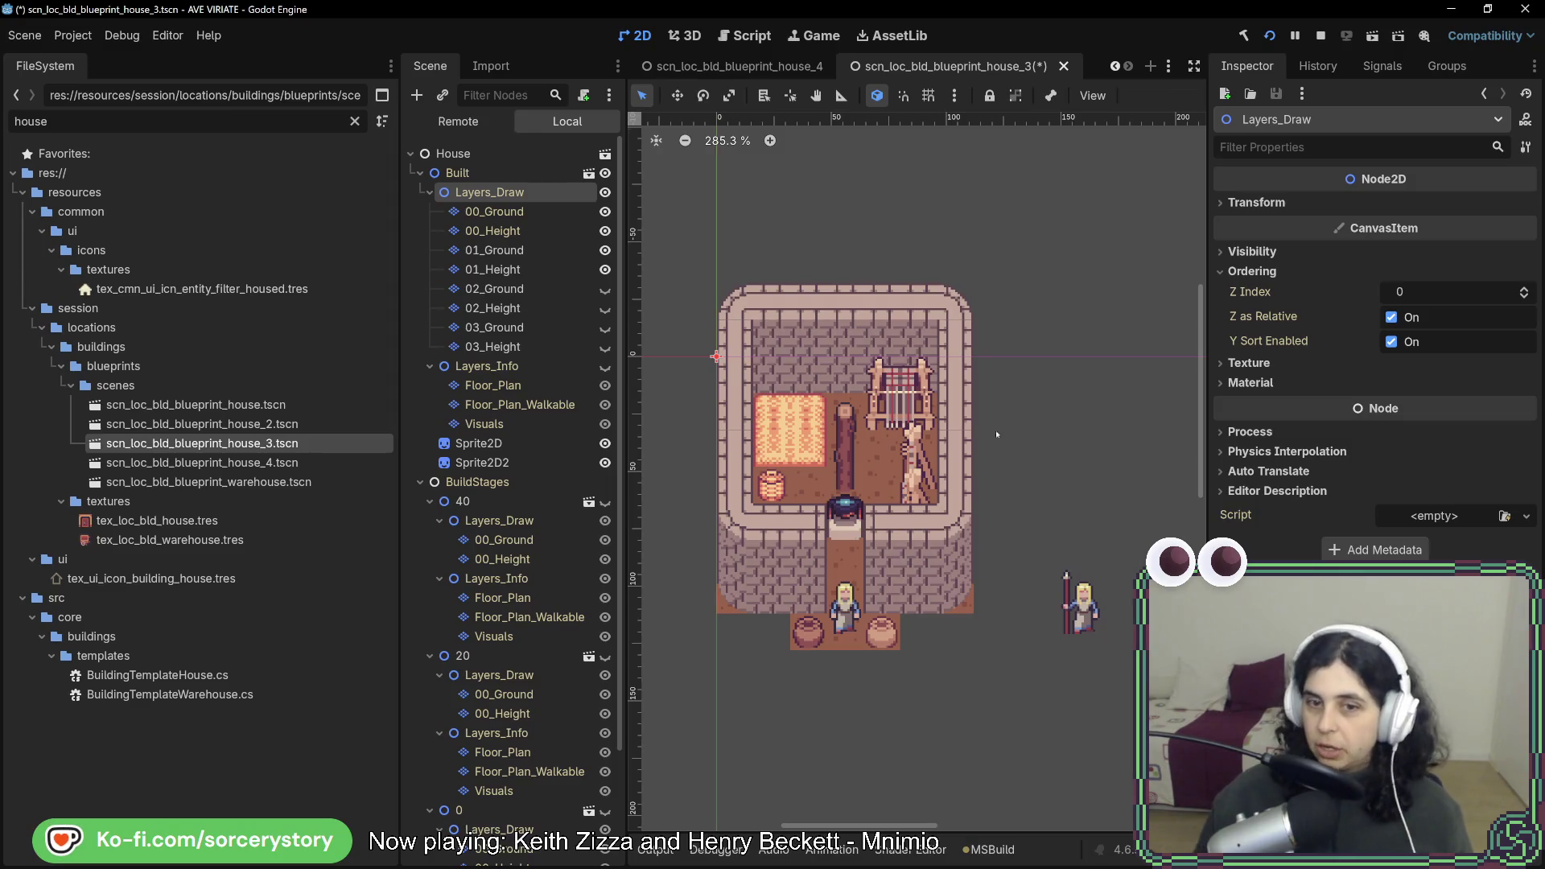
click(605, 270)
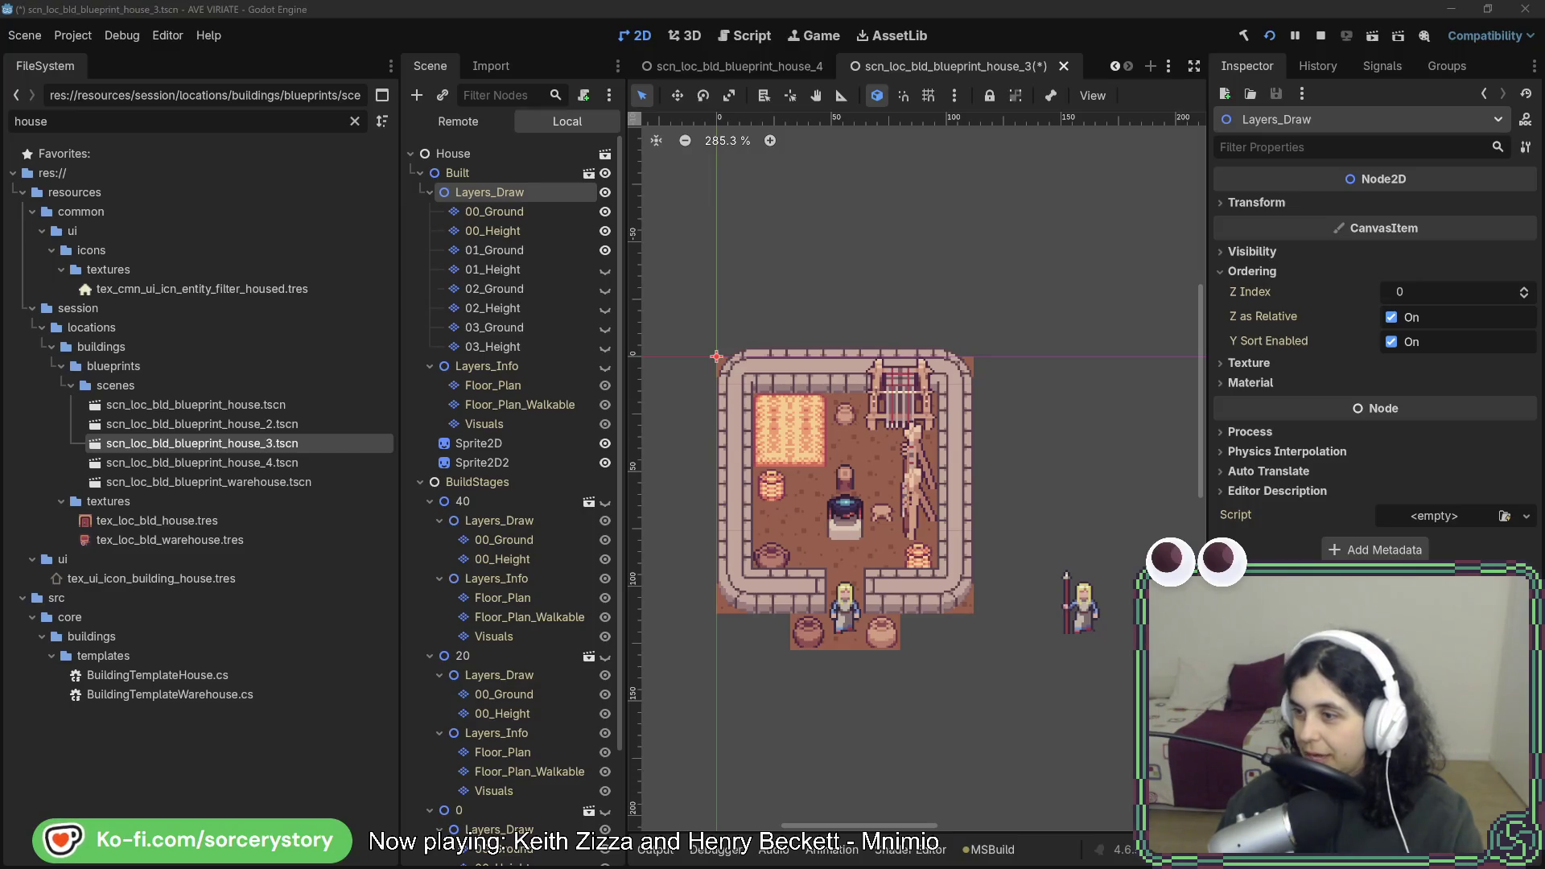
Maximize Aseprite and pan the sprite sheet to view the logs, leaves and fence sprites.
drag(851, 93, 609, 123)
double_click(613, 127)
scroll(656, 161, up, 5)
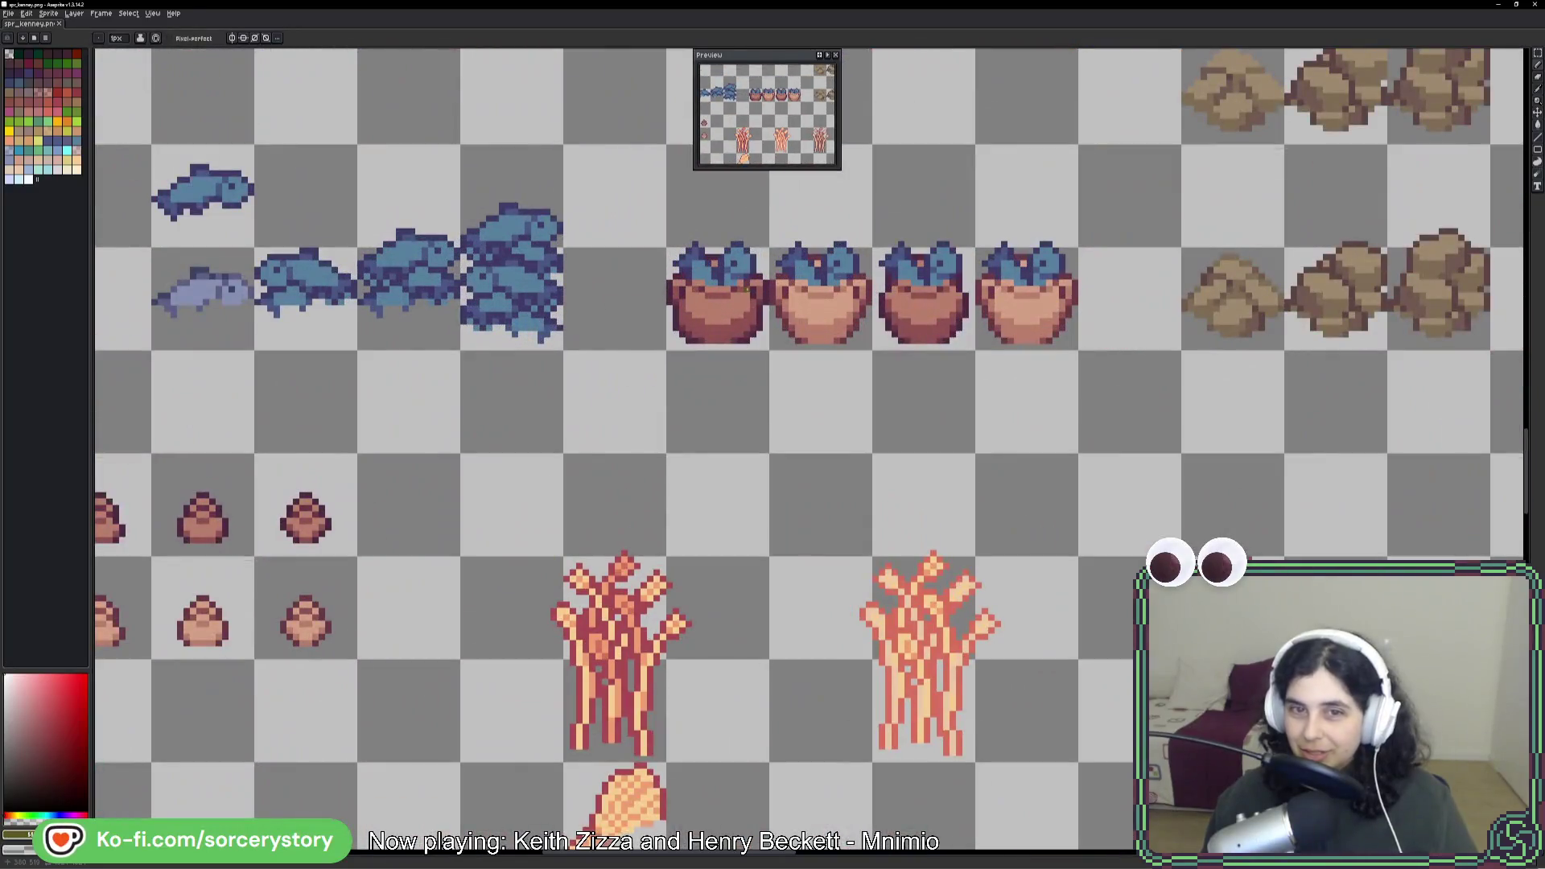
mouse_move(714, 300)
mouse_down()
mouse_move(703, 451)
mouse_move(1245, 486)
mouse_move(415, 519)
mouse_up()
scroll(1246, 486, down, 3)
scroll(475, 586, up, 2)
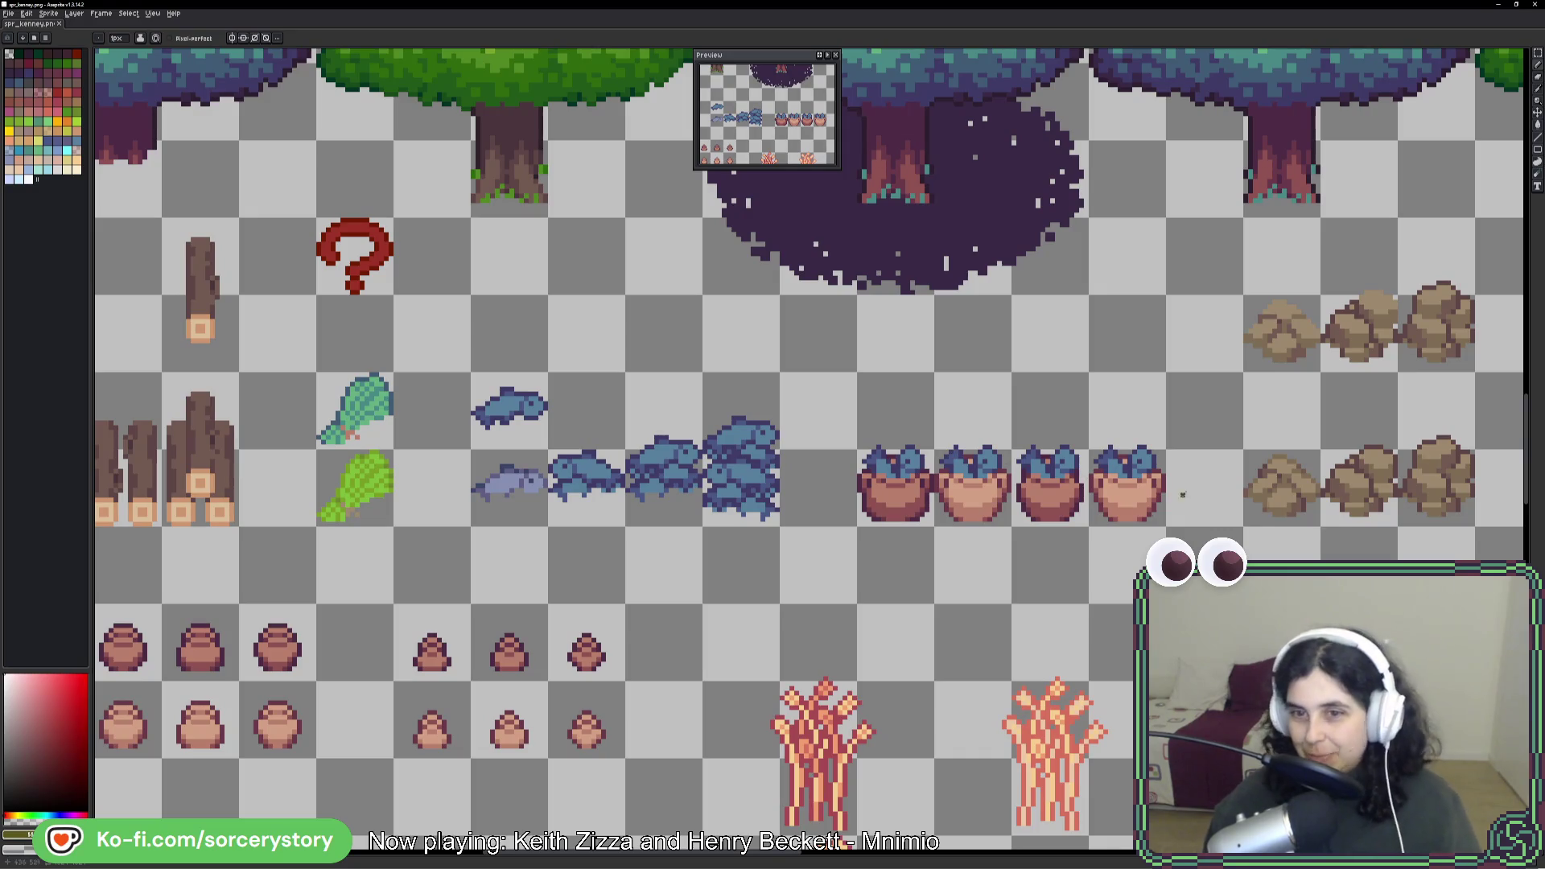
drag(1235, 403, 926, 439)
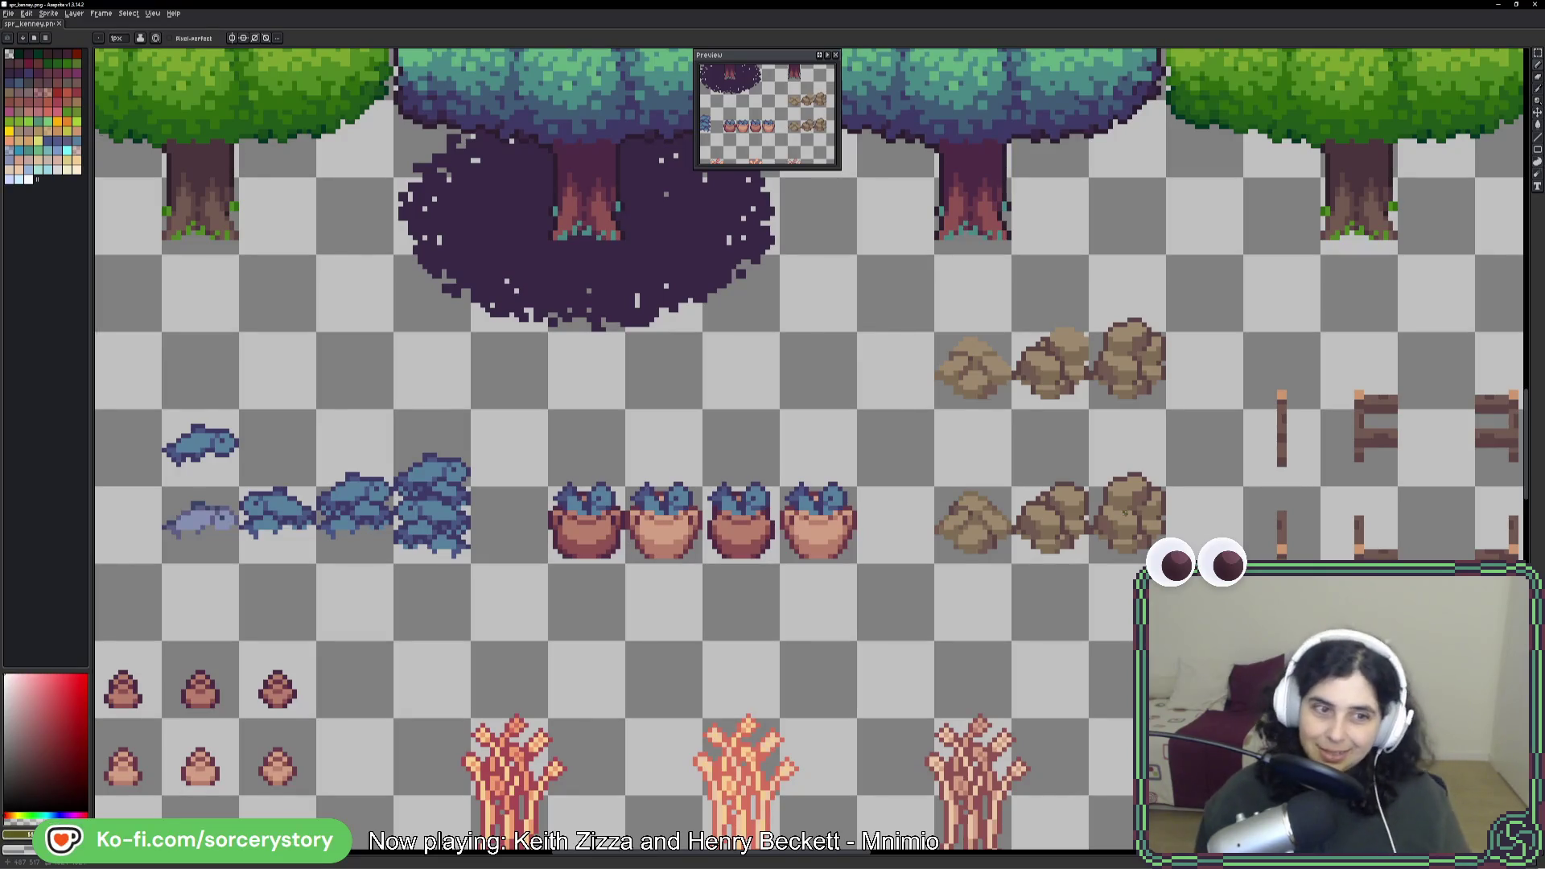
Pan across the well, pots and tree sprites, then return to Godot.
drag(413, 528, 1013, 503)
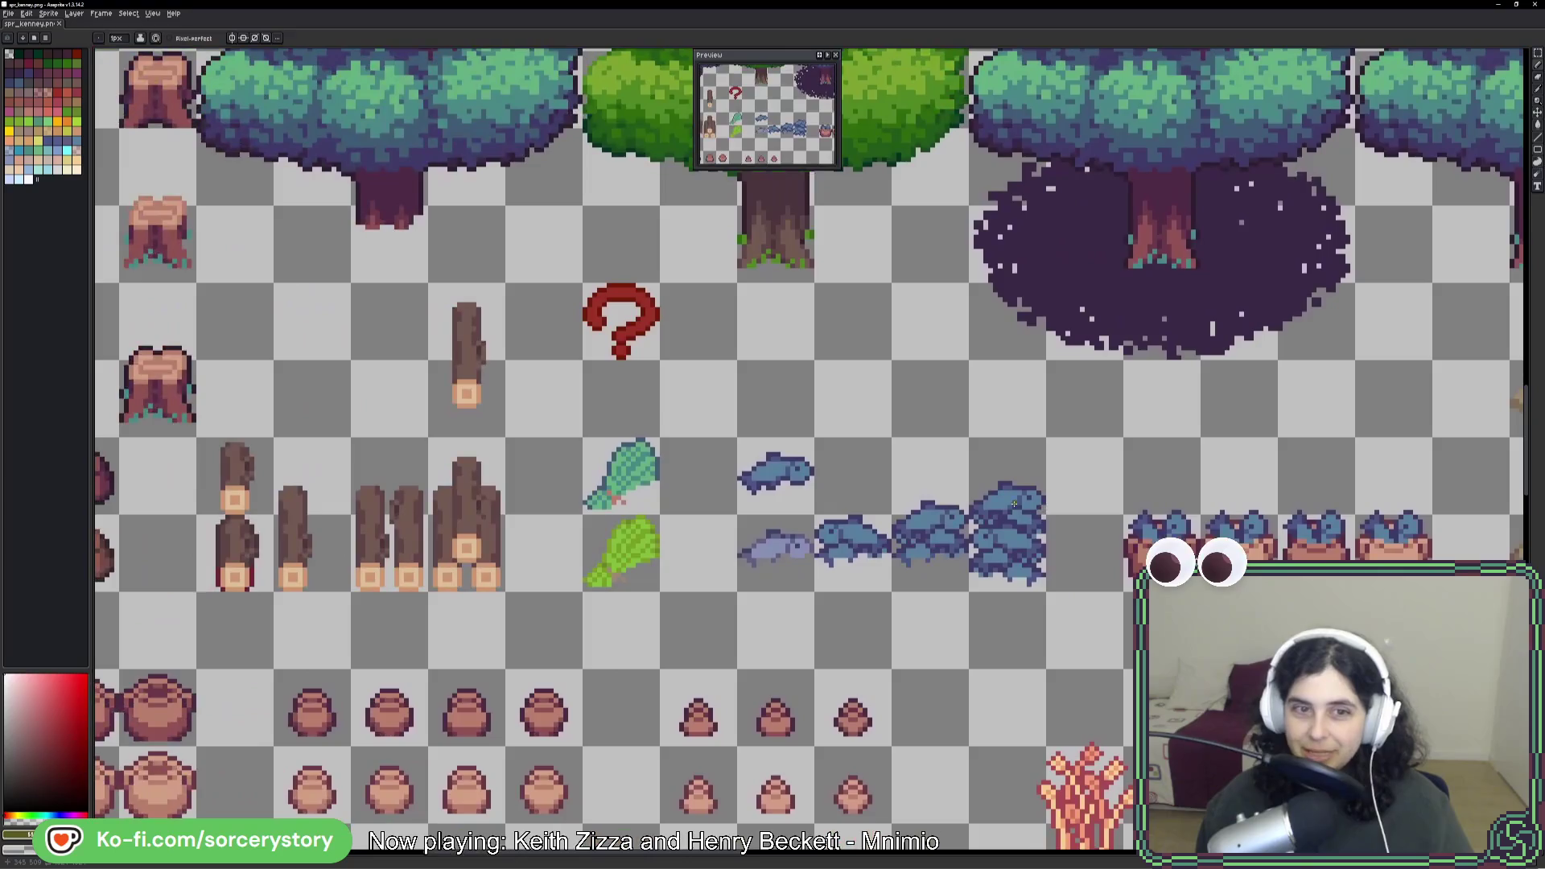
drag(389, 529, 850, 511)
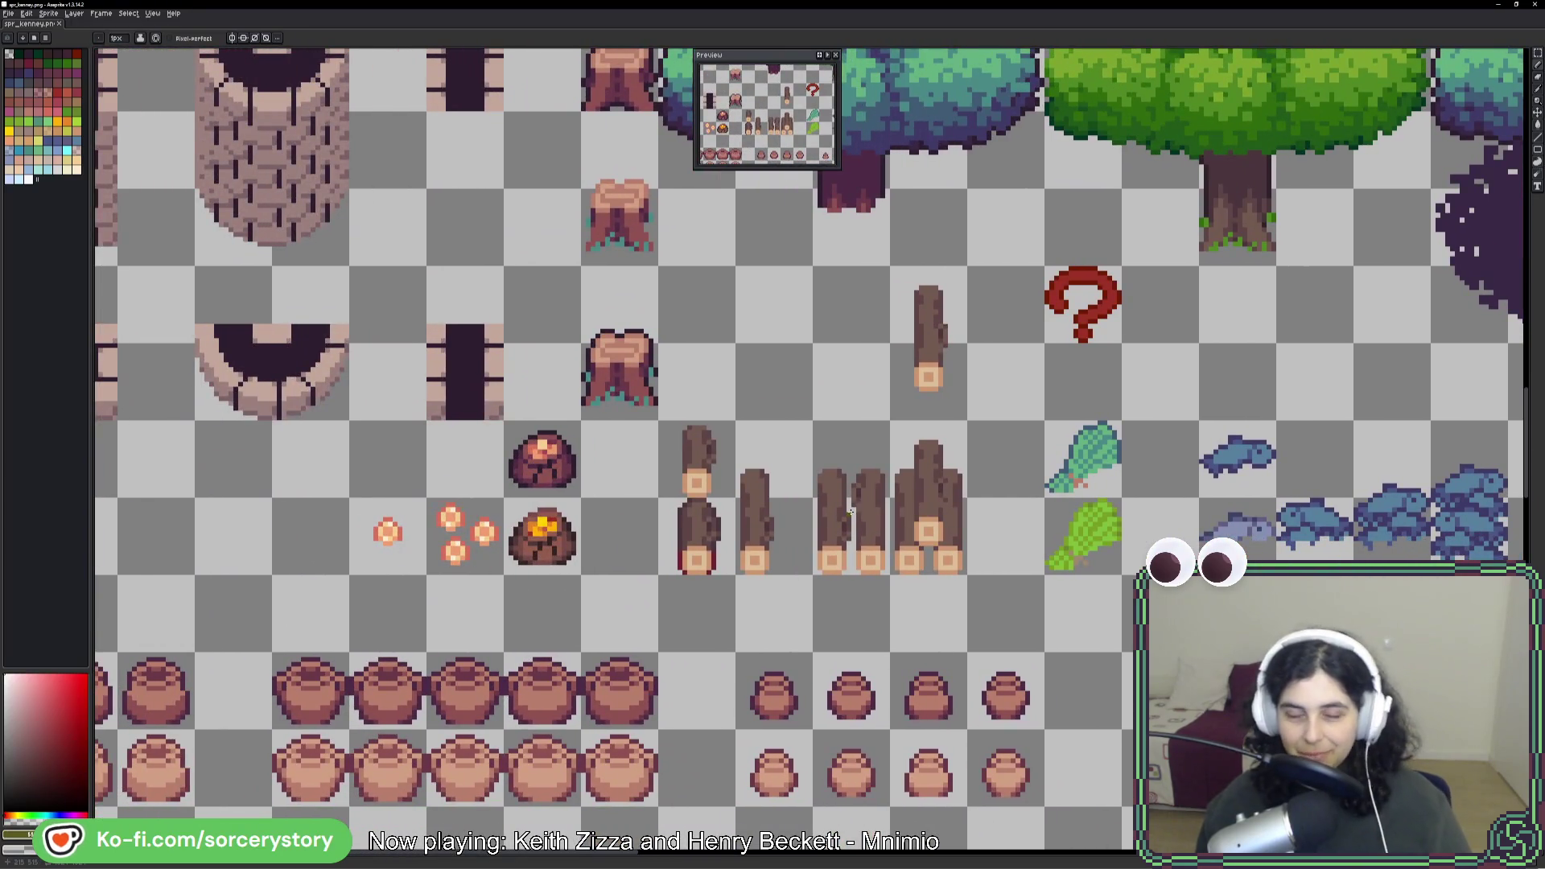
drag(892, 579, 1099, 417)
drag(827, 545, 972, 350)
drag(1049, 615, 935, 448)
scroll(936, 448, down, 1)
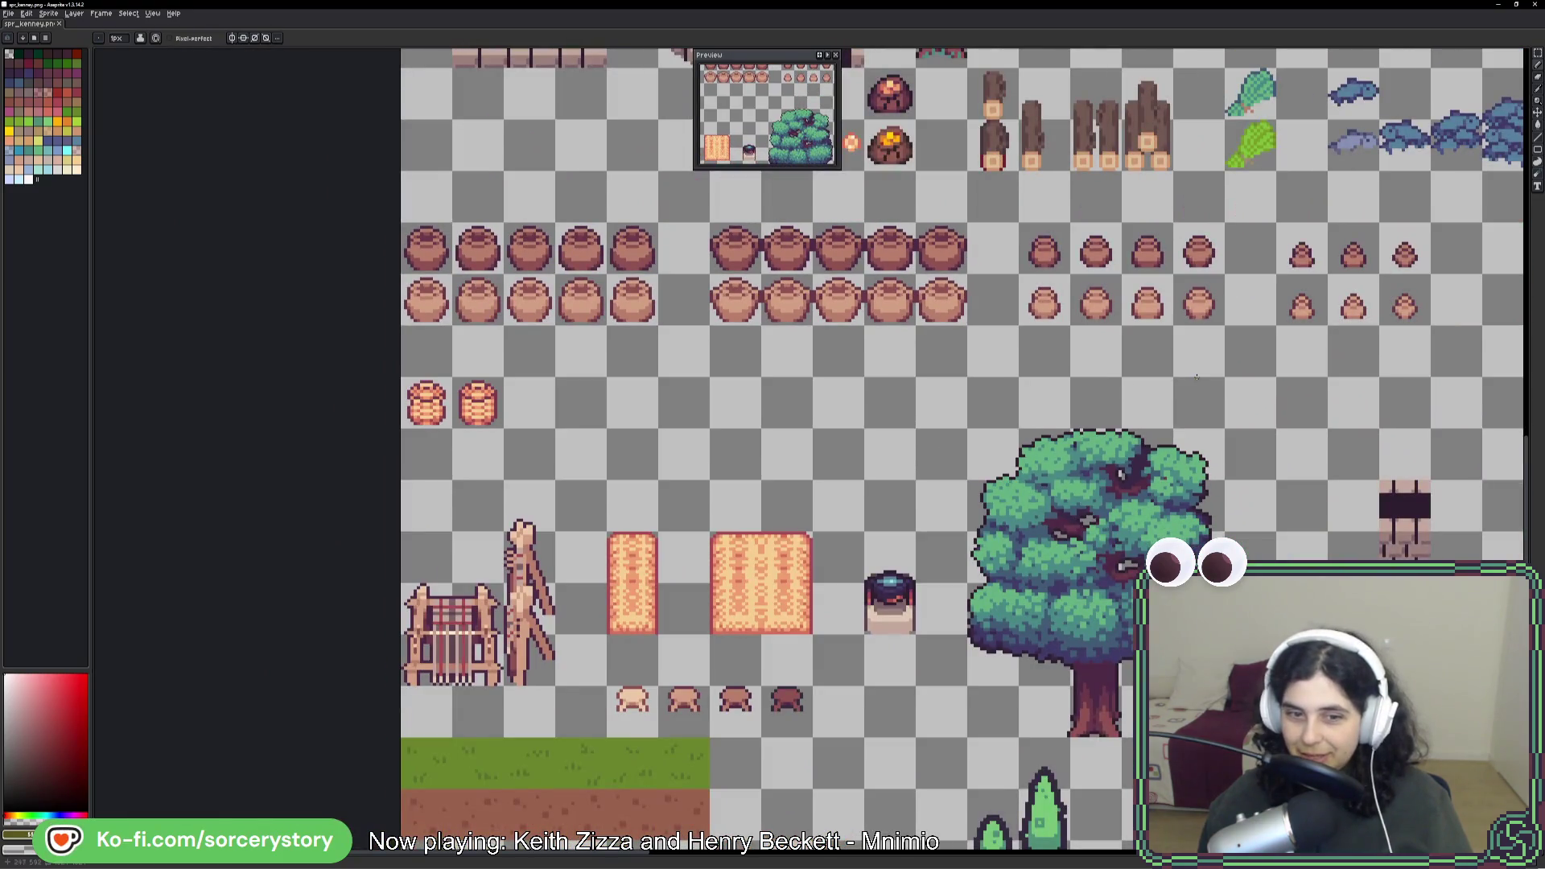
drag(1179, 340, 1032, 491)
scroll(1032, 491, right, 5)
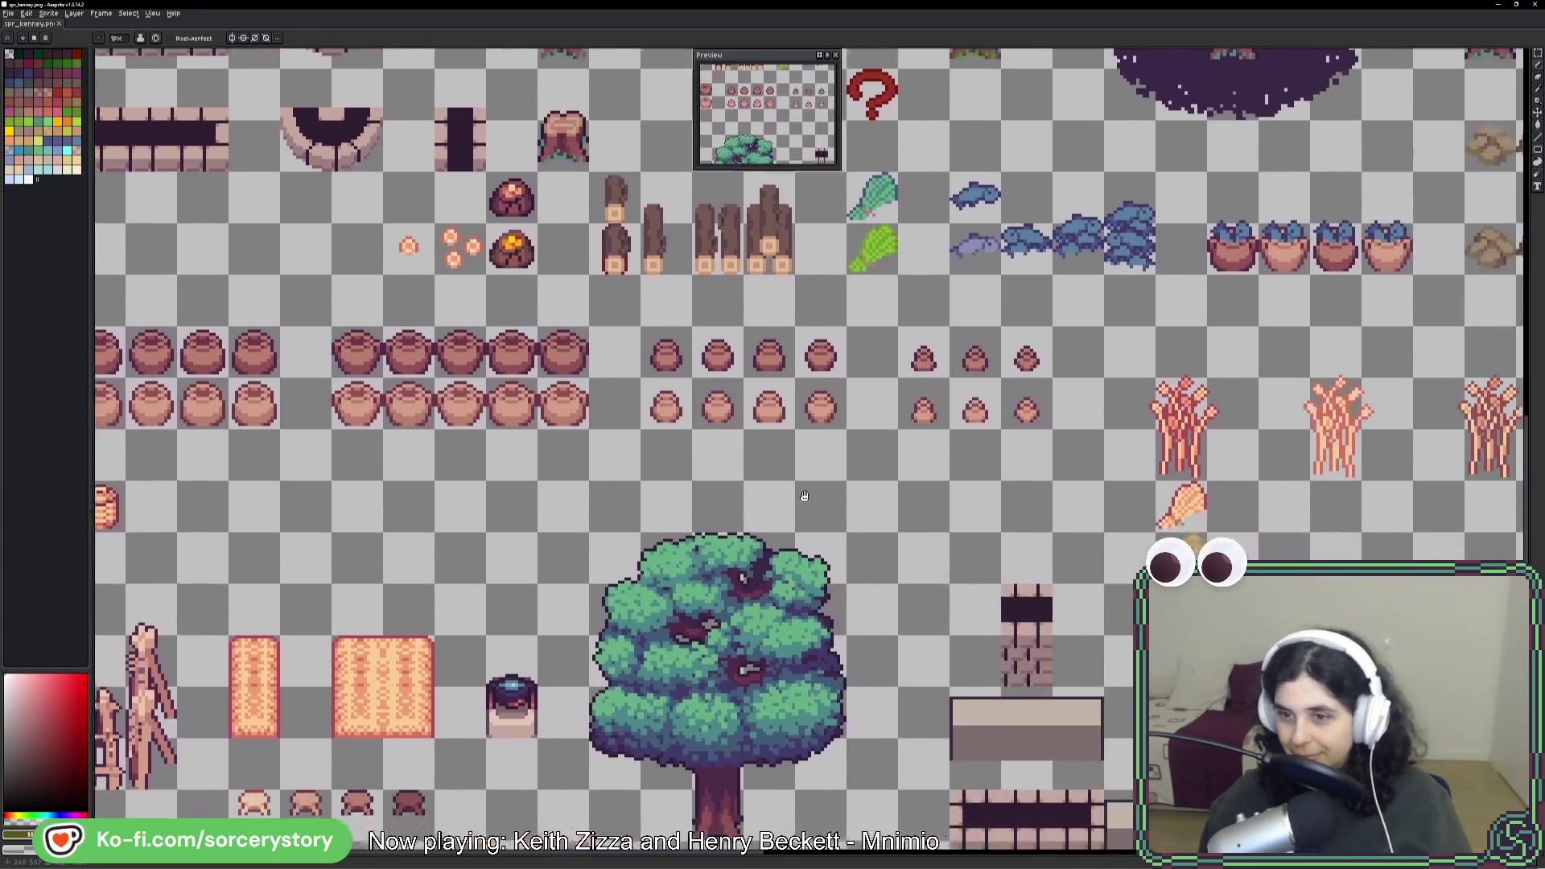
scroll(1028, 406, up, 4)
scroll(1028, 406, right, 2)
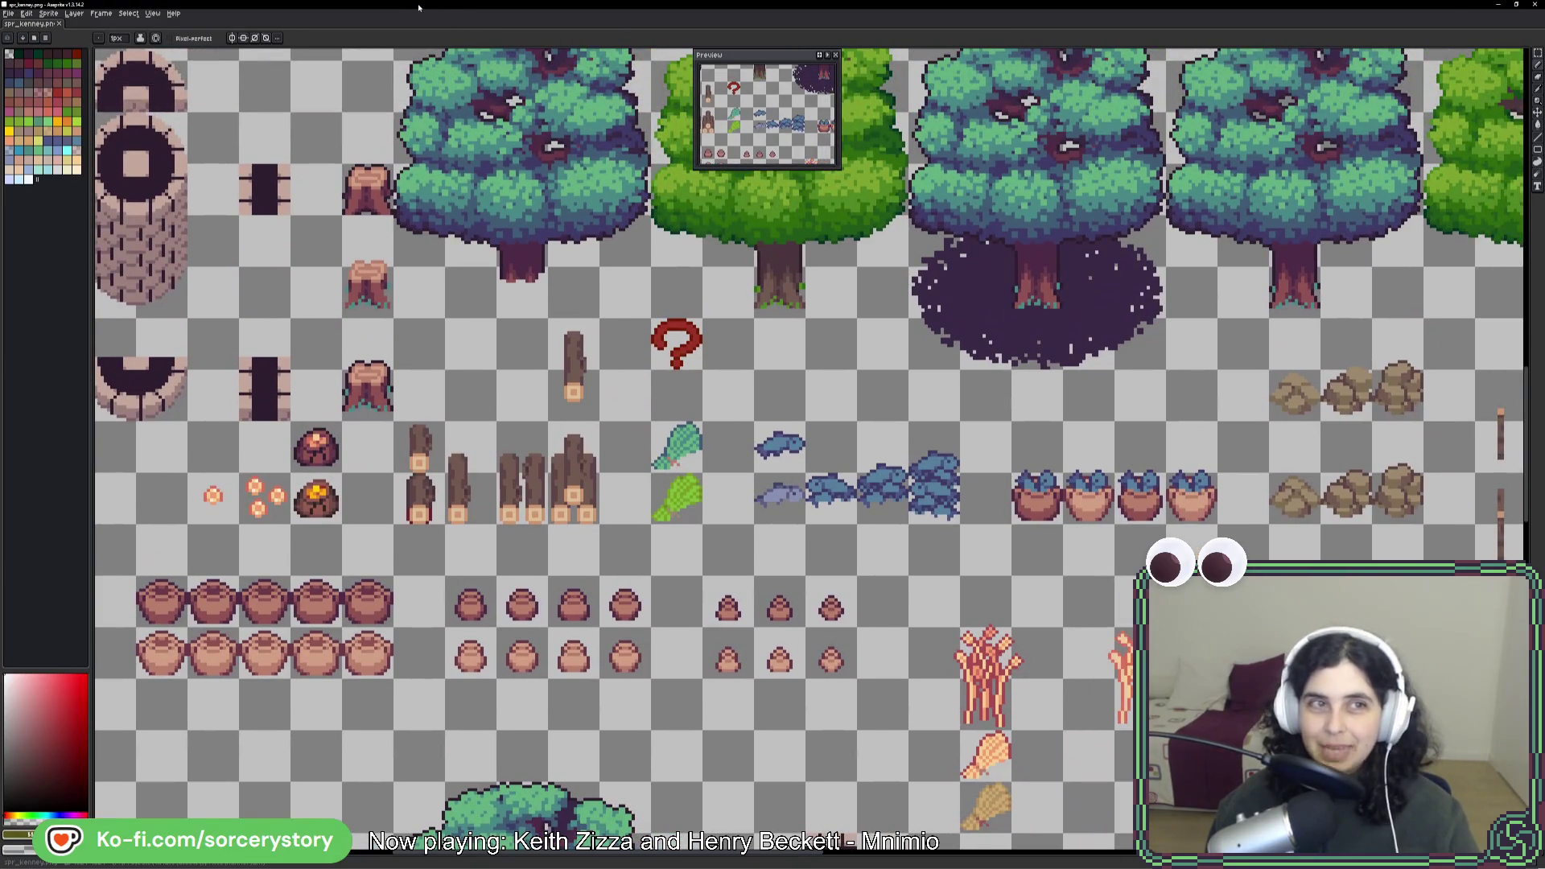
key(alt+Tab)
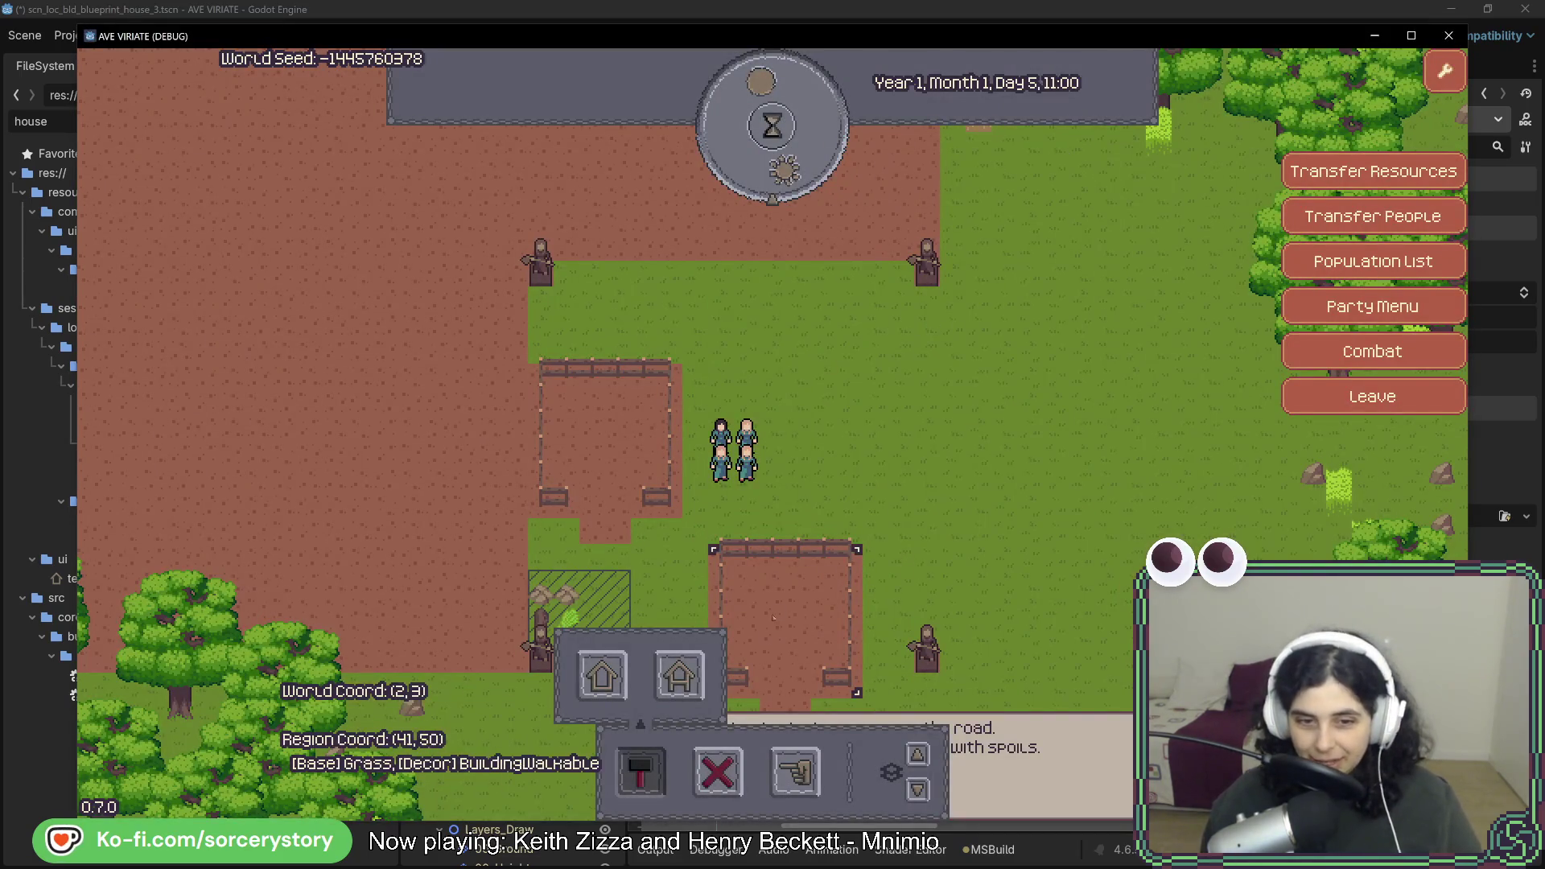
Pan the IdleCamp world map down toward the plots.
key(s)
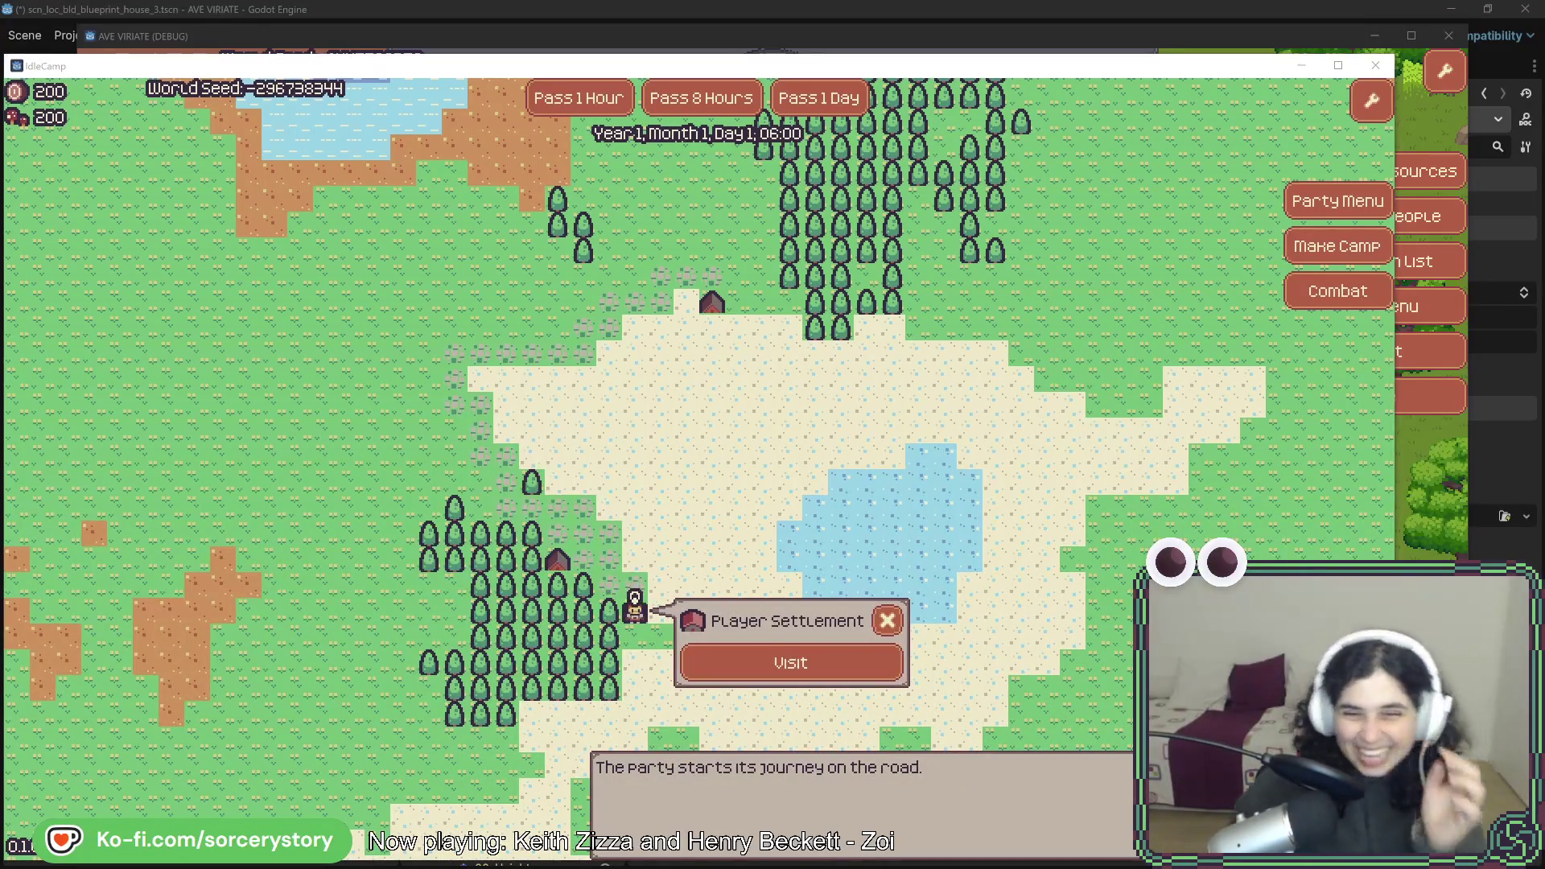
Visit IdleCamp's player settlement and move the Ave Viriate game window beside it.
click(789, 661)
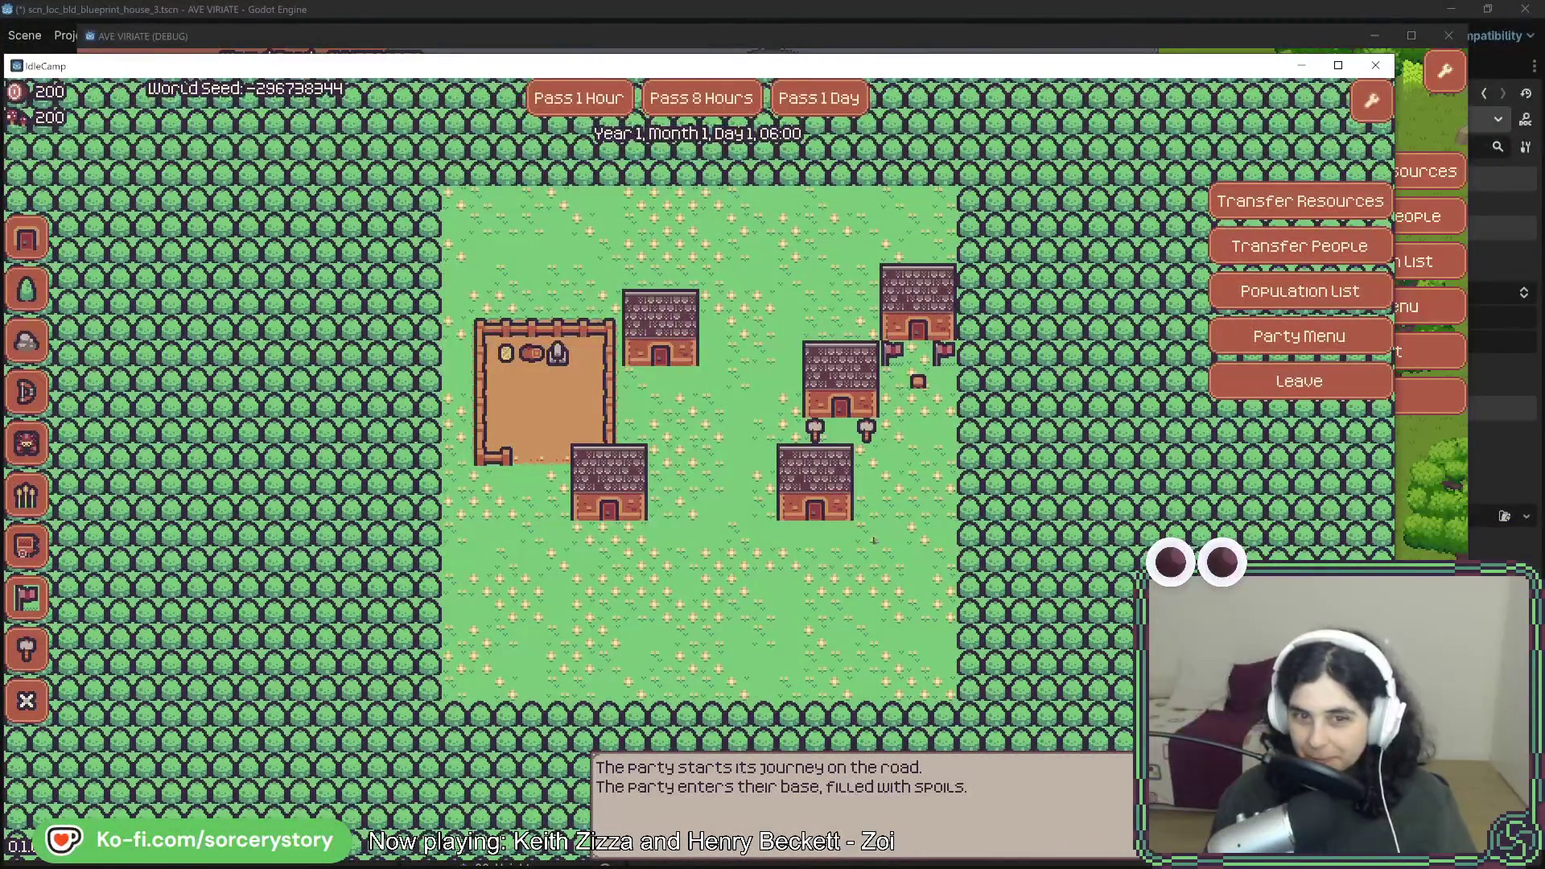
click(773, 45)
drag(770, 47, 834, 49)
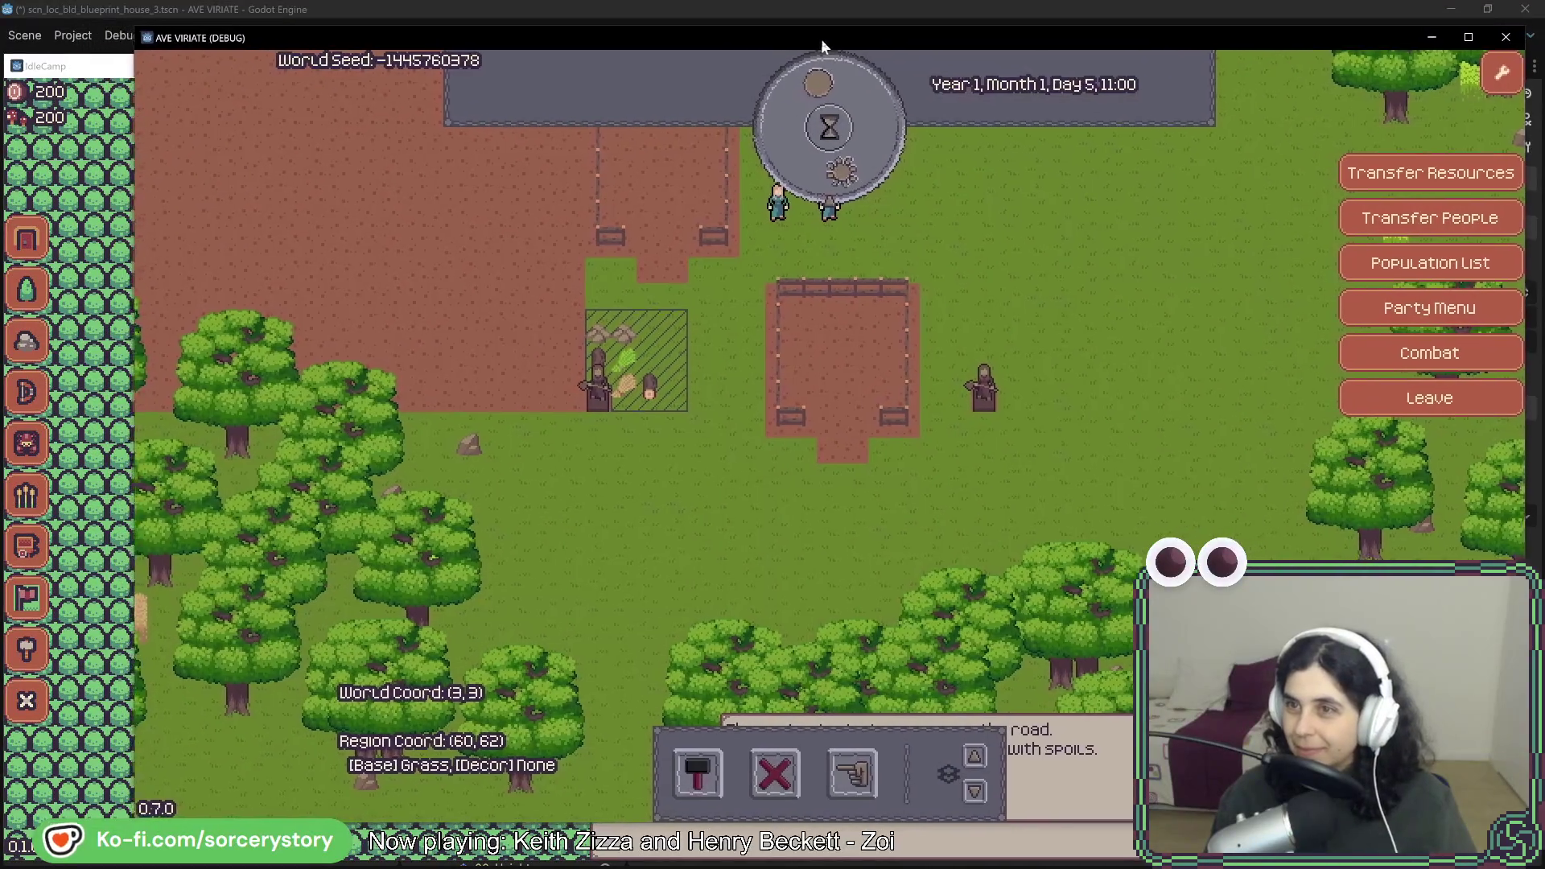
key(w)
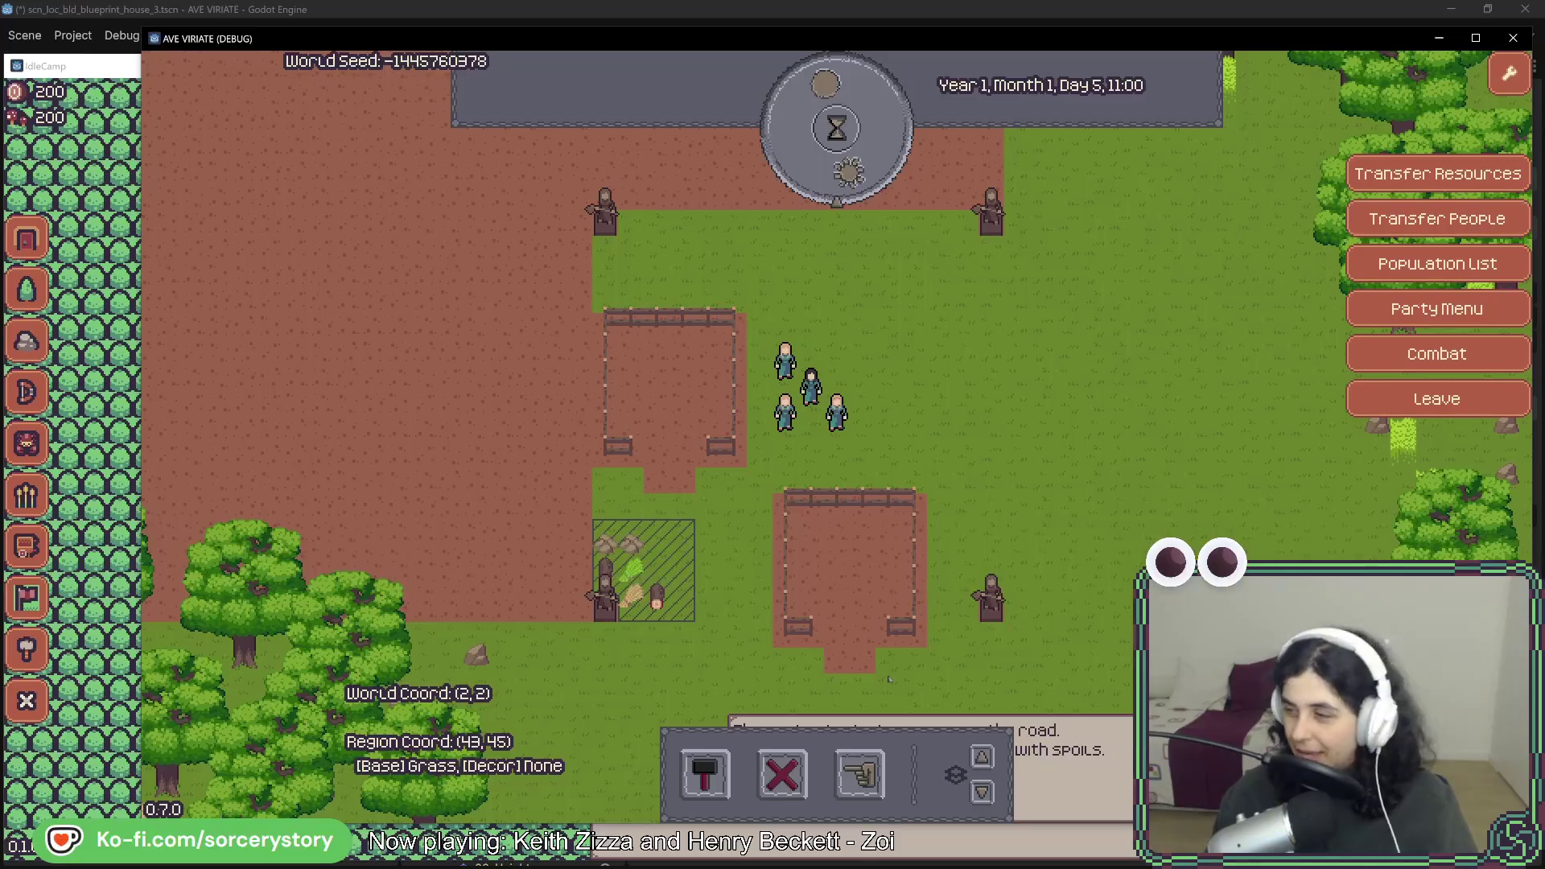
Place a house blueprint in the Ave Viriate camp and pass time until it's built.
click(705, 774)
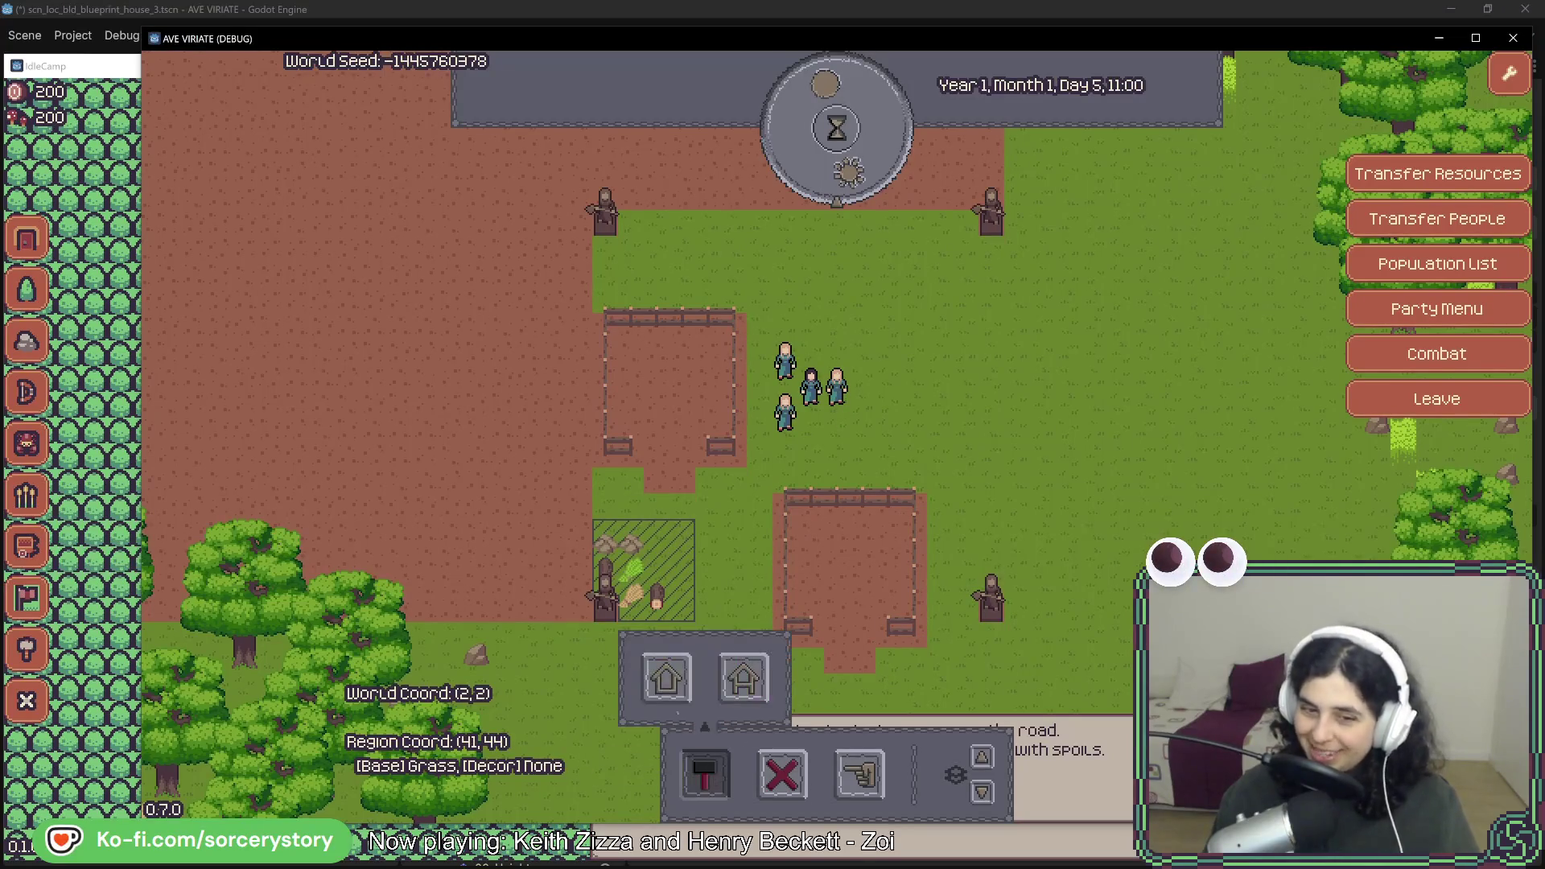
click(666, 678)
click(957, 299)
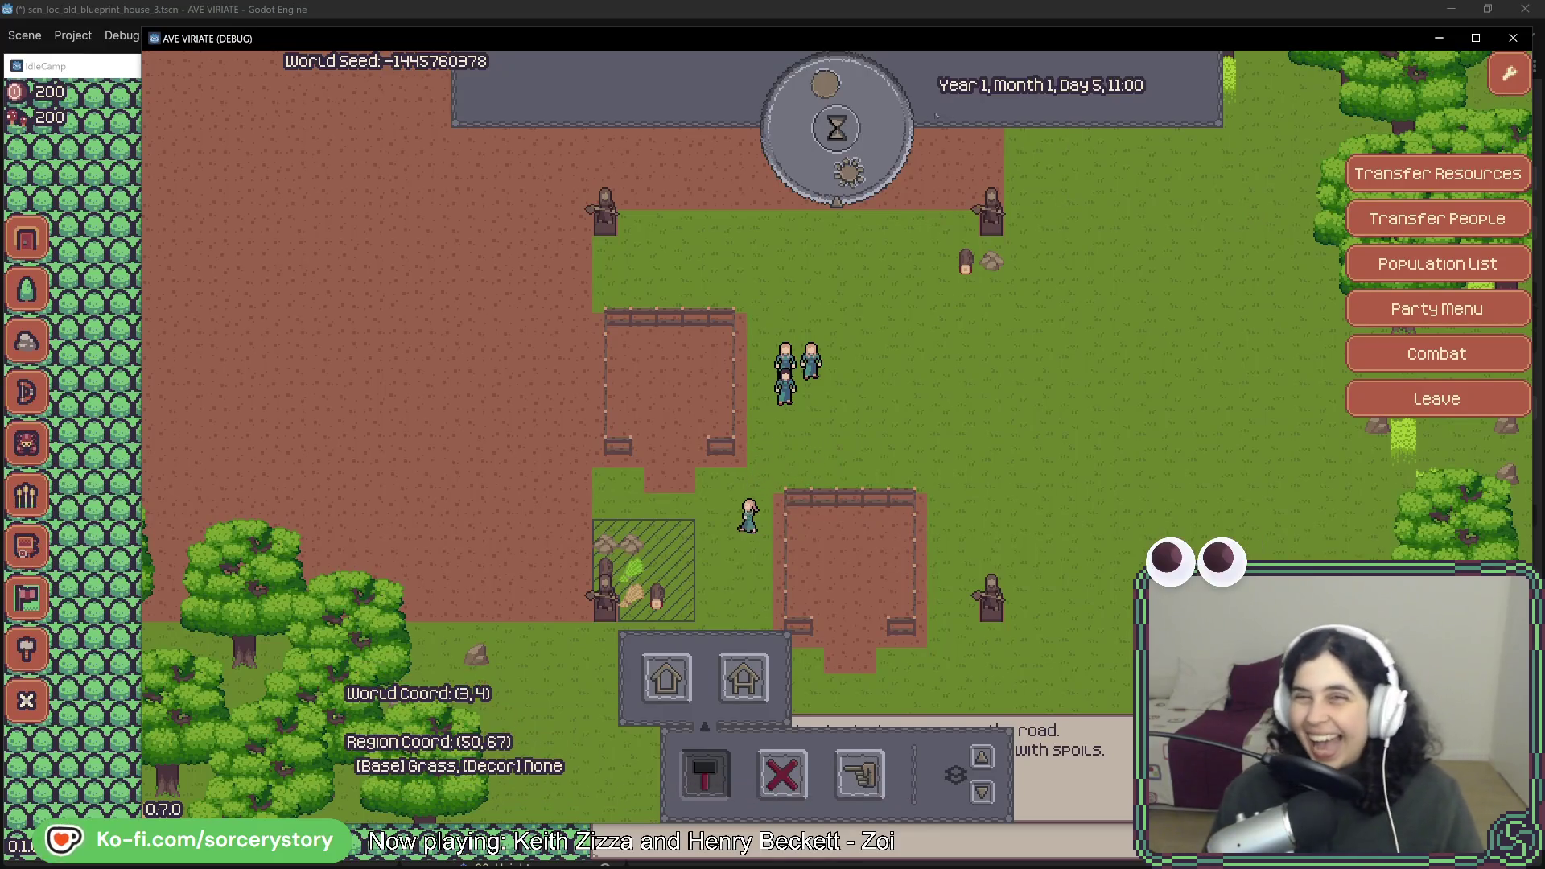
click(887, 141)
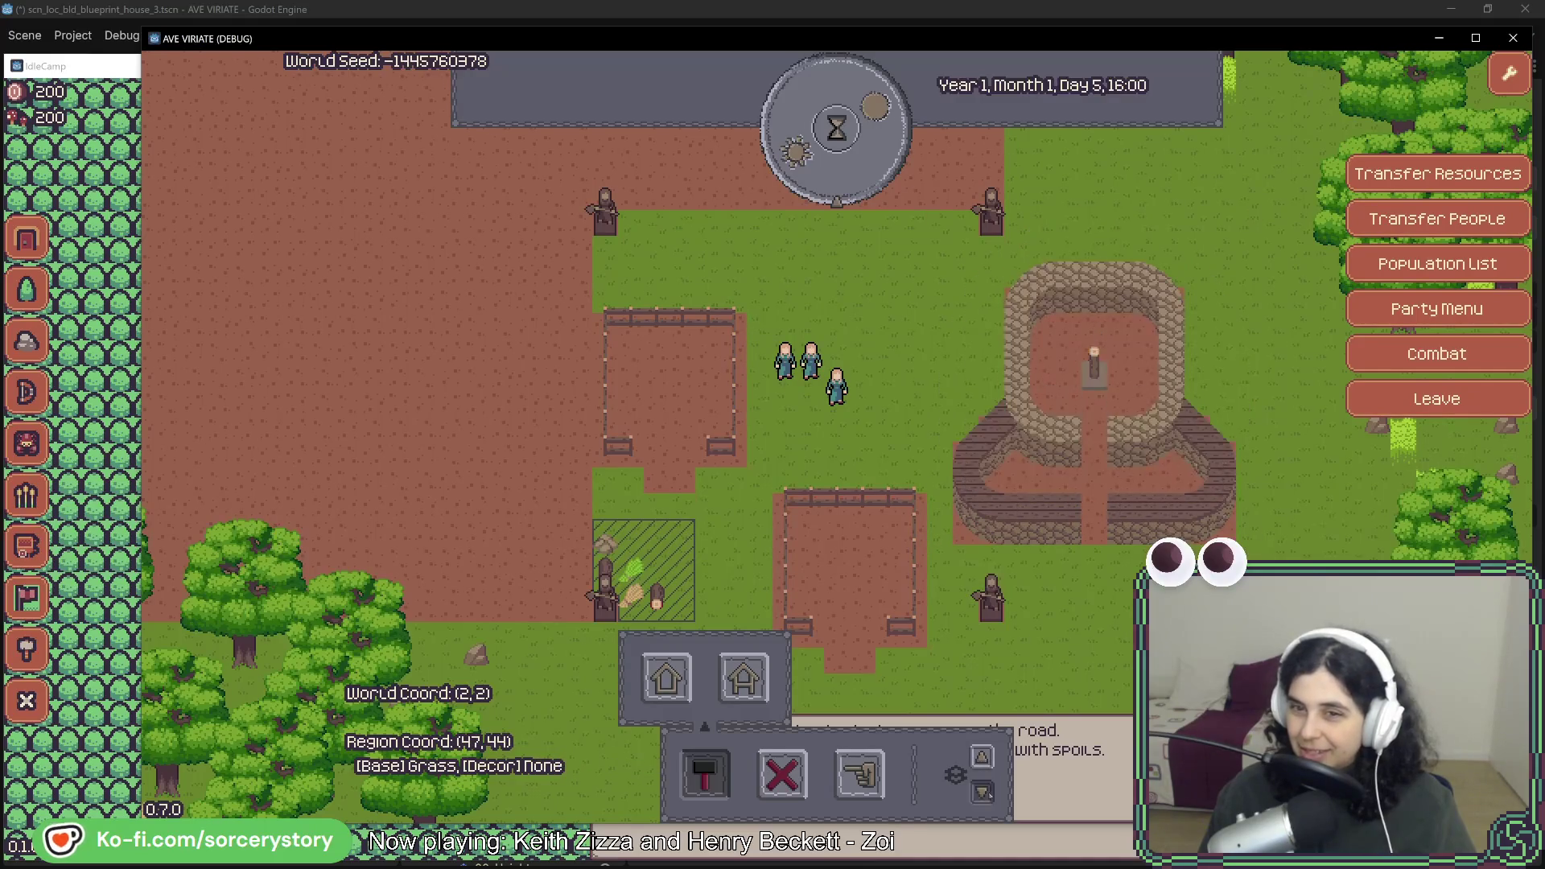
click(101, 74)
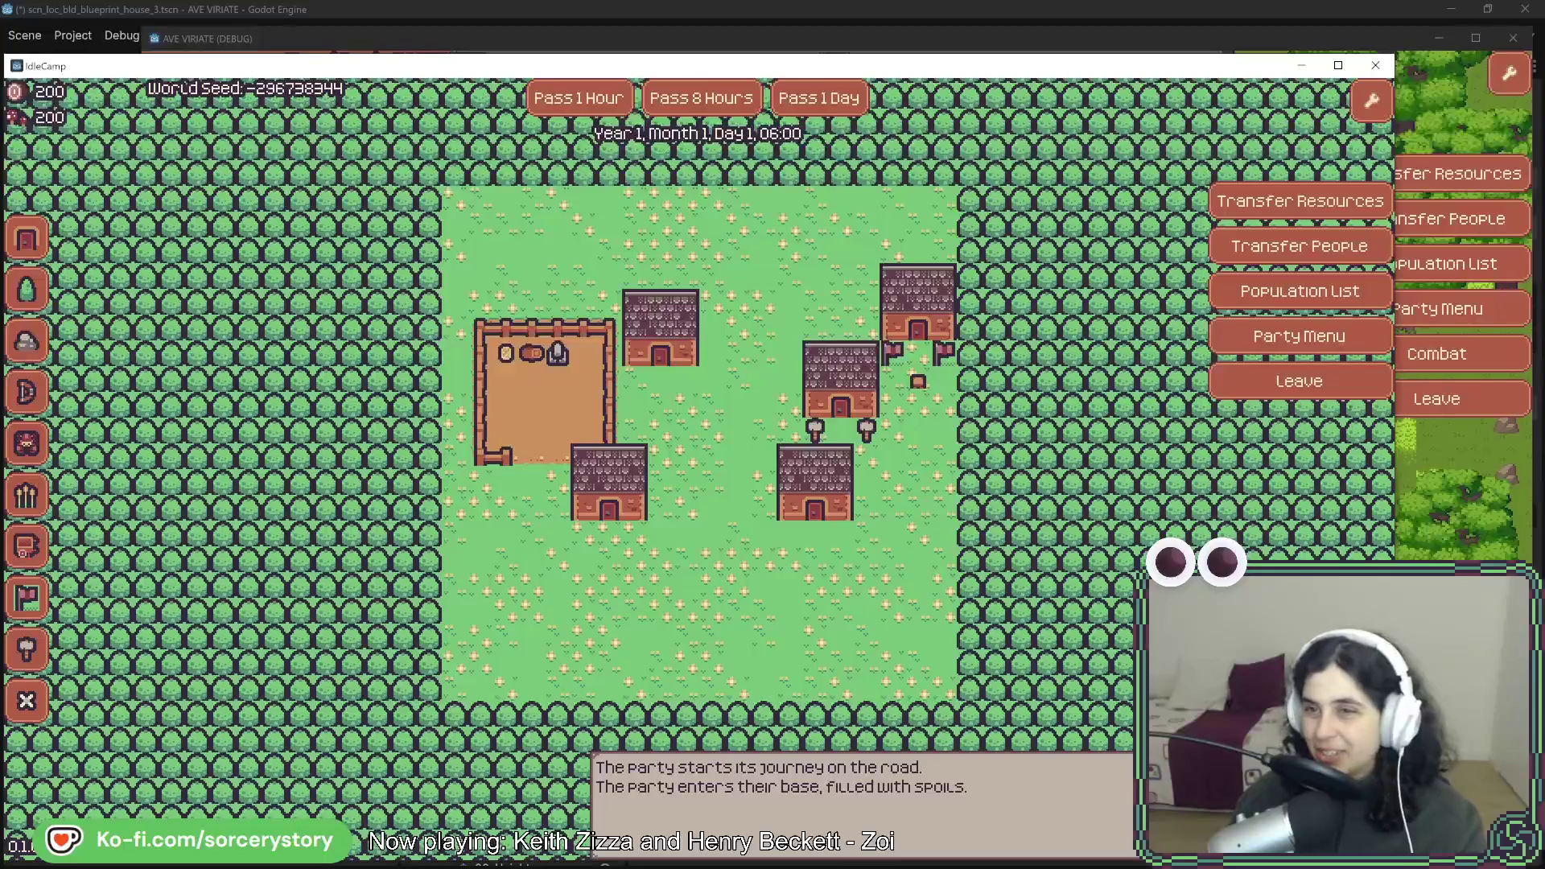
Test IdleCamp's overworld travel by plotting a route, then return to the settlement camp.
click(1298, 380)
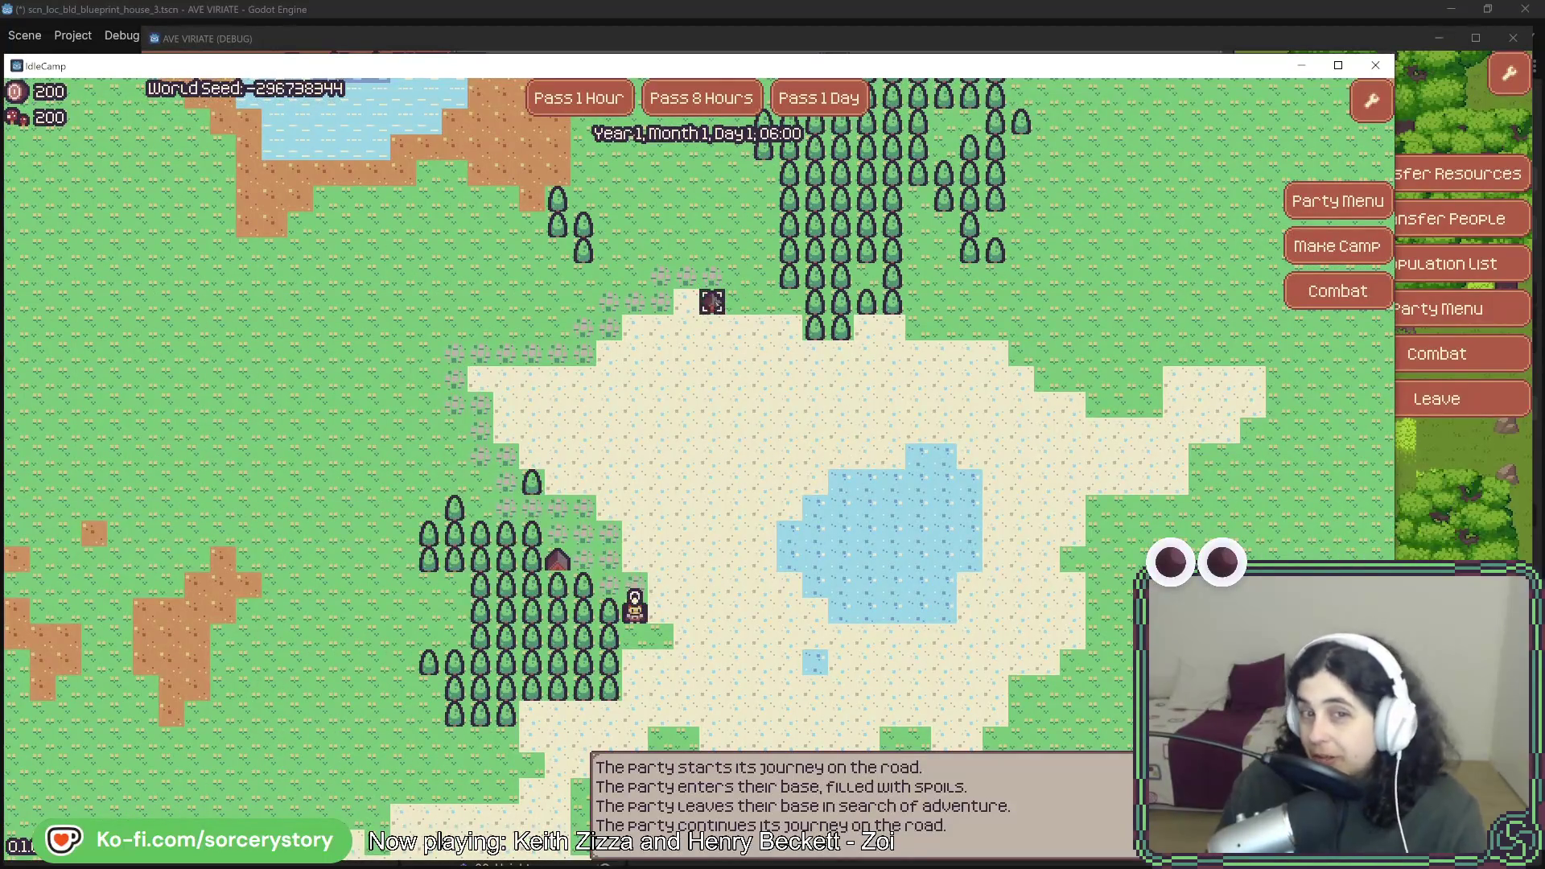
click(711, 302)
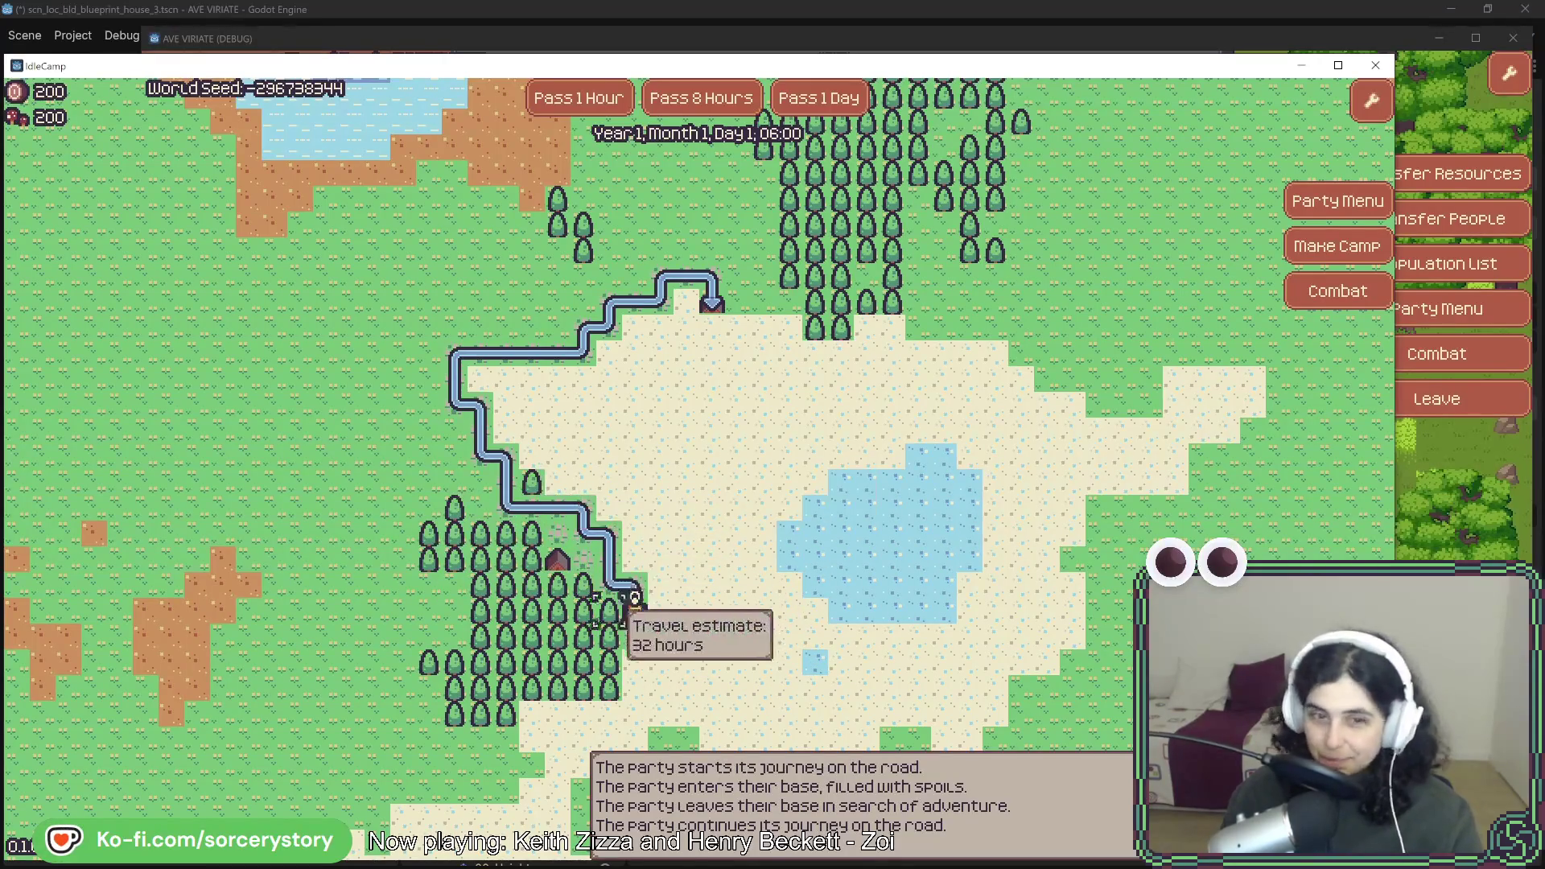
click(628, 605)
click(786, 658)
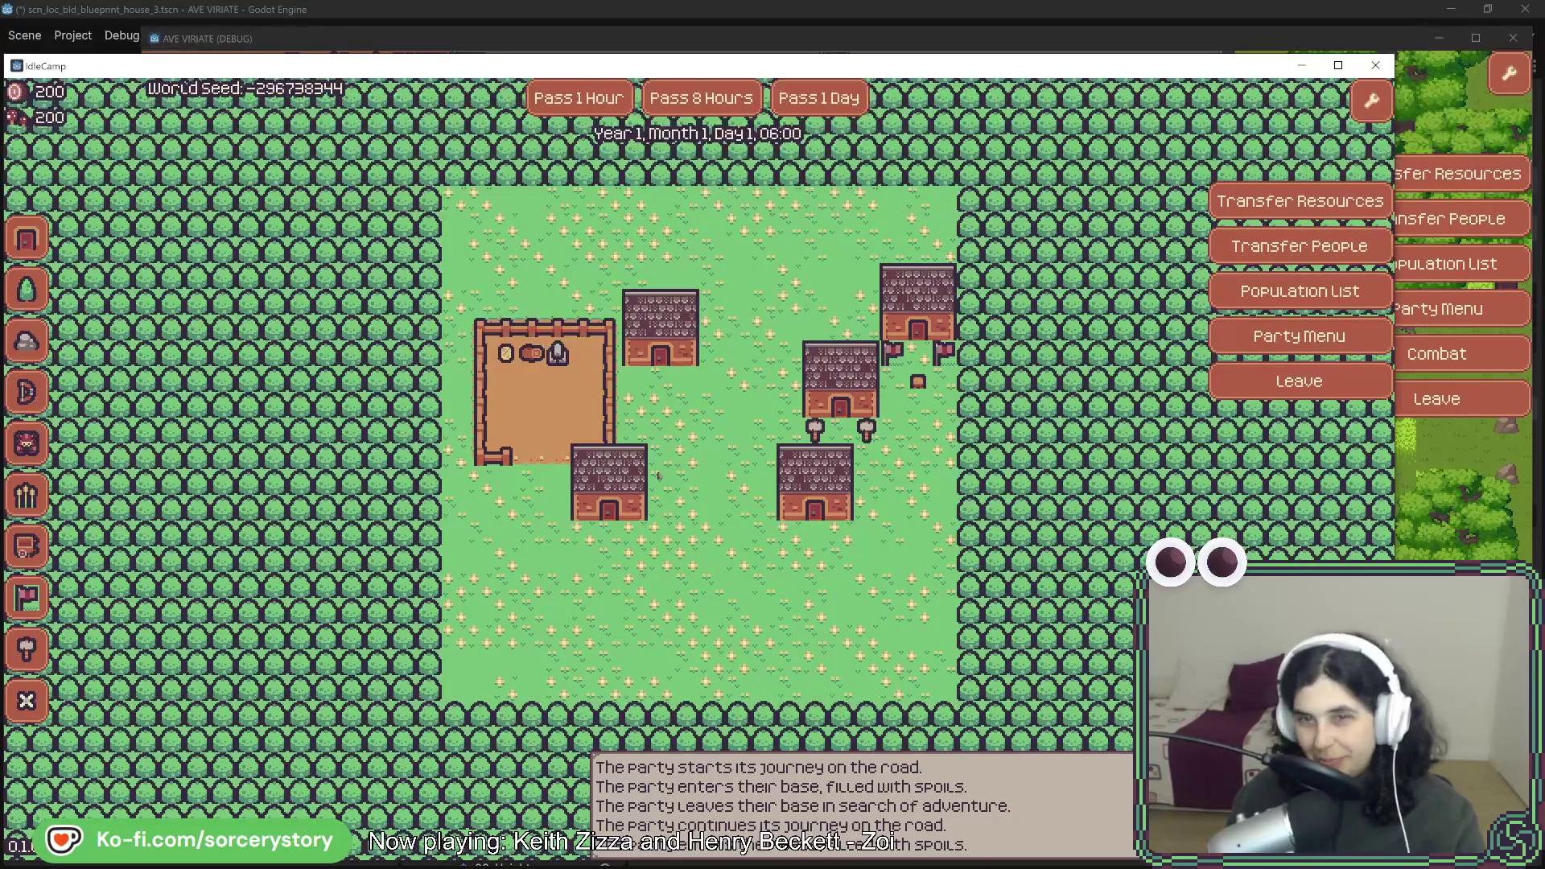
Compare the IdleCamp village with the Ave Viriate camp, then close the IdleCamp build.
click(1191, 42)
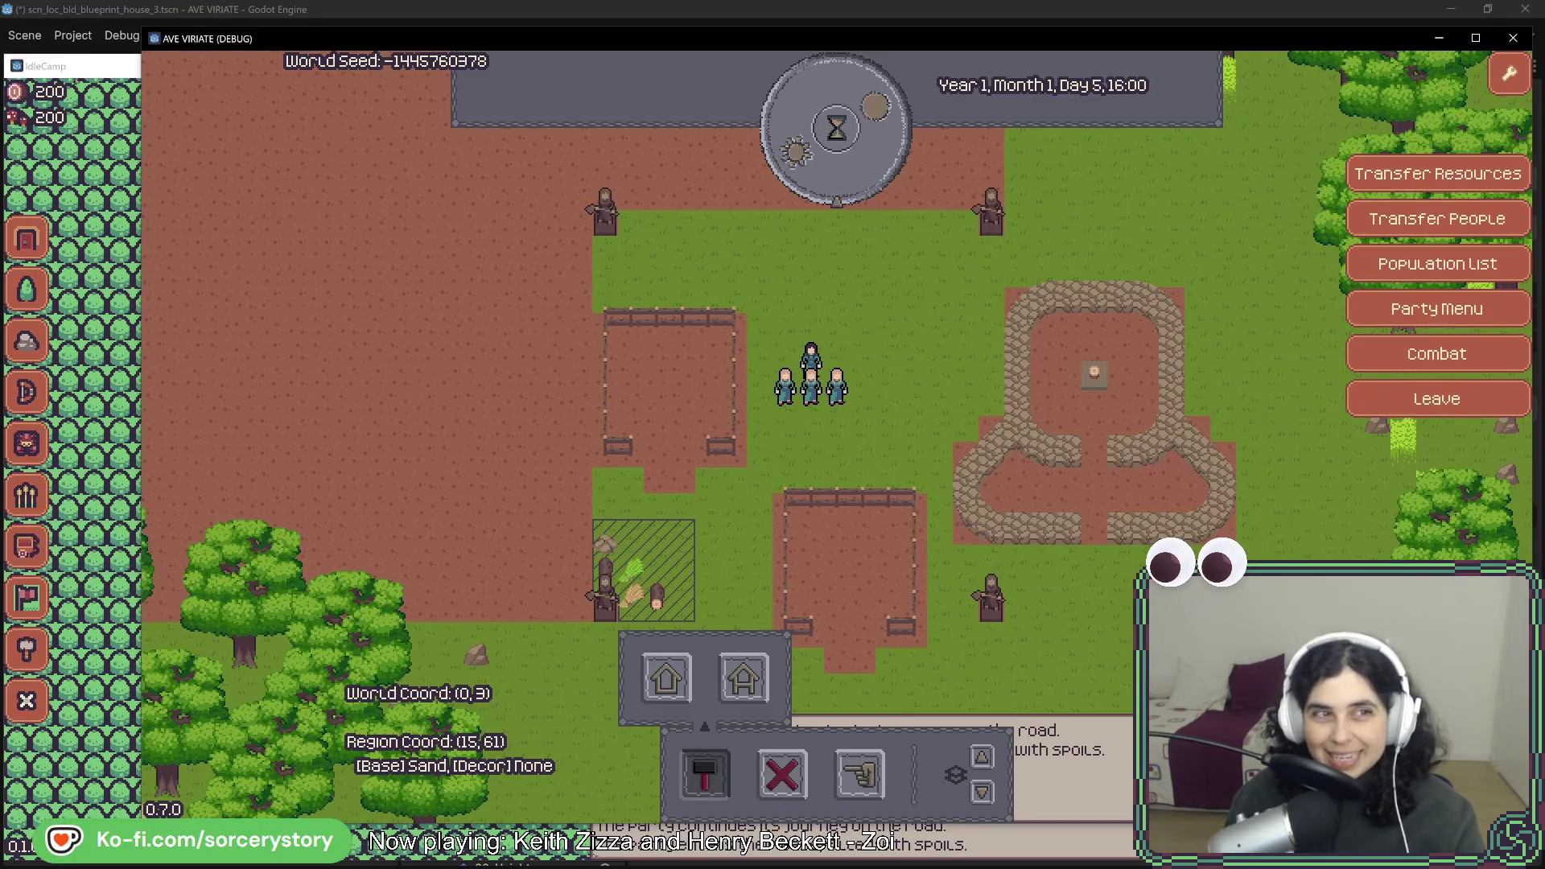
click(81, 71)
click(571, 37)
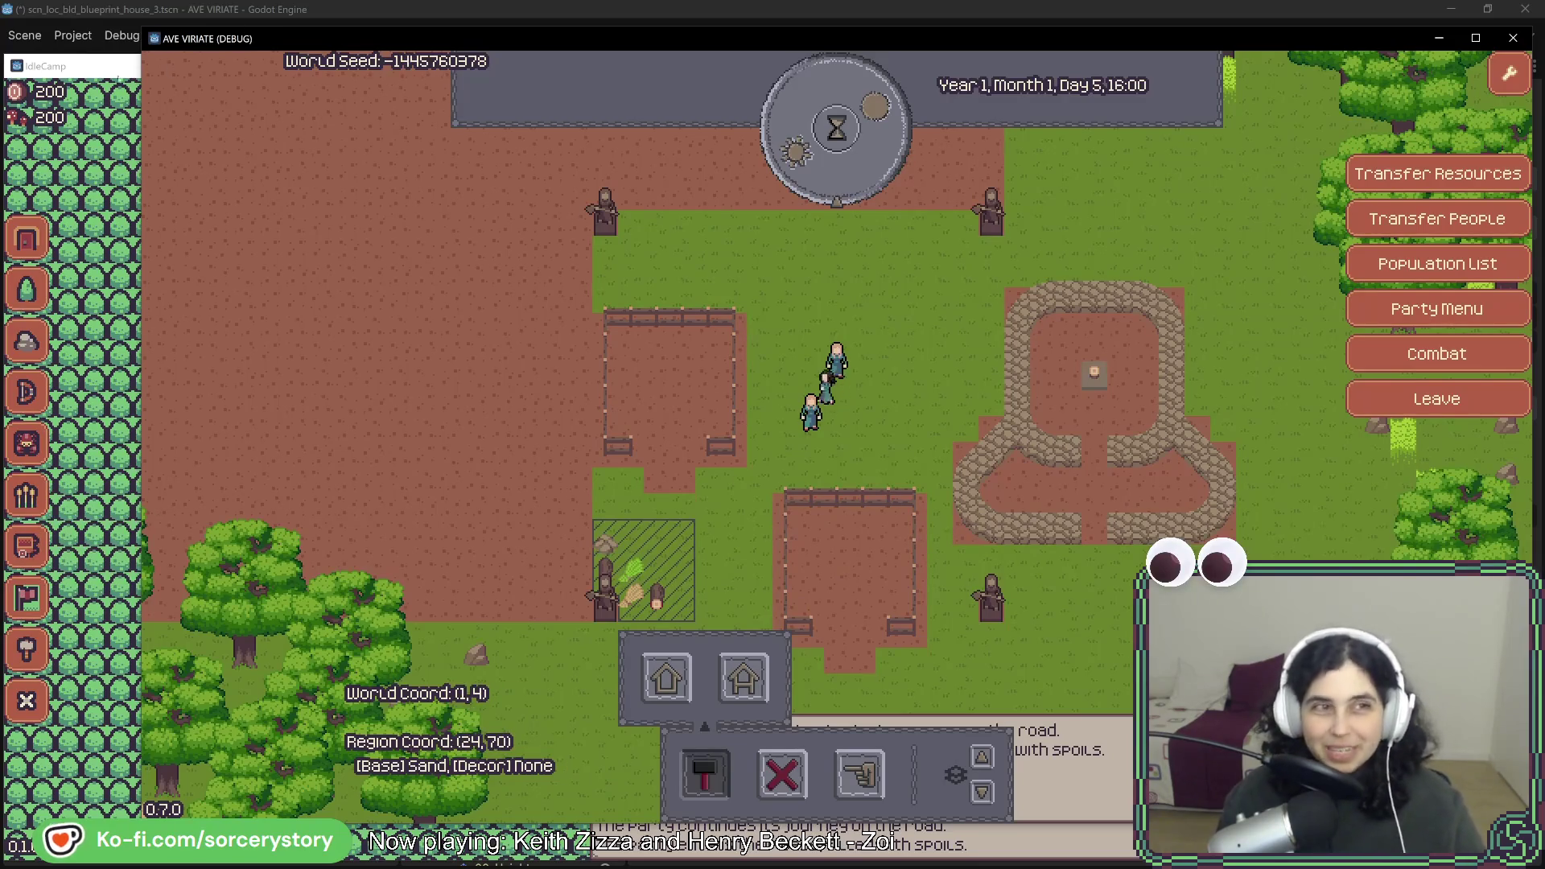
click(98, 73)
mouse_move(615, 461)
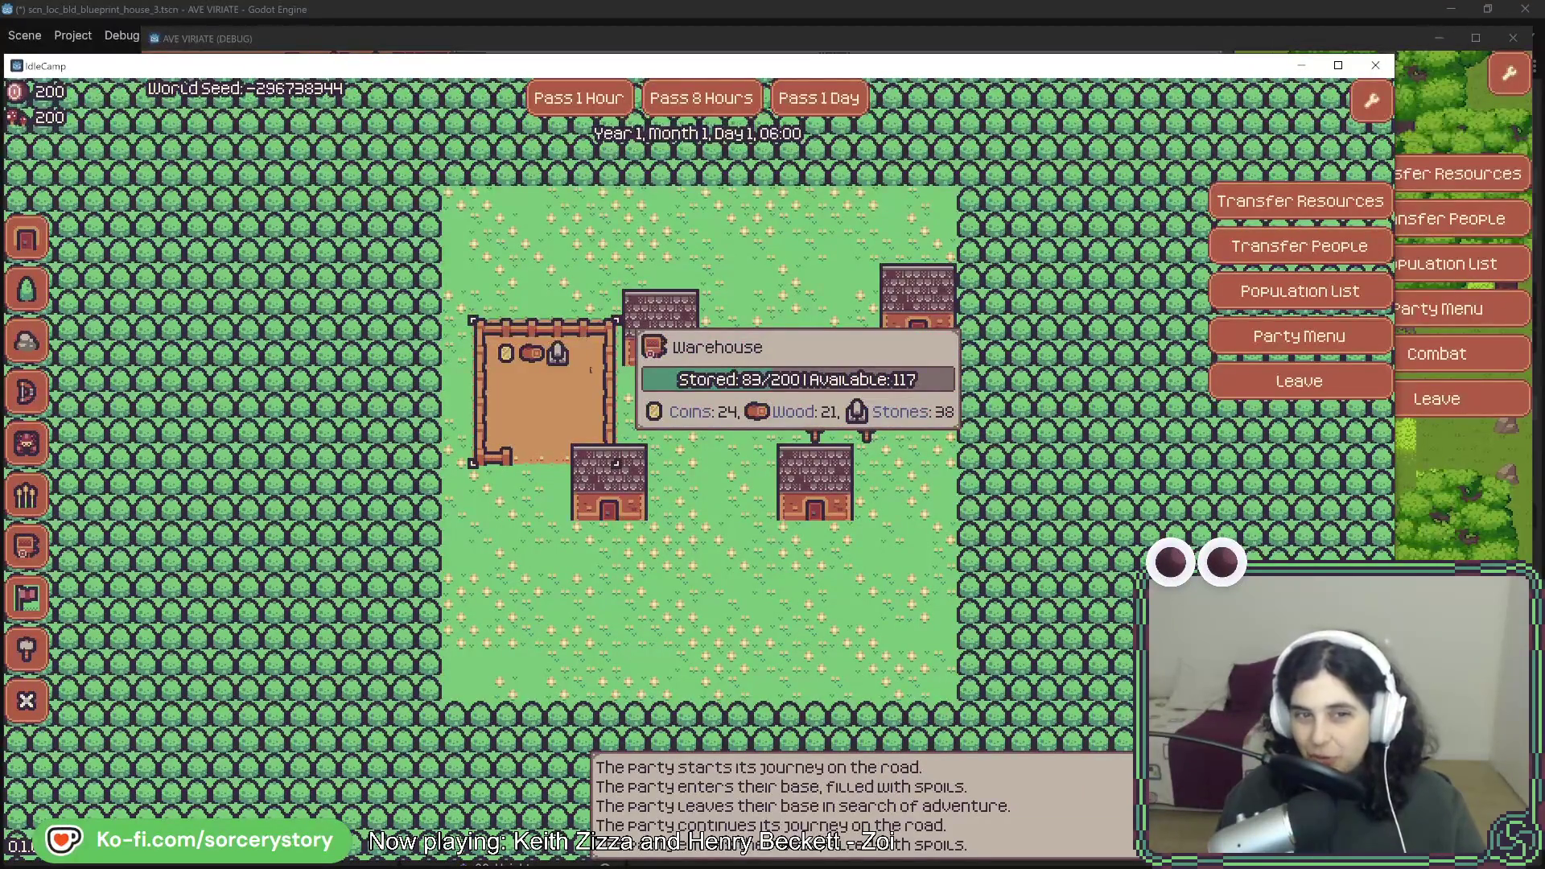
key(alt+Tab)
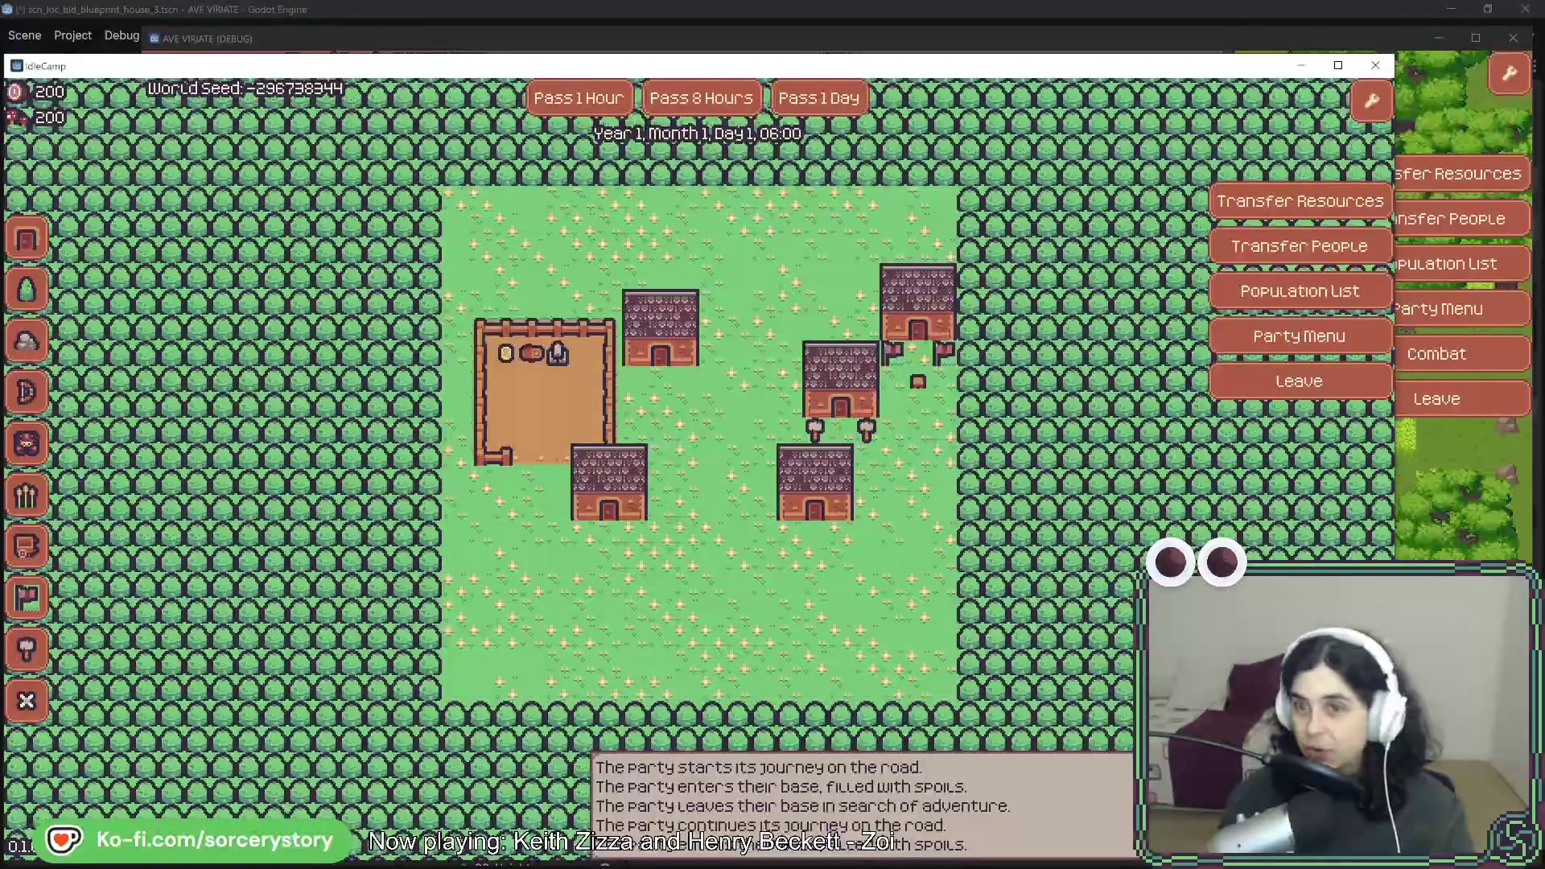
click(1374, 65)
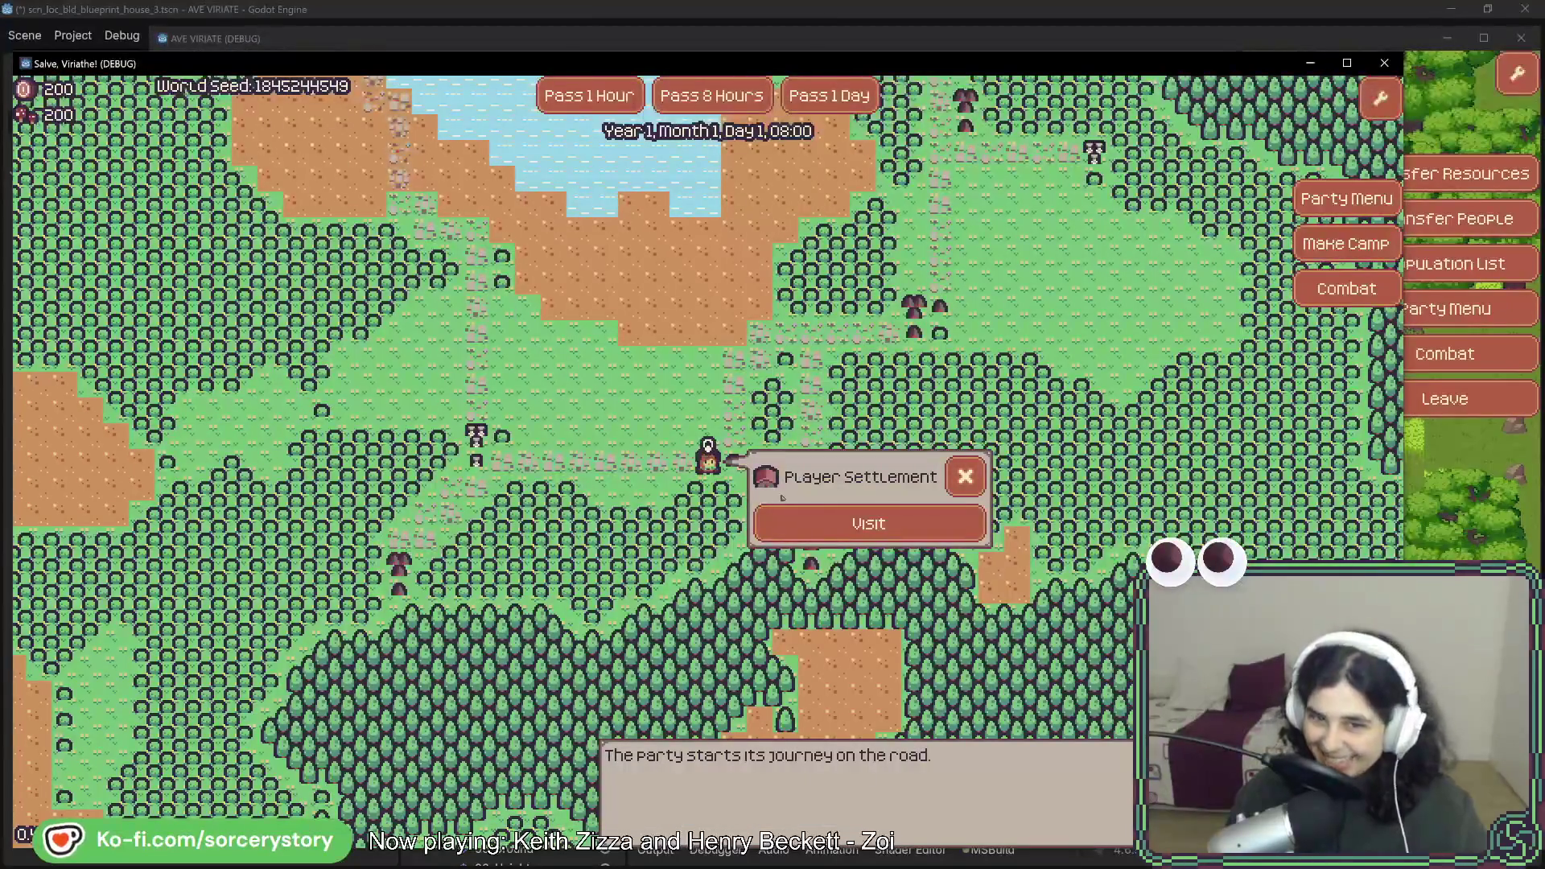
Visit the Salve, Viriathe! player settlement and pan around it, comparing with Ave Viriate's base.
click(885, 525)
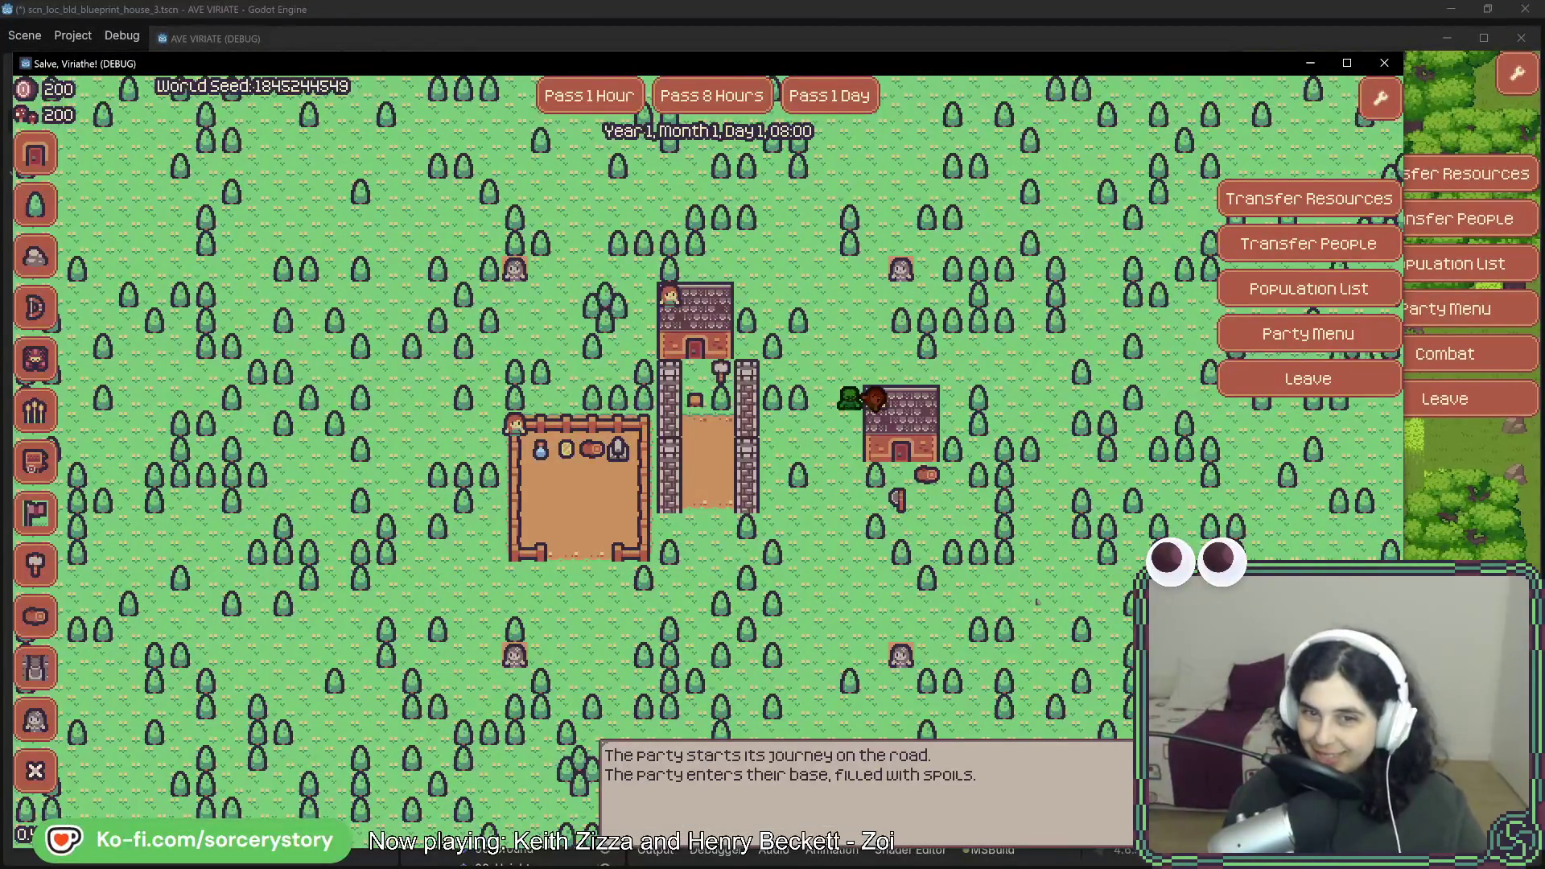
key(w)
key(d)
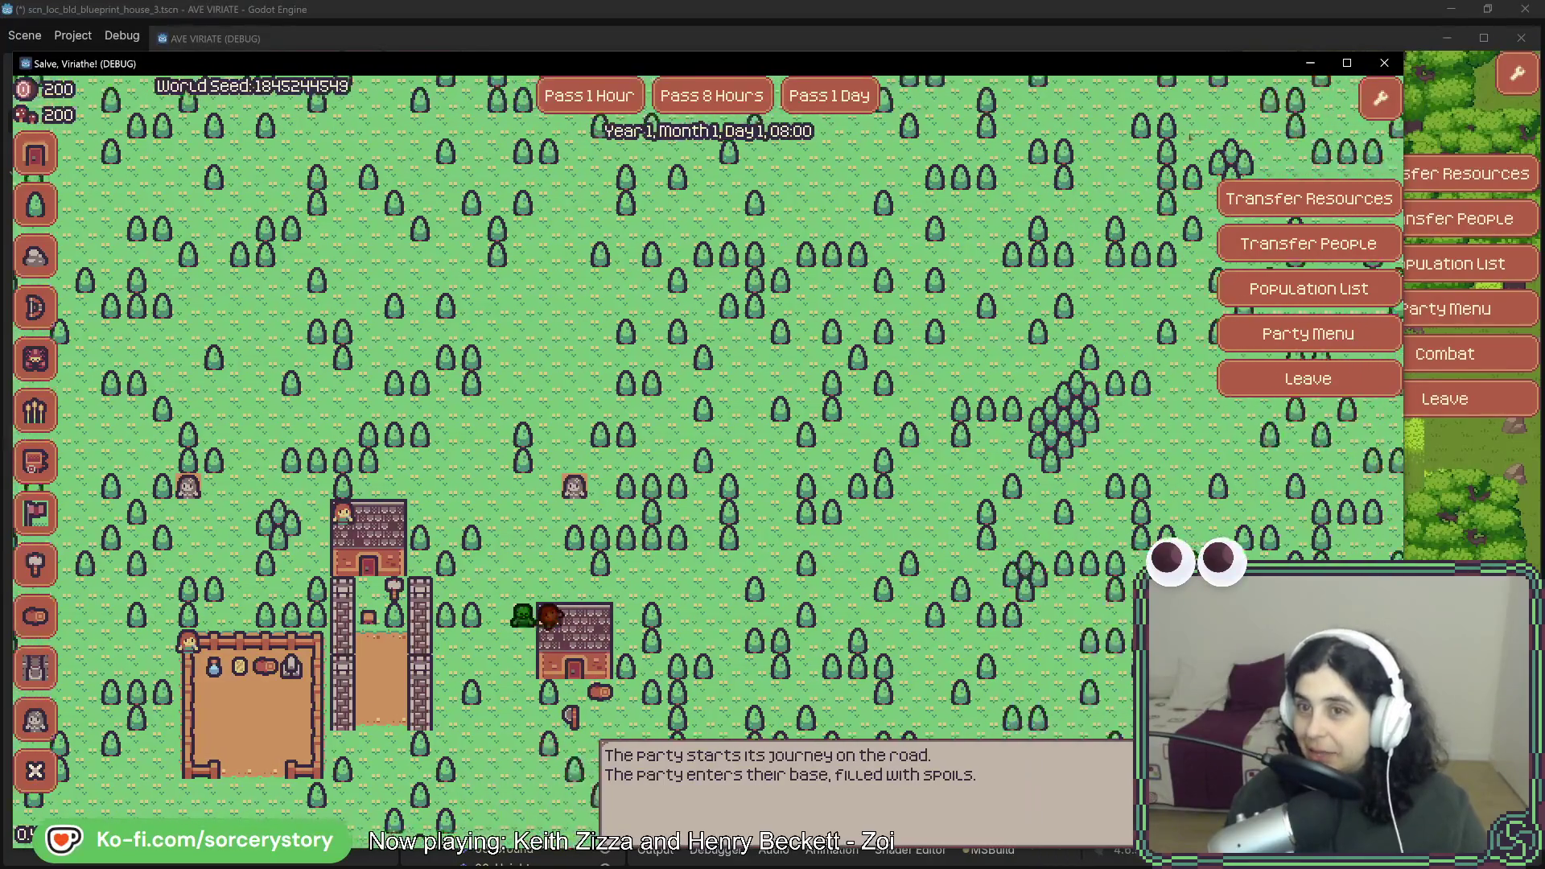
key(s)
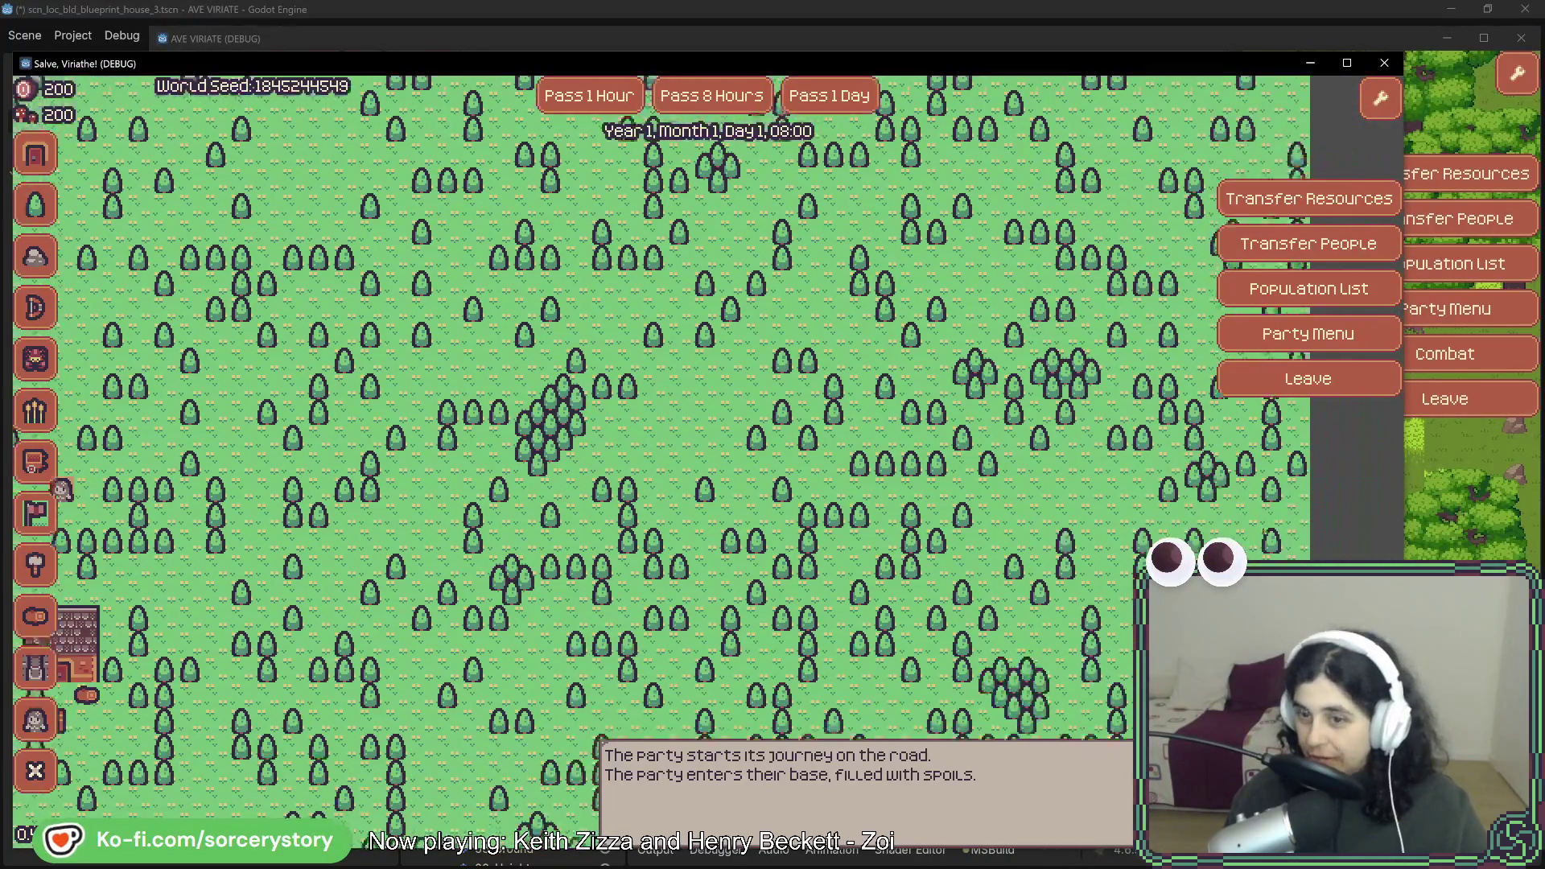
key(alt+Tab)
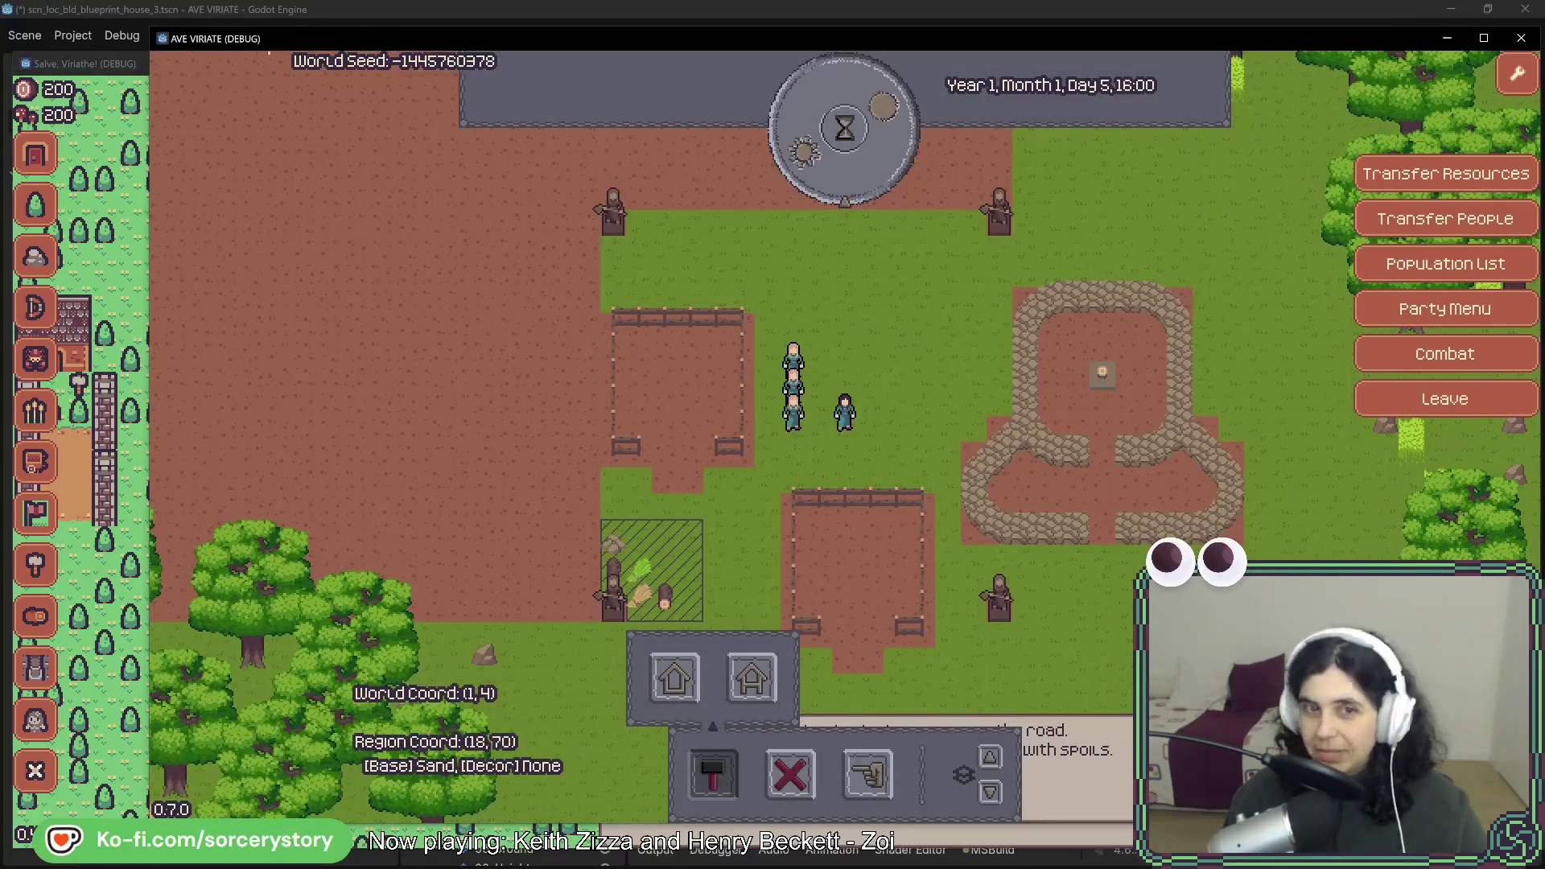
click(111, 67)
key(a)
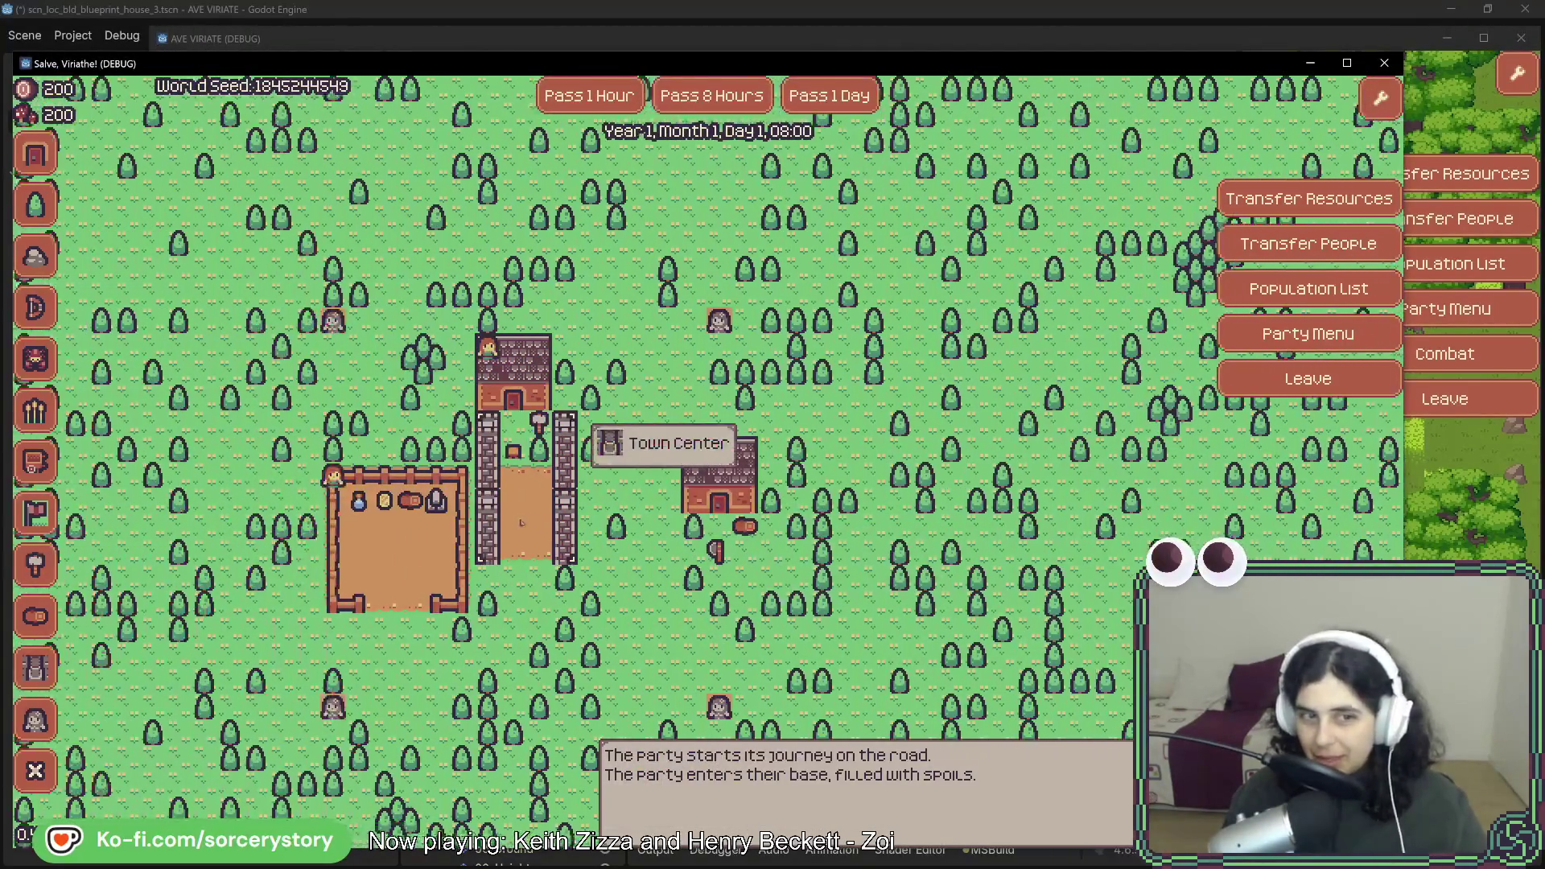
key(a)
Compare the two settlements once more, then close the Salve, Viriathe! debug build.
mouse_move(881, 579)
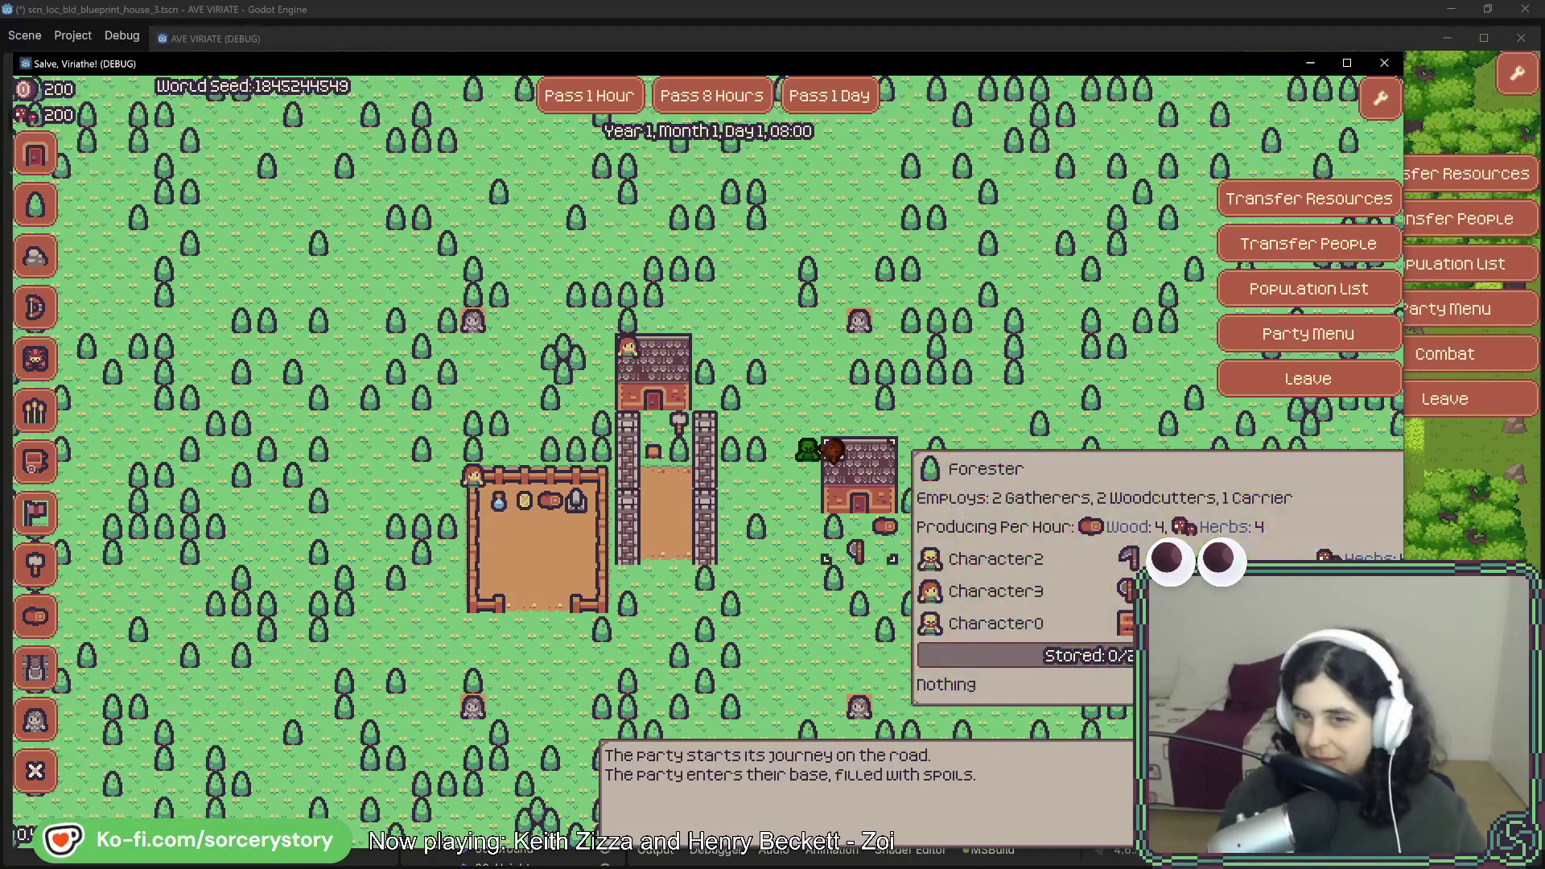
click(1448, 308)
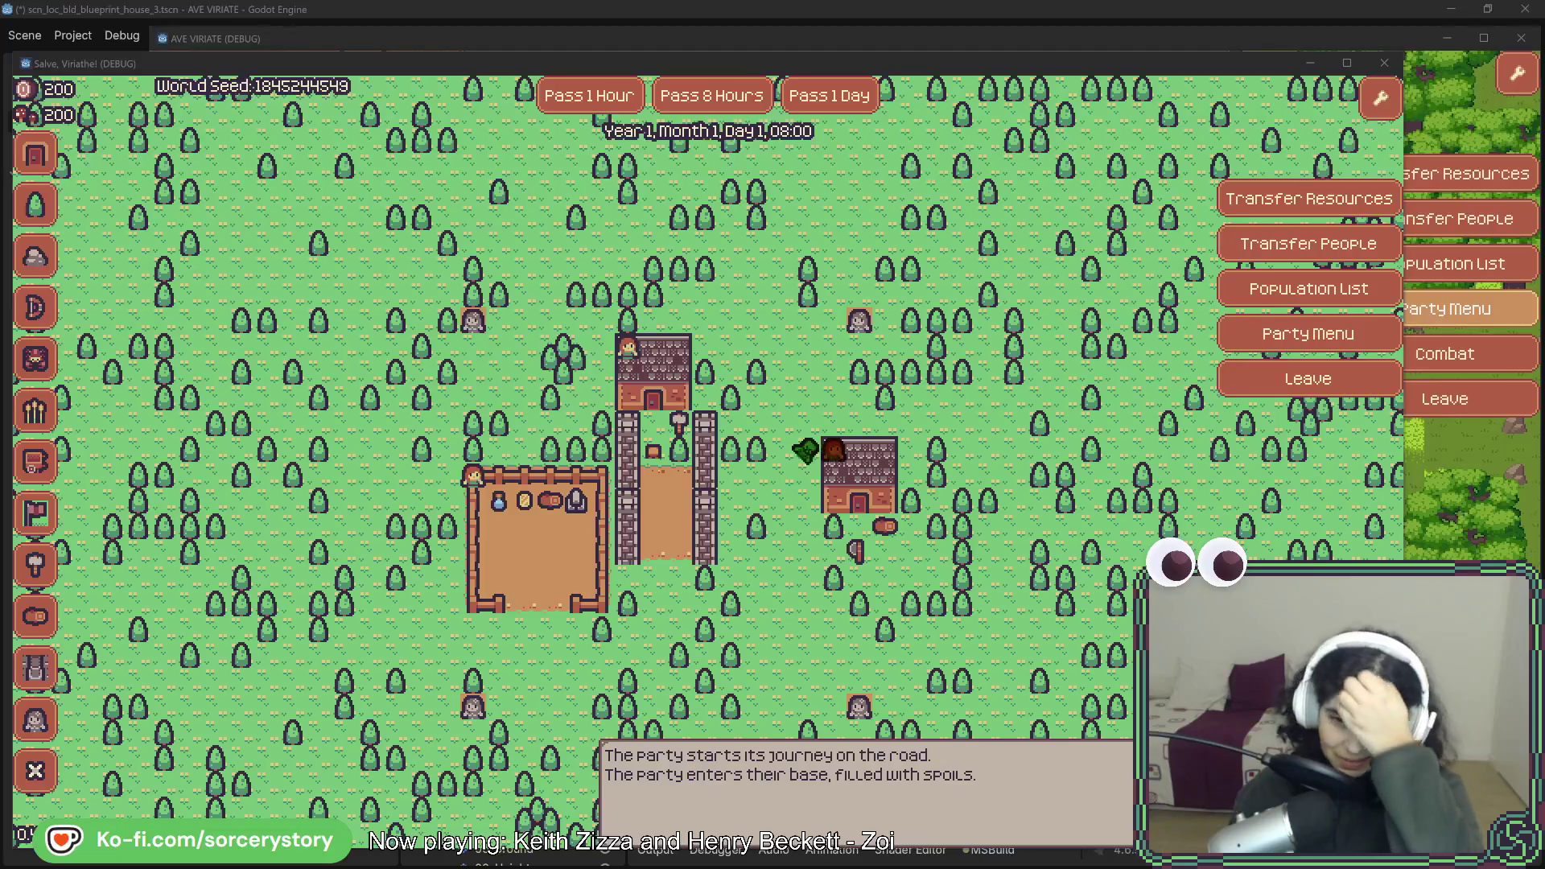
click(1364, 33)
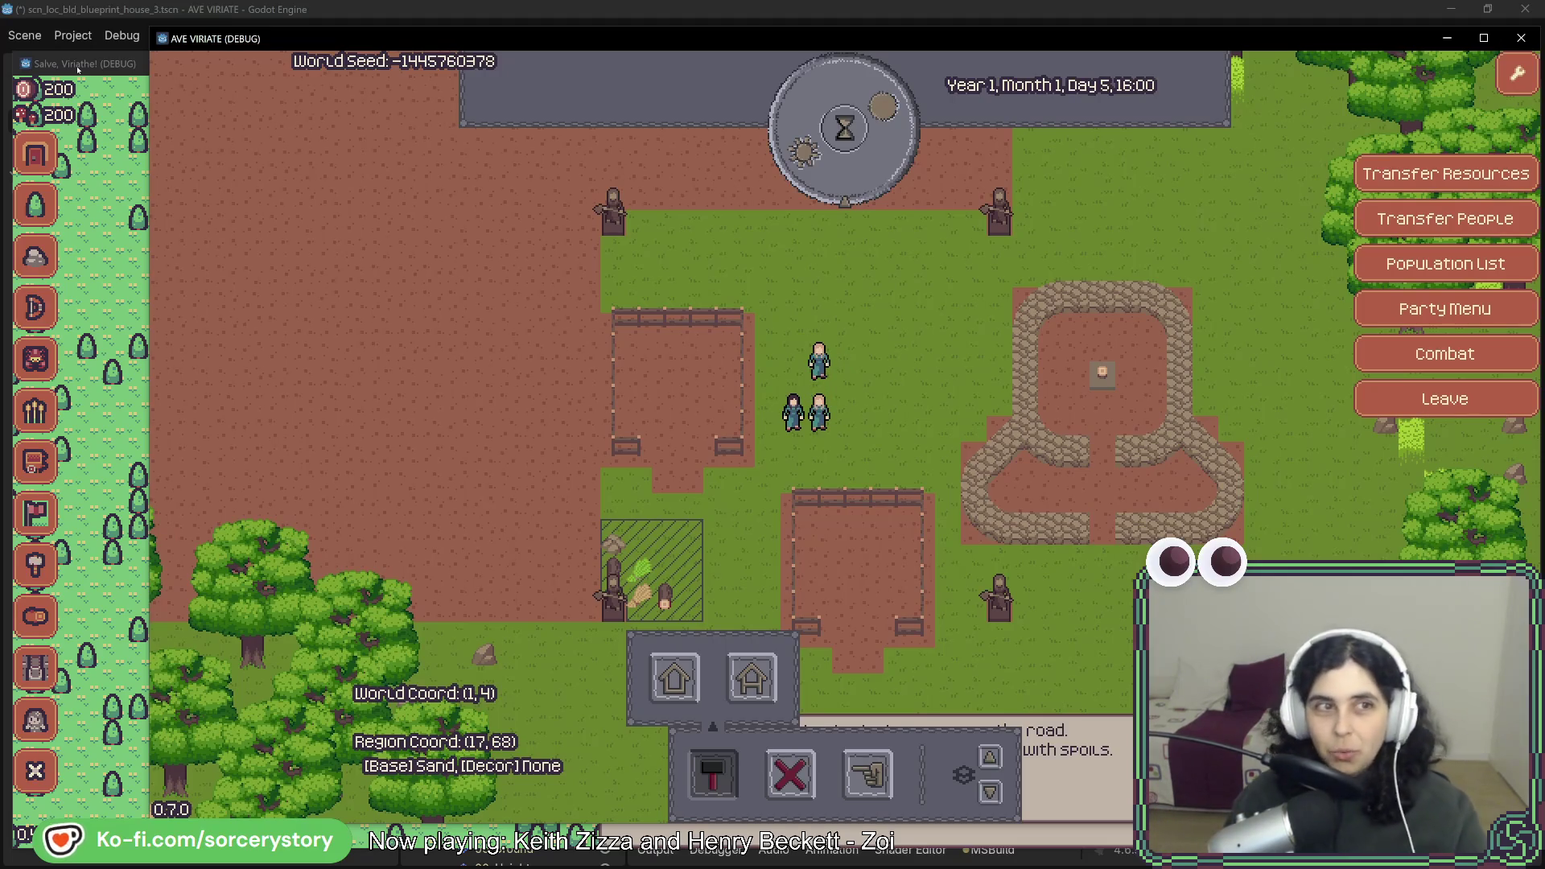
click(78, 68)
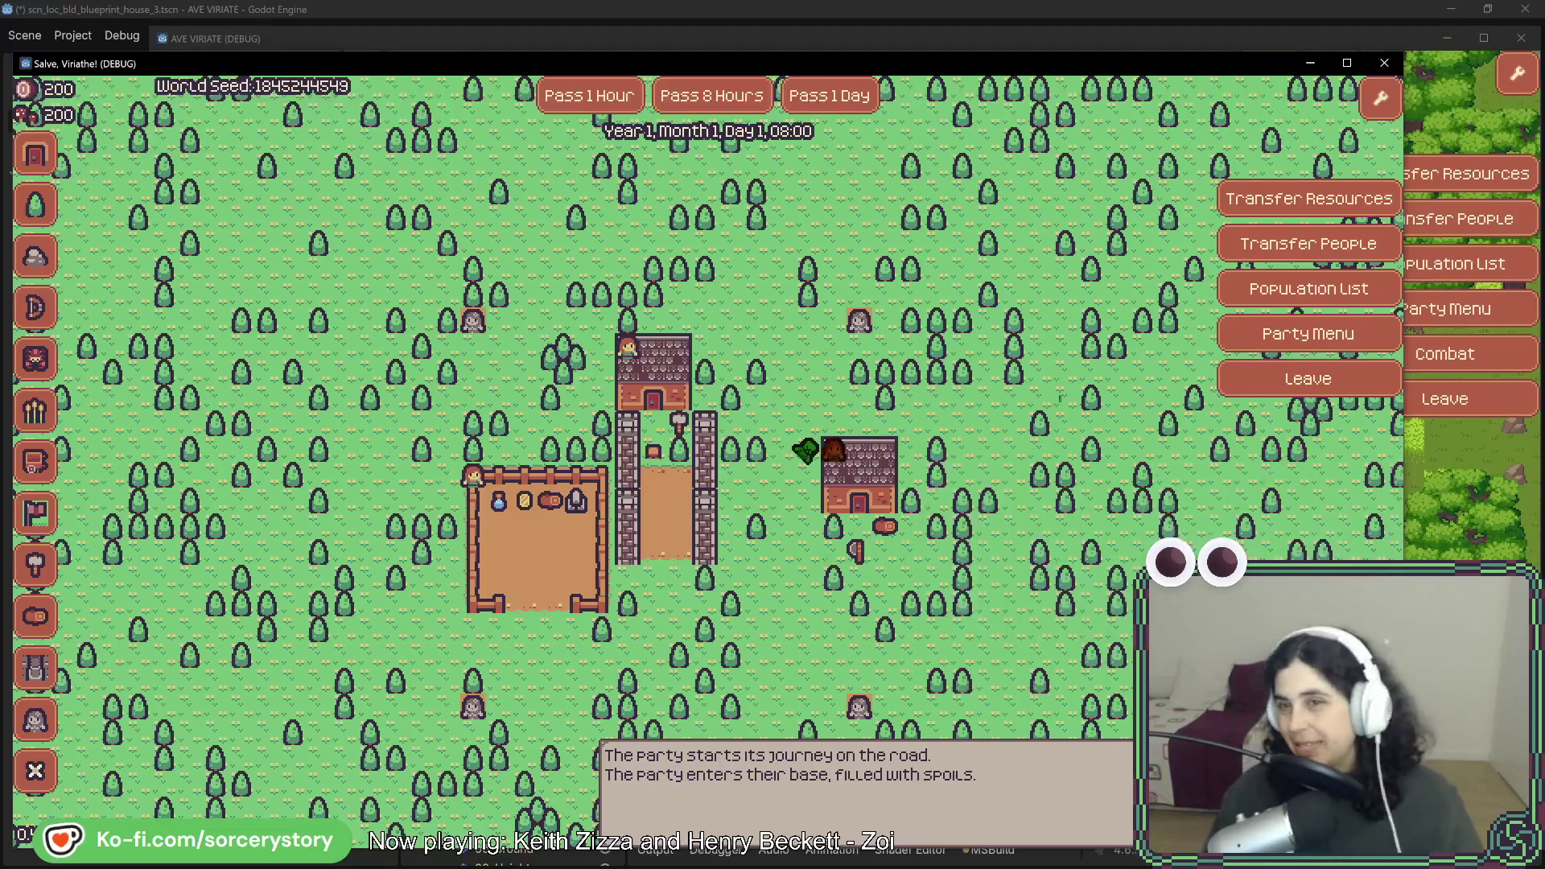
click(1383, 63)
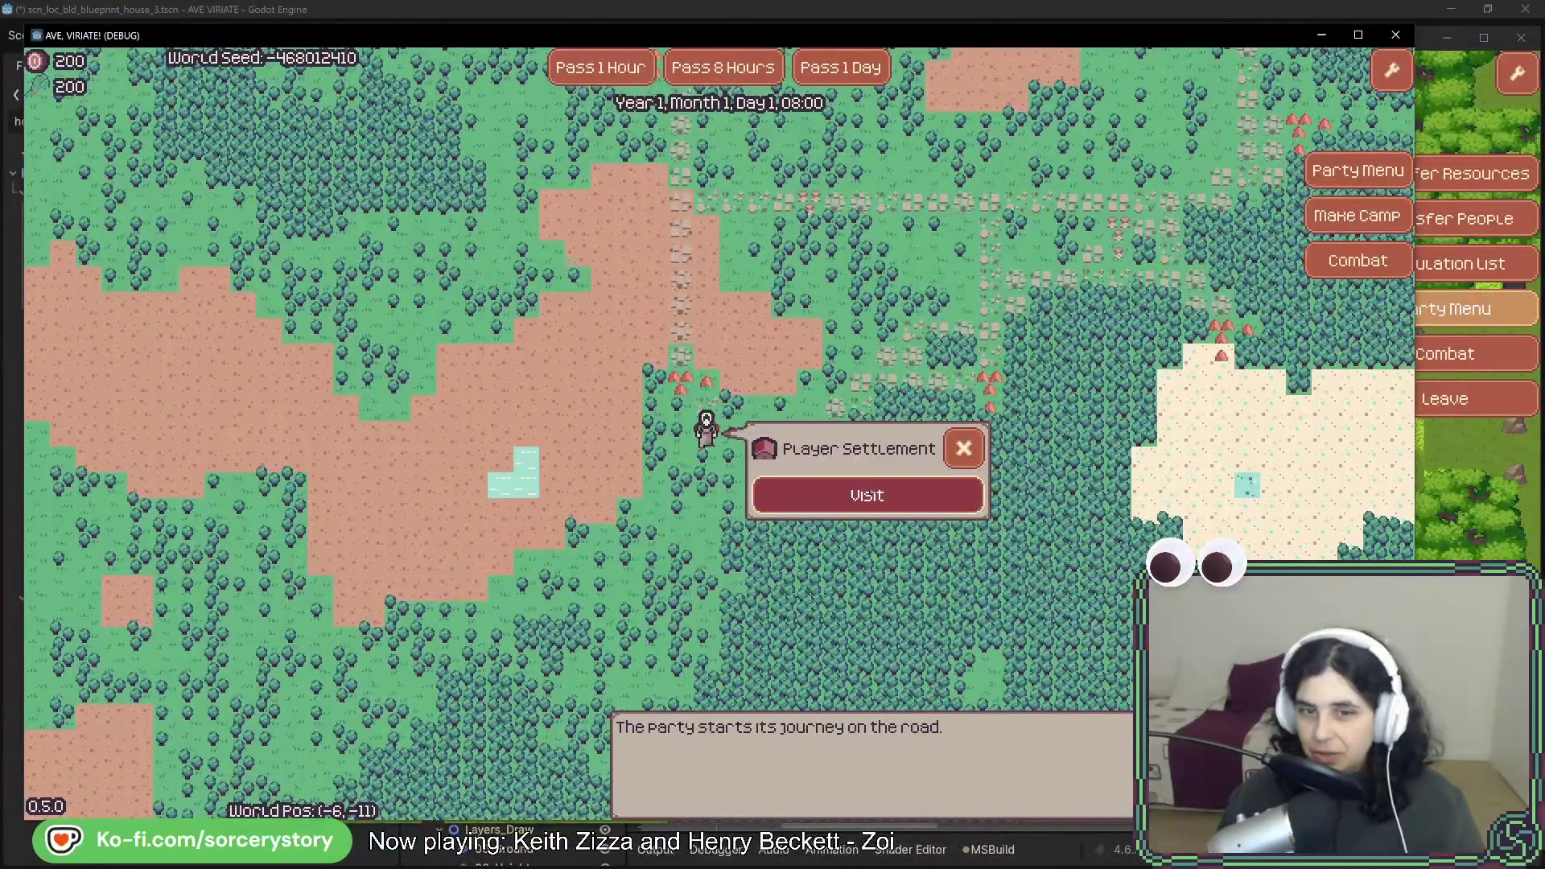
Enter the older AVE, VIRIATE! forest settlement and pan around it.
click(866, 494)
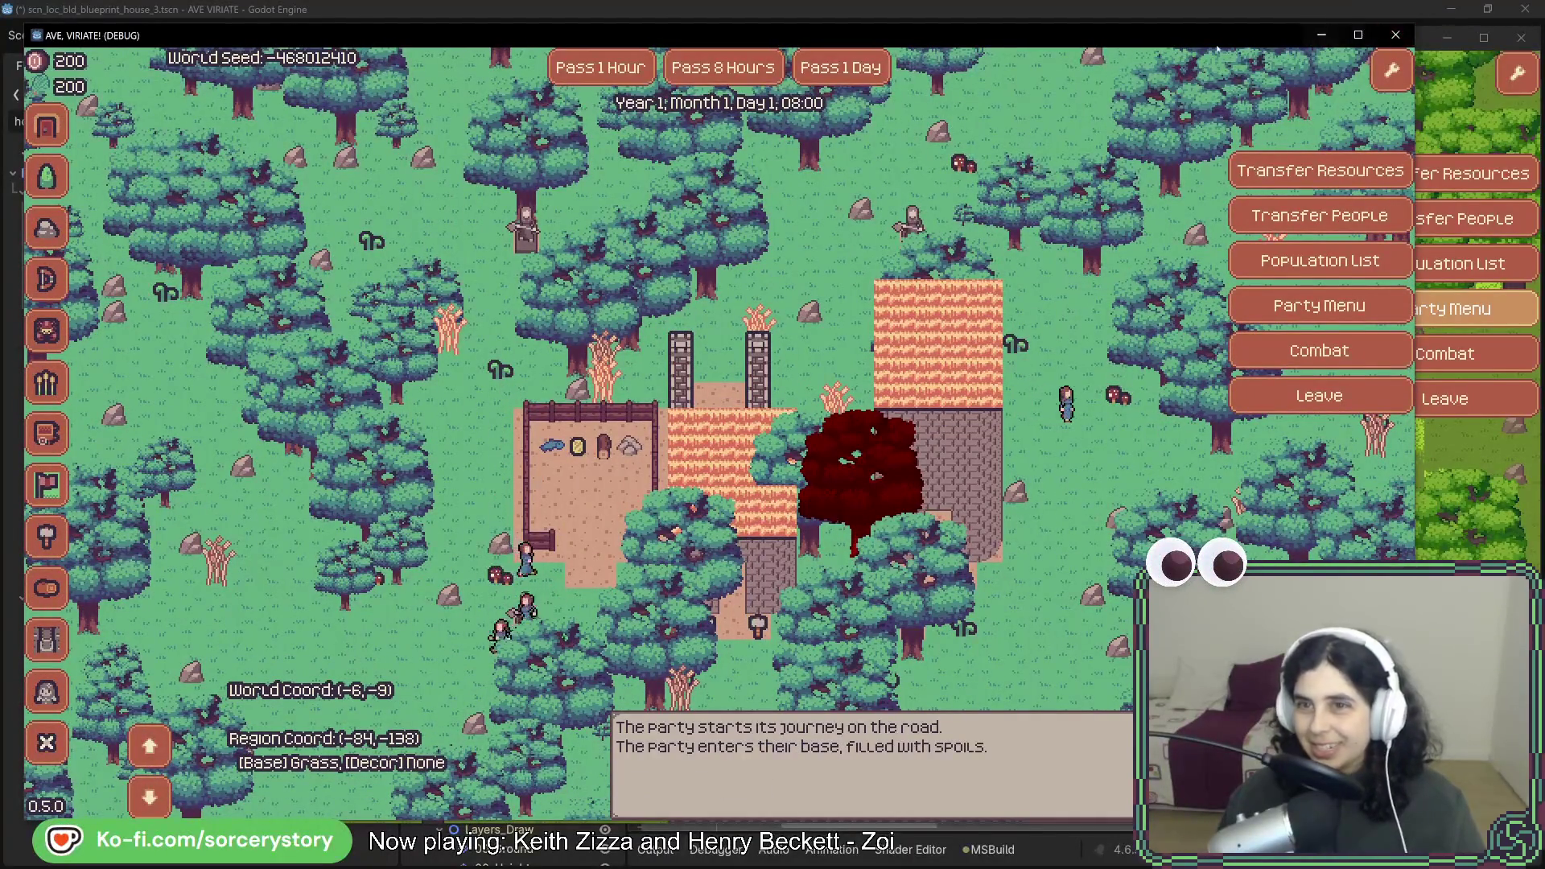
drag(1203, 35, 1193, 98)
drag(1204, 44, 1195, 39)
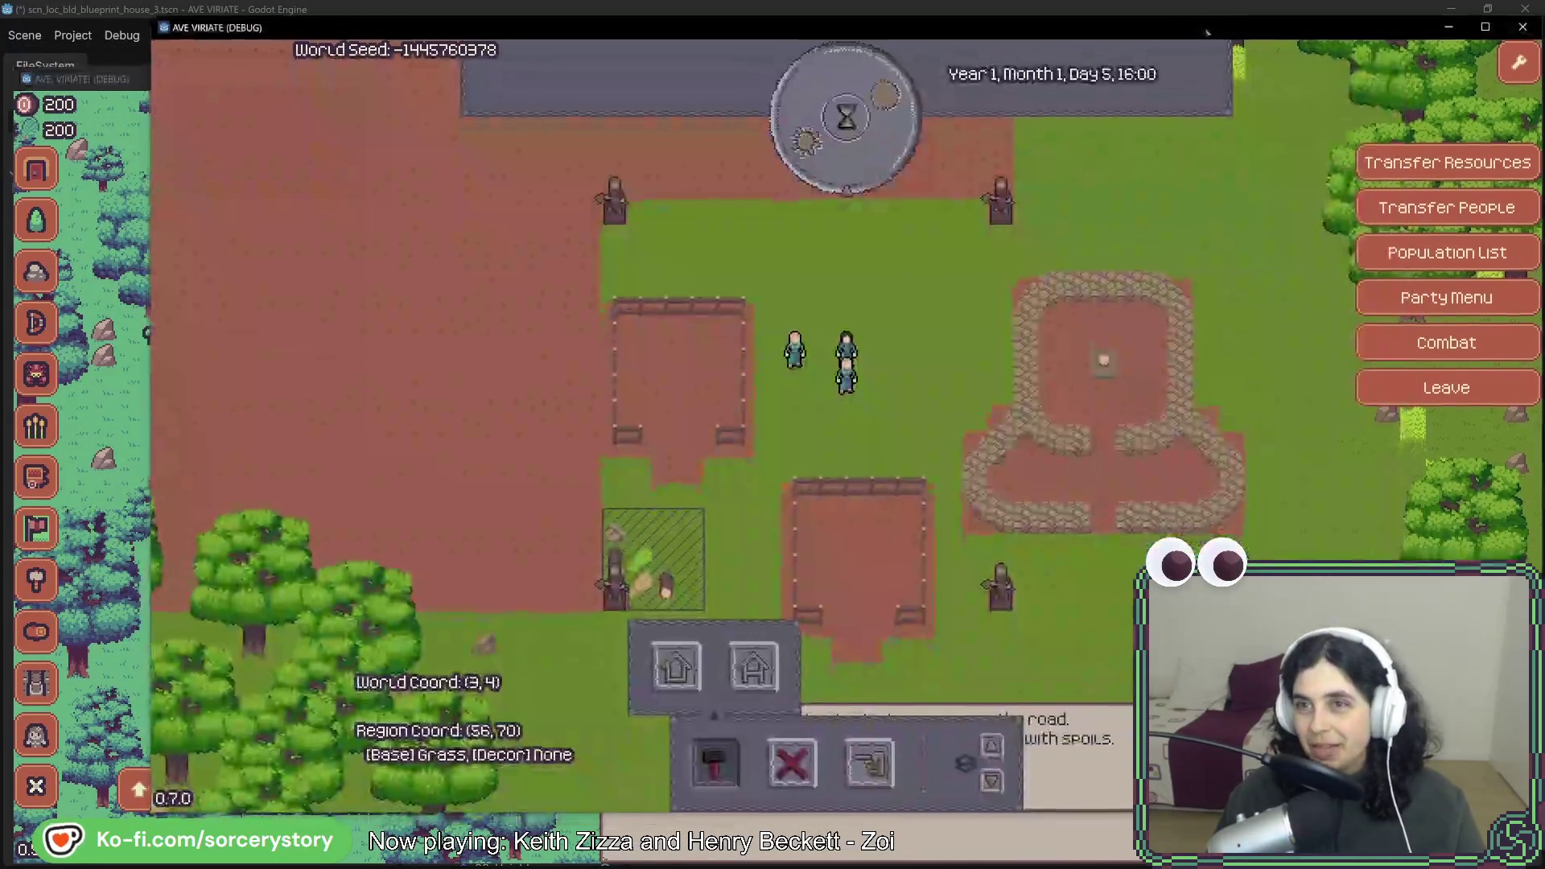
key(alt+Tab)
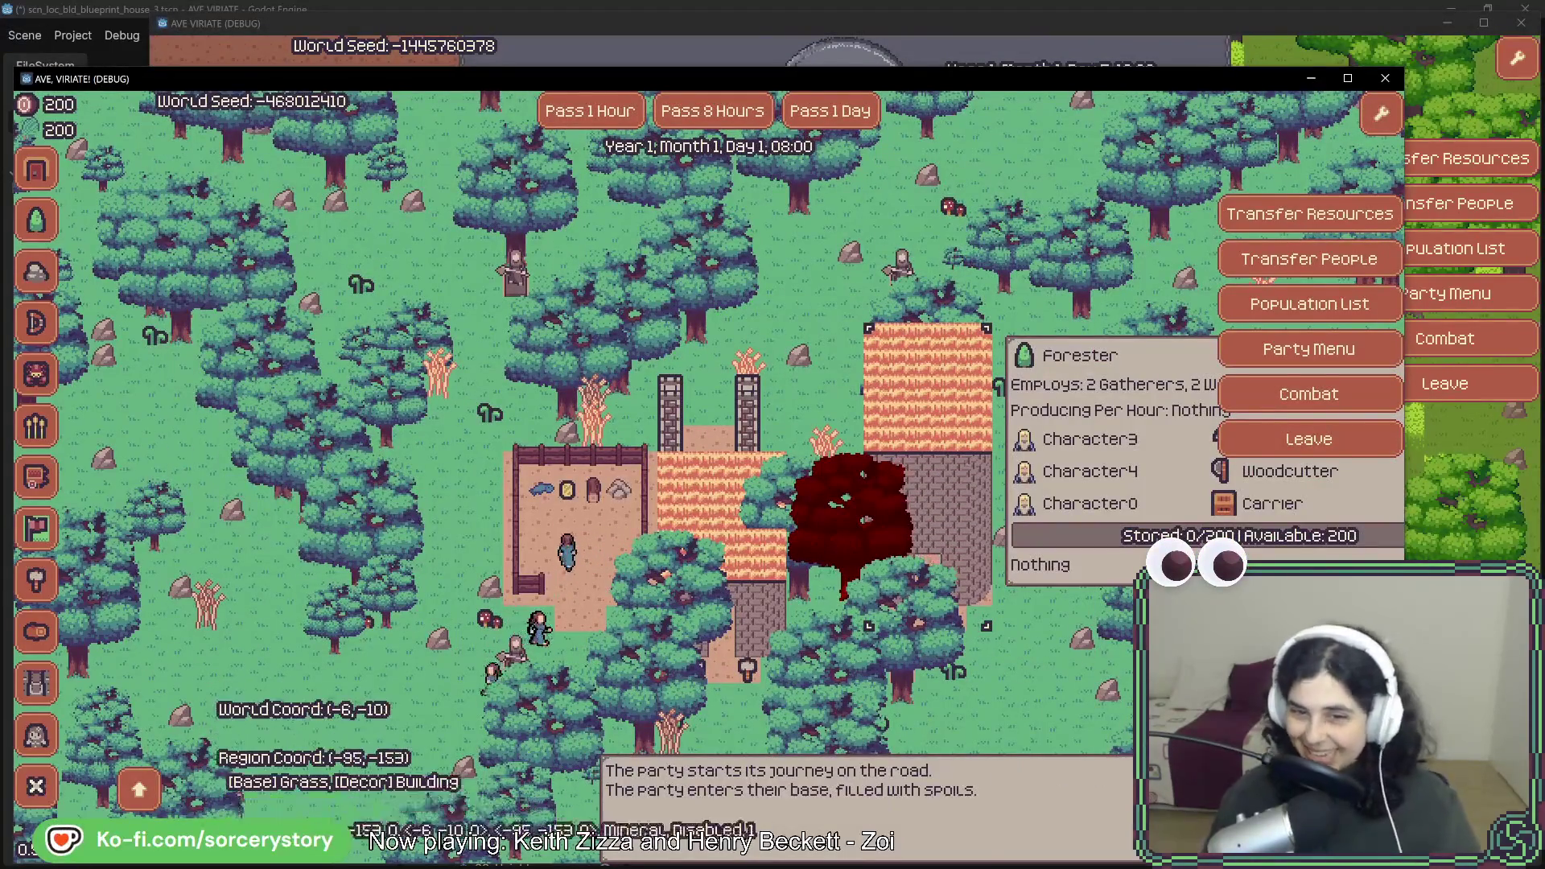
mouse_move(579, 523)
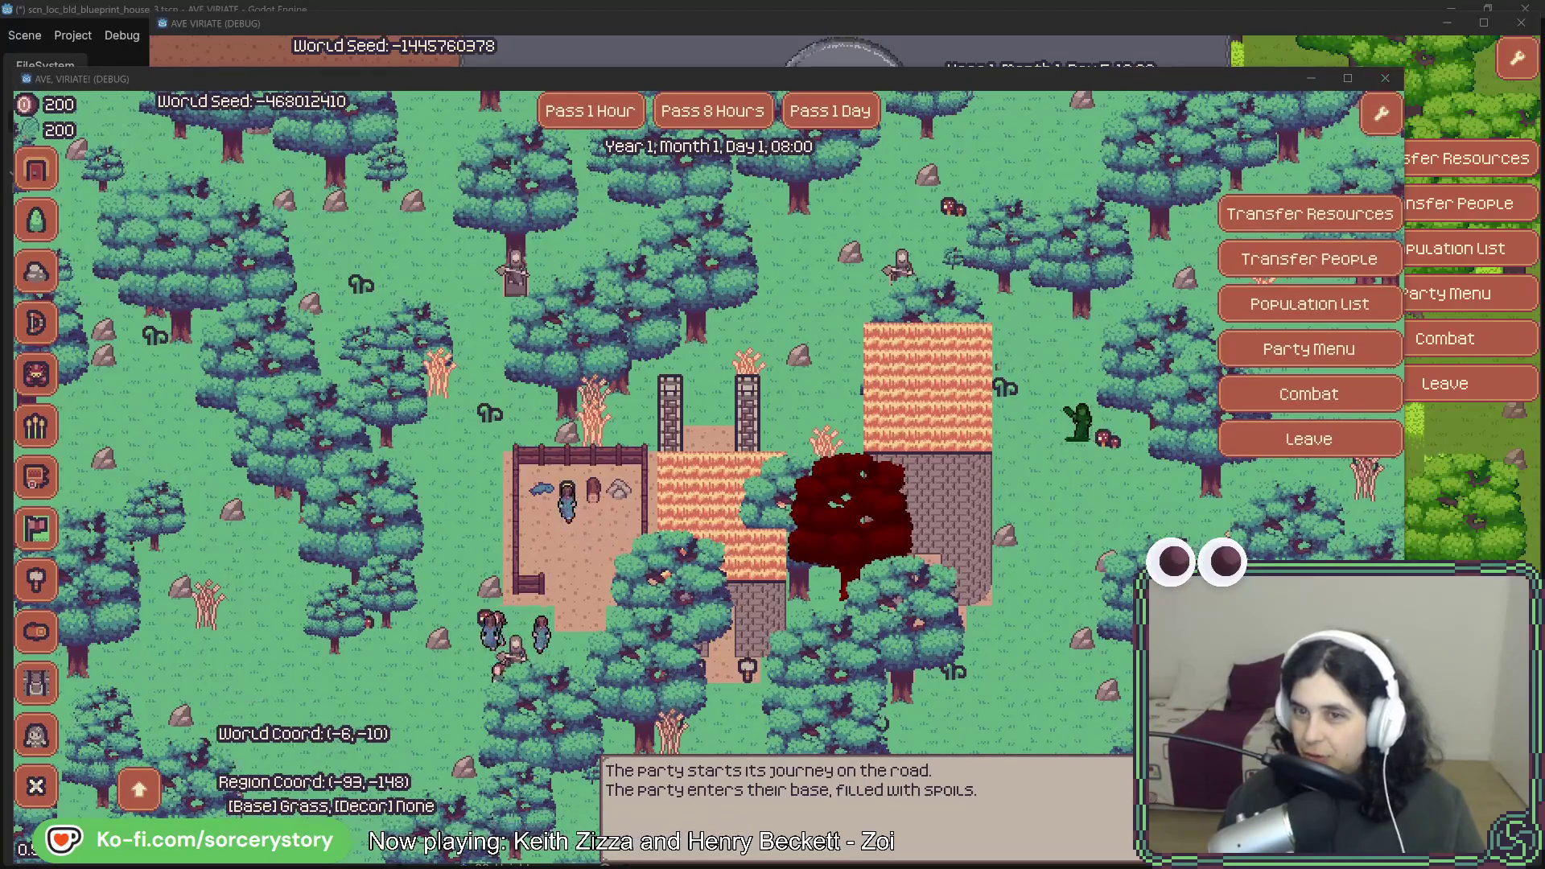
key(d)
key(w)
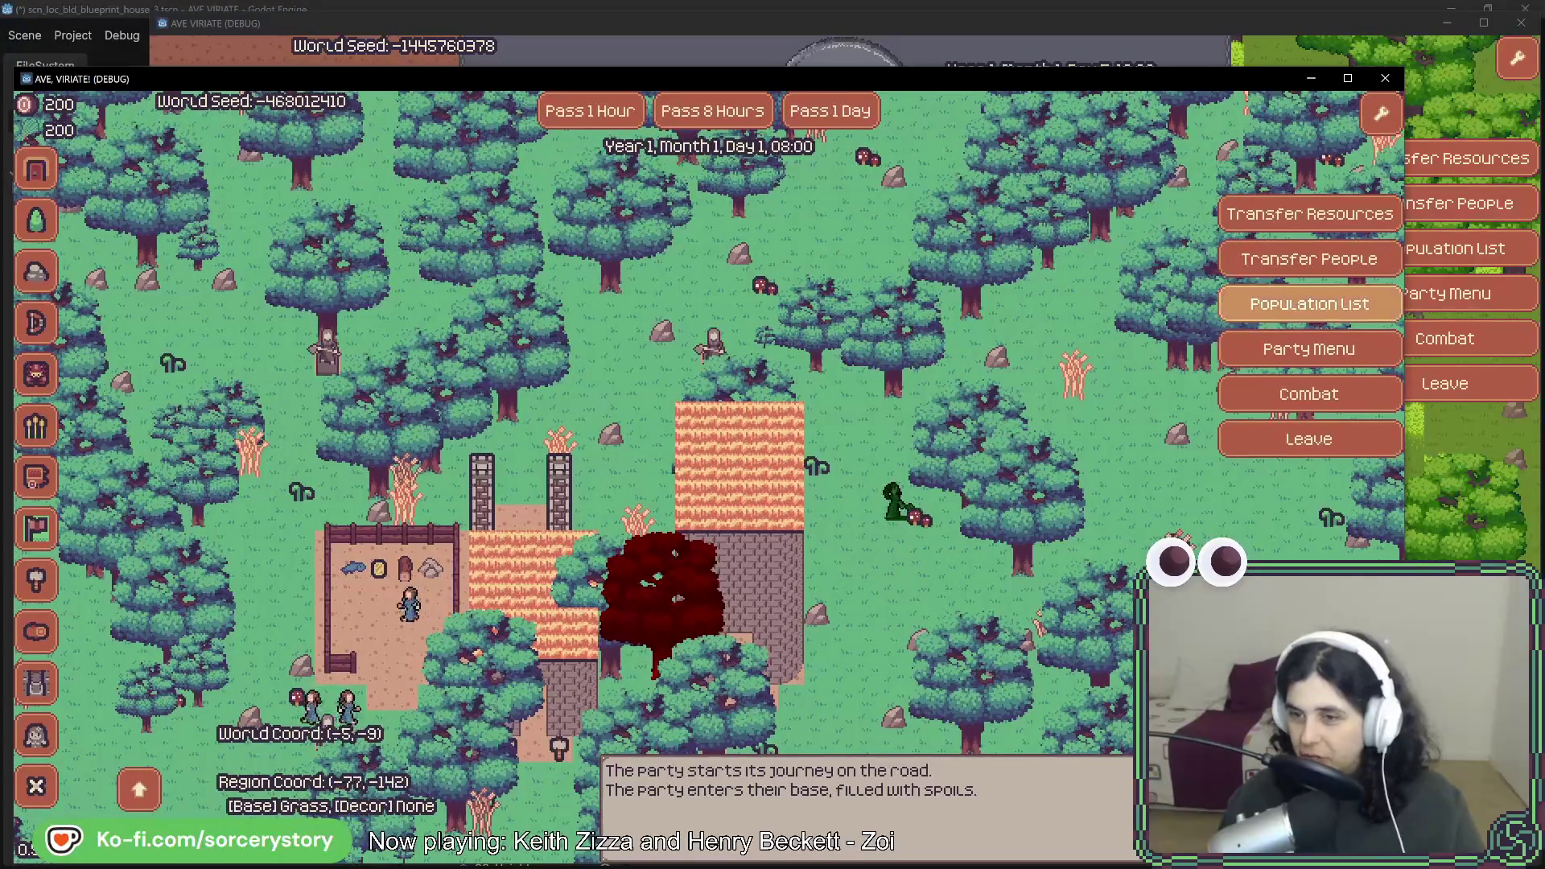
Pan around the current Ave Viriate camp, then return to the older build.
key(alt+Tab)
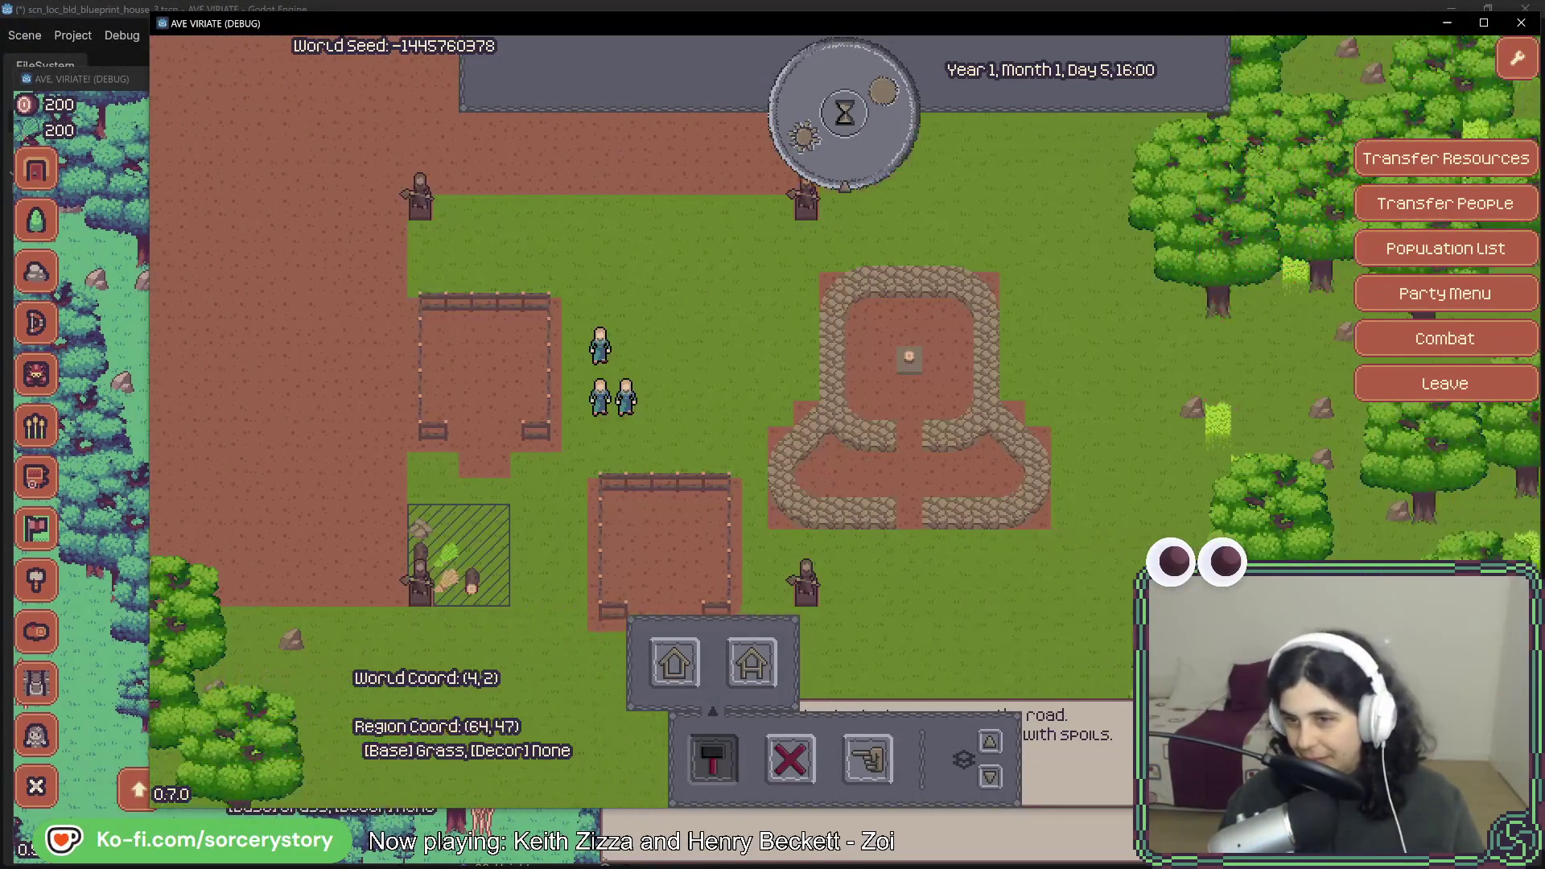
key(d)
key(w)
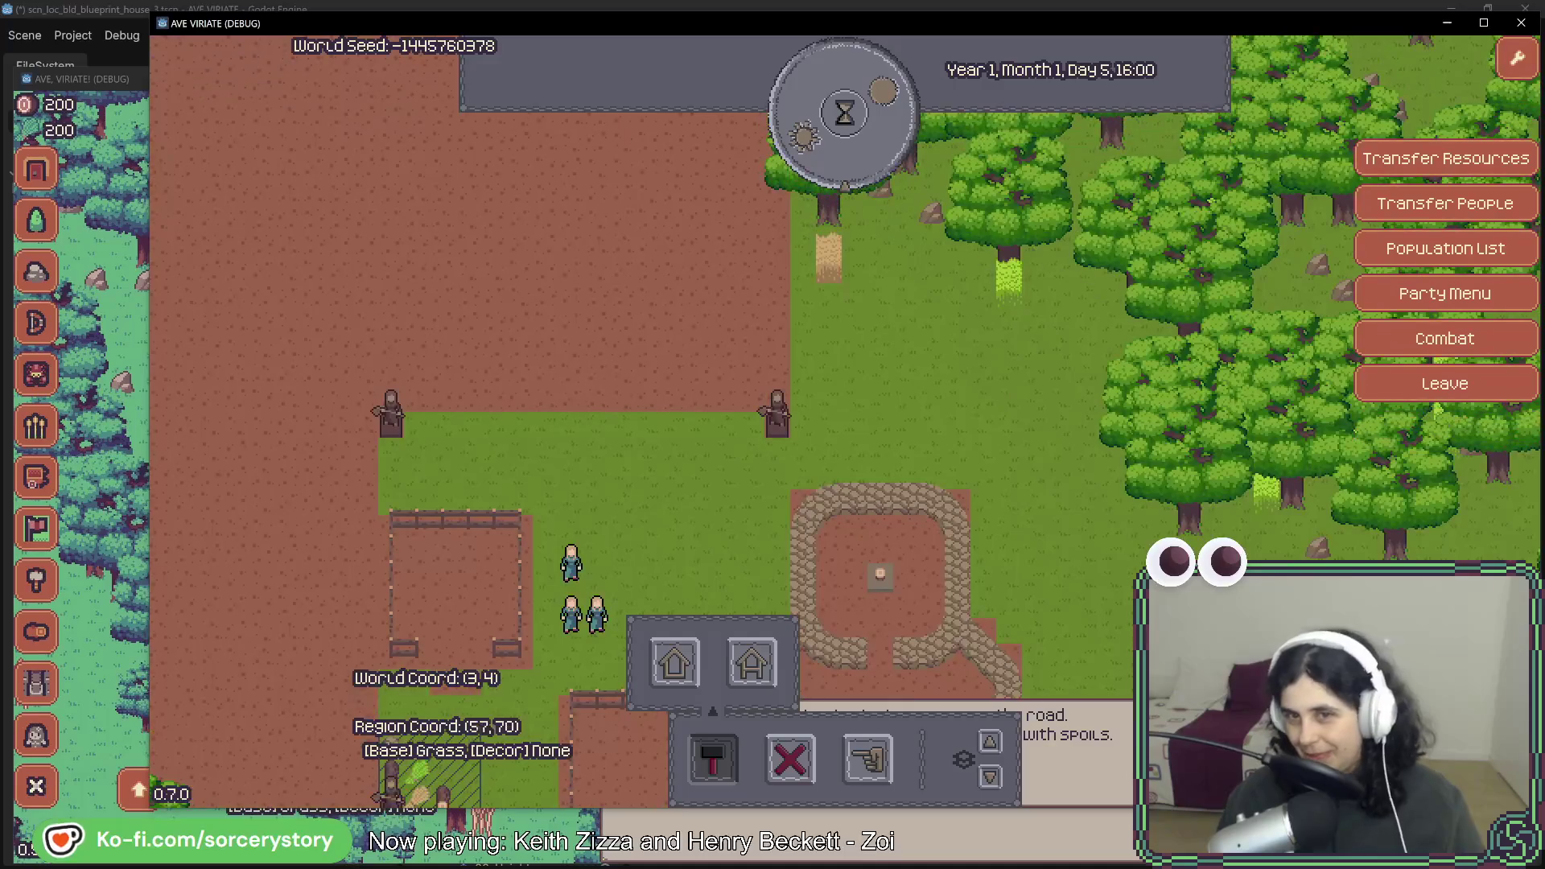
key(s)
key(a)
key(alt+Tab)
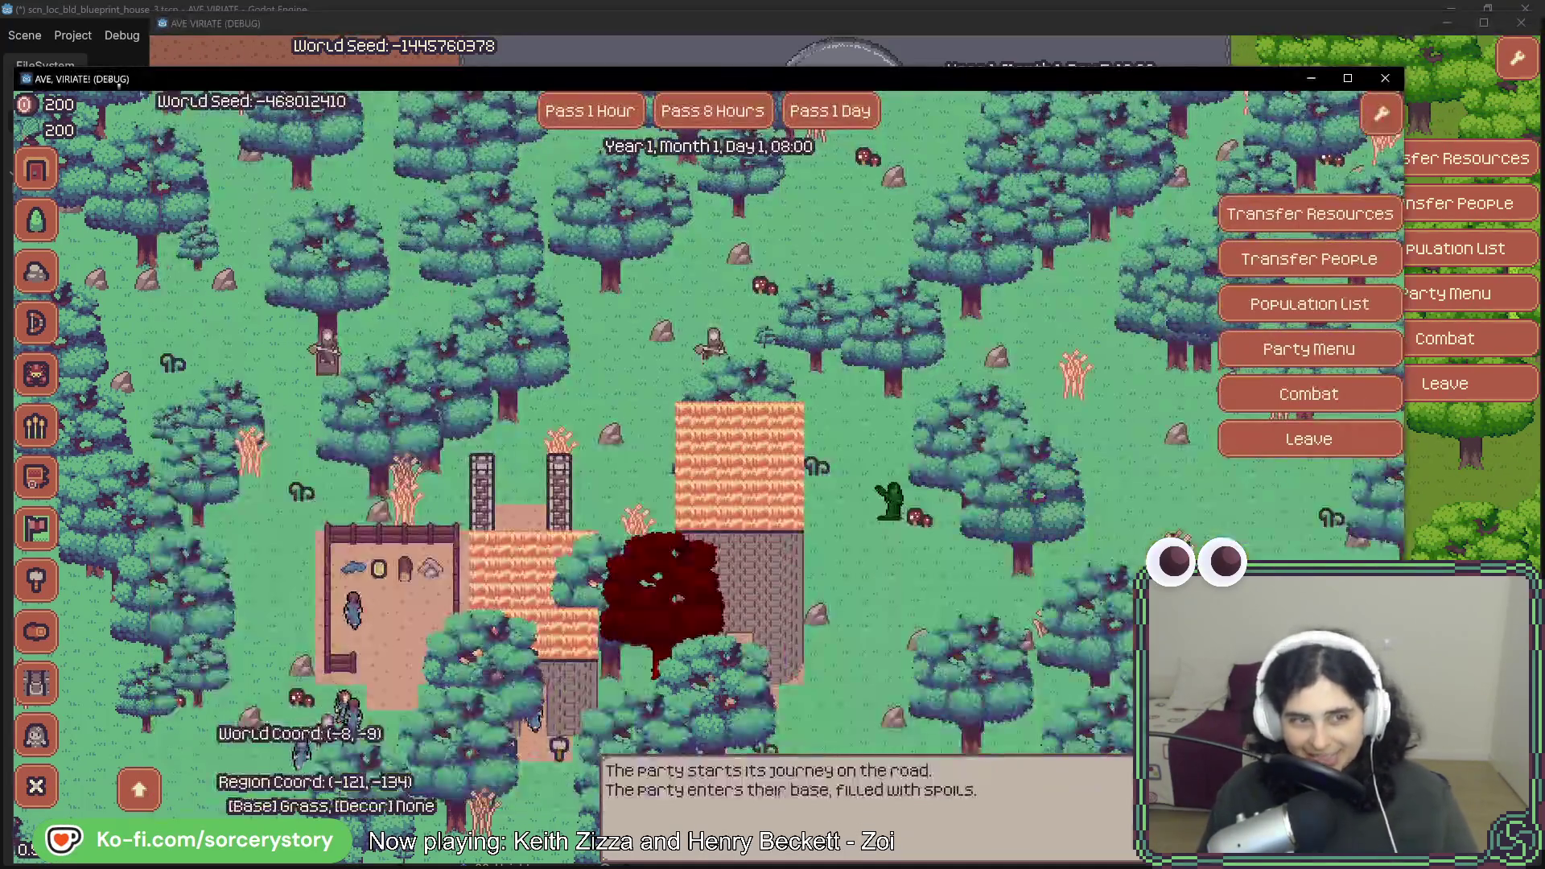
Close the older AVE, VIRIATE! build, reposition the current game window and dismiss building choices.
click(1385, 79)
drag(1079, 34, 993, 47)
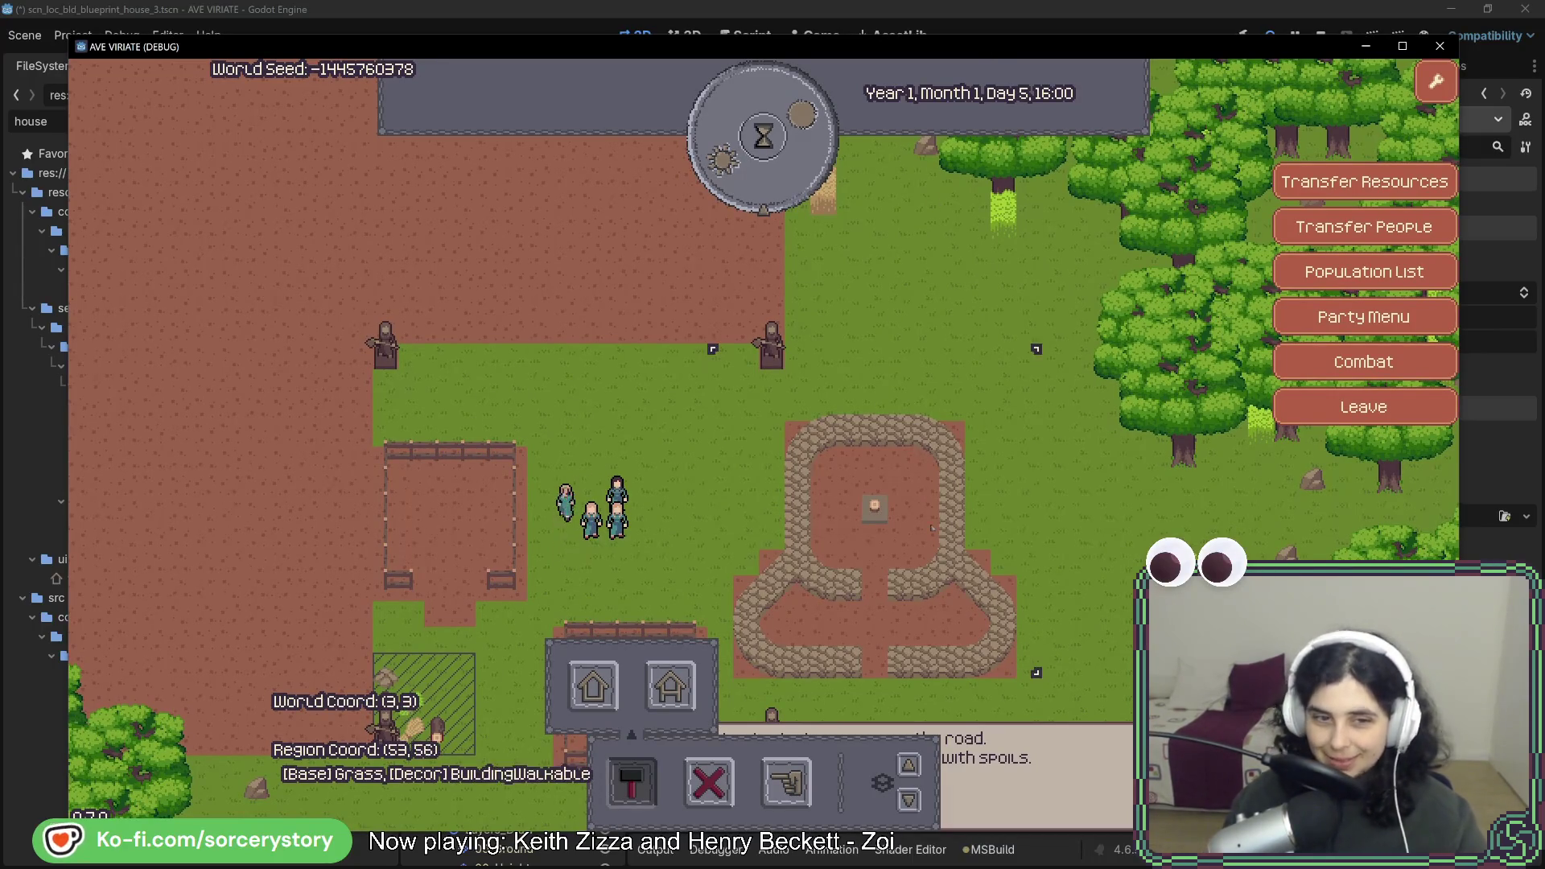
key(s)
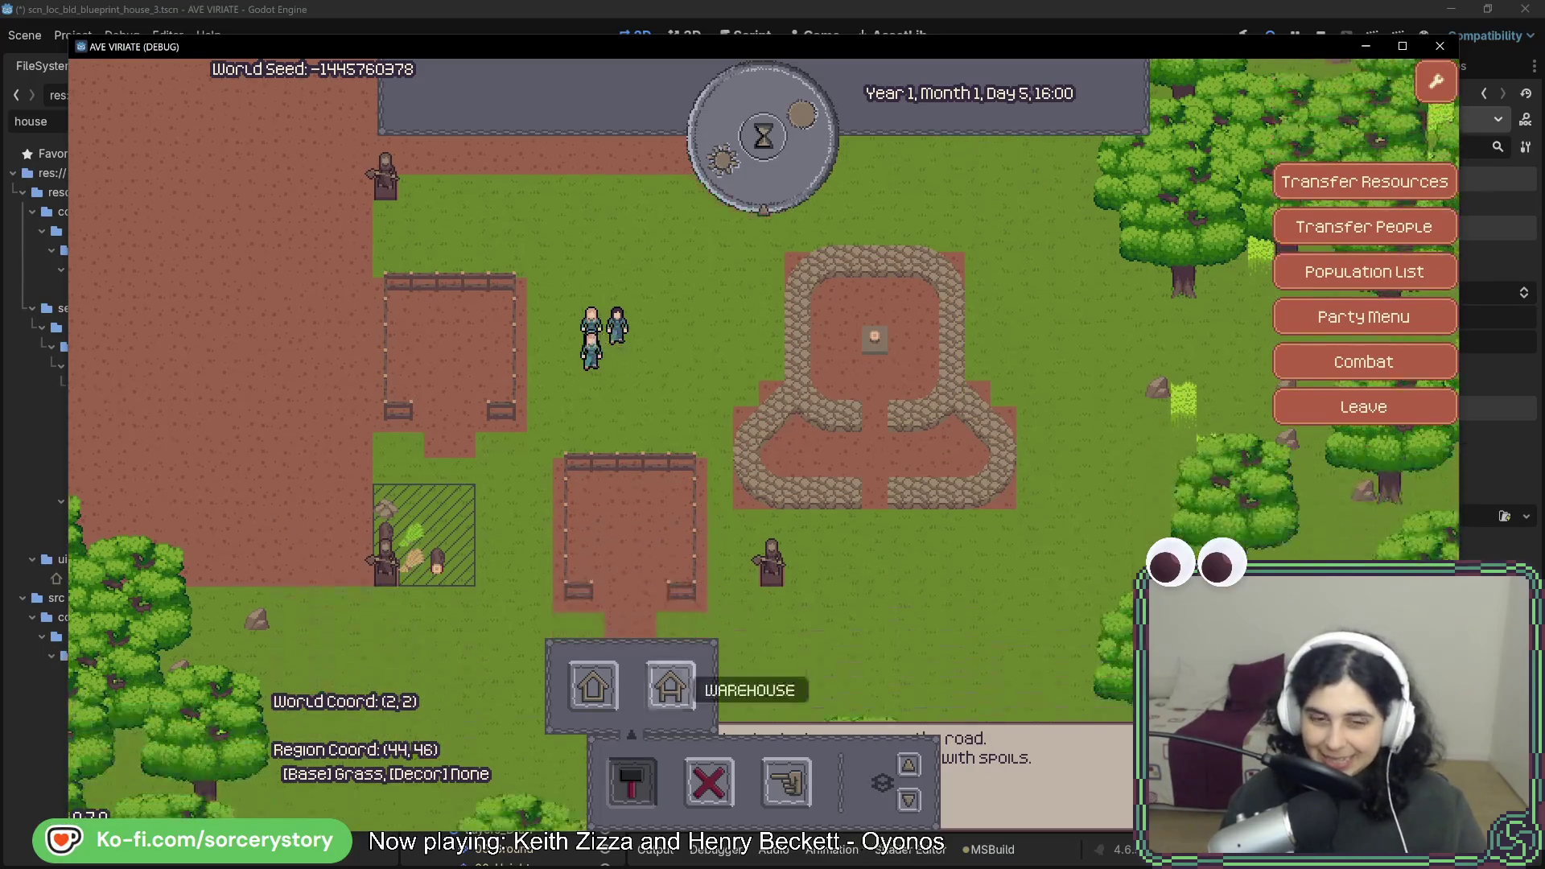
click(631, 780)
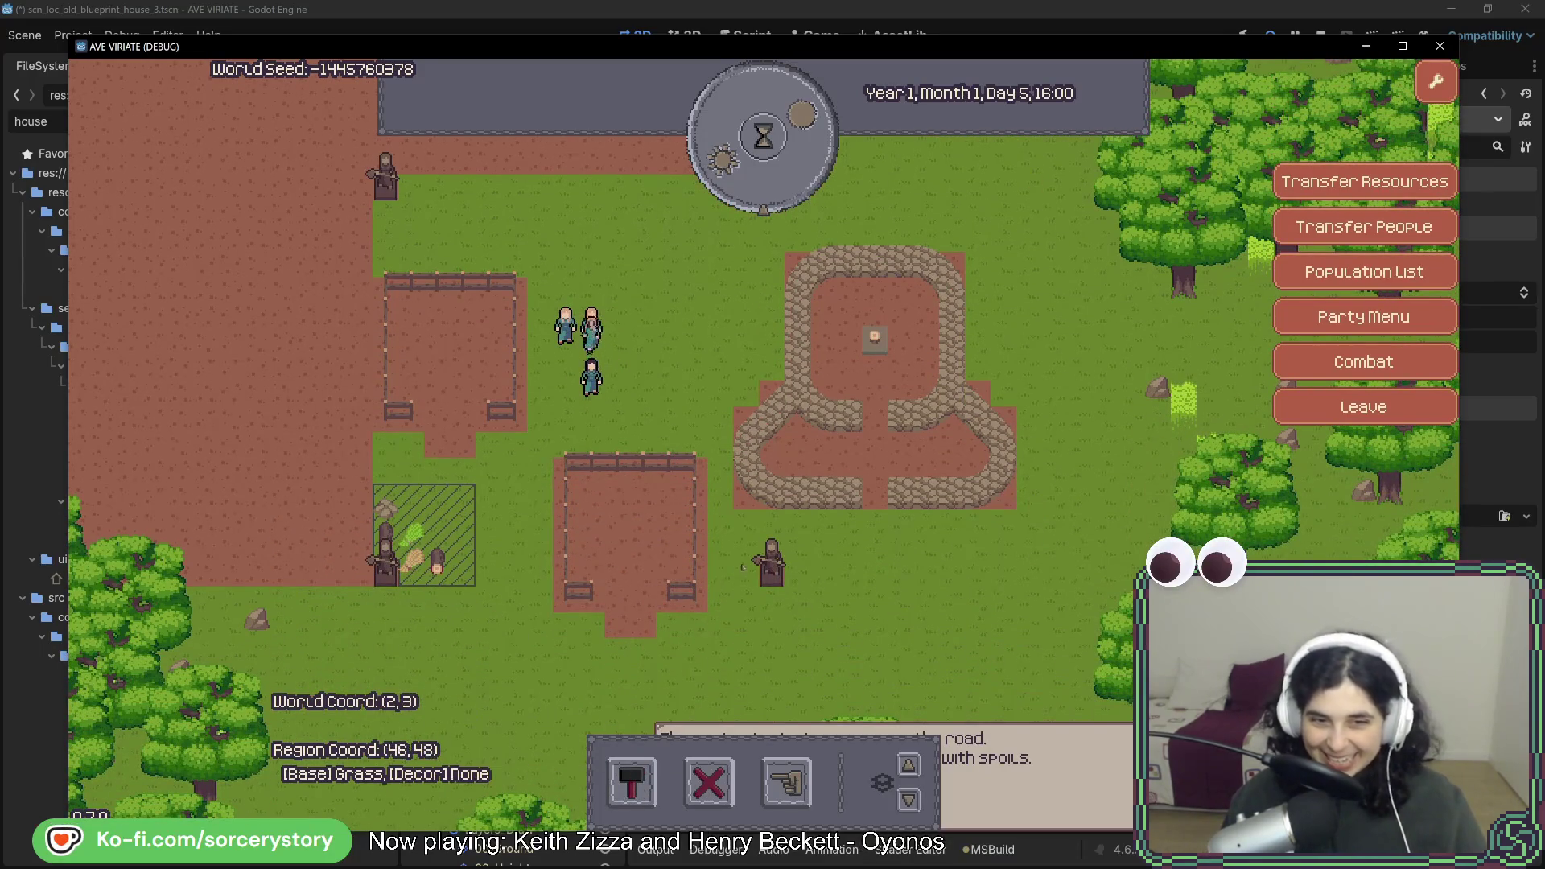